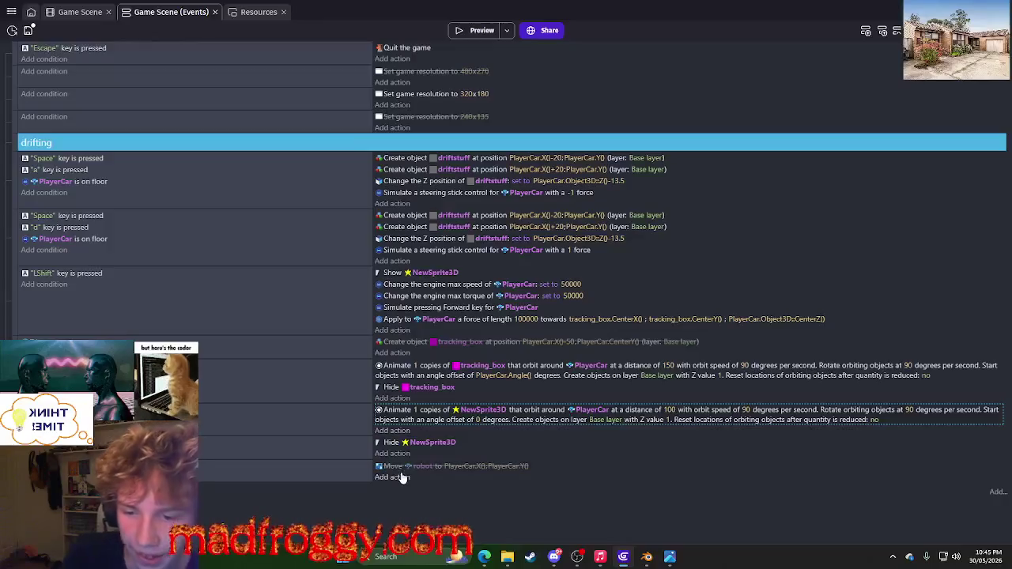
Inspect the NewSprite3D orbit and Hide actions in the LShift boost event.
mouse_move(392, 415)
mouse_down()
mouse_move(405, 424)
mouse_move(399, 417)
mouse_up()
click(484, 421)
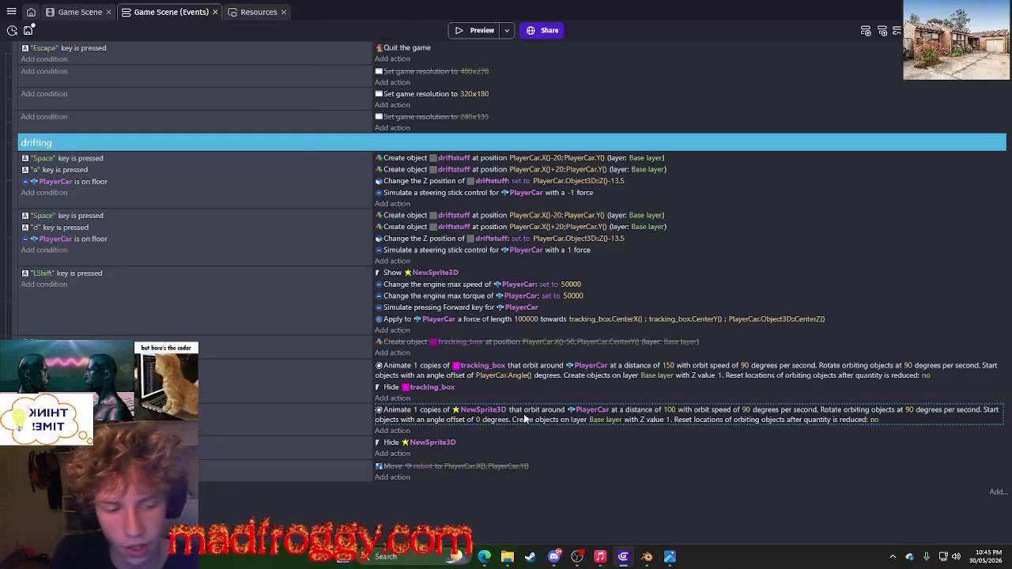
click(474, 444)
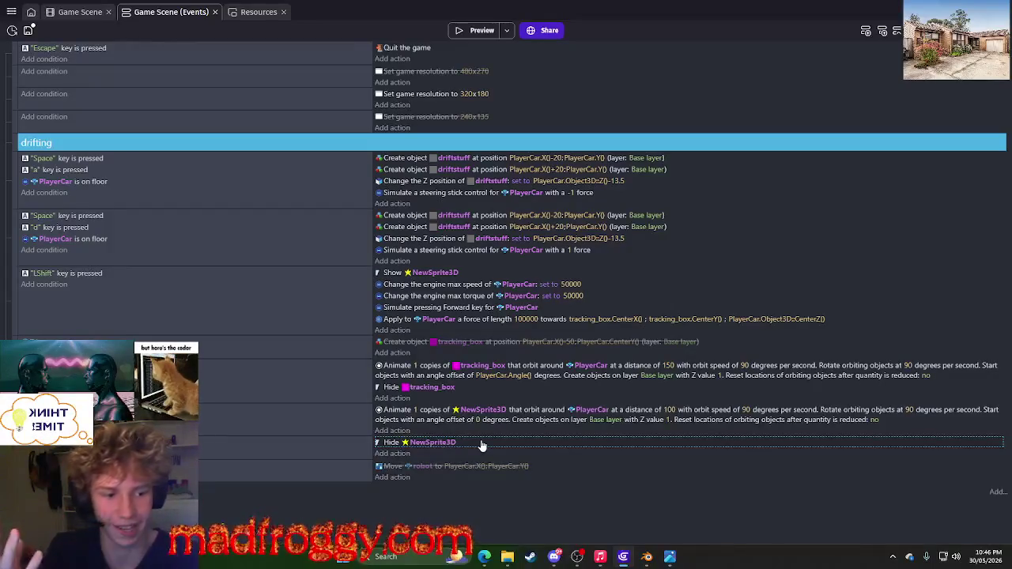
click(432, 416)
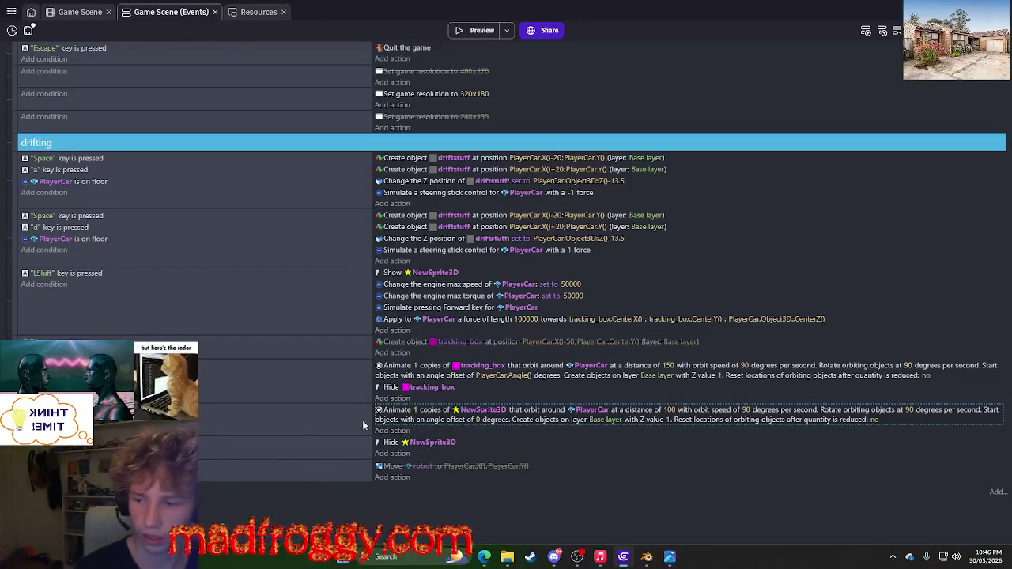
right_click(308, 423)
click(475, 447)
click(473, 444)
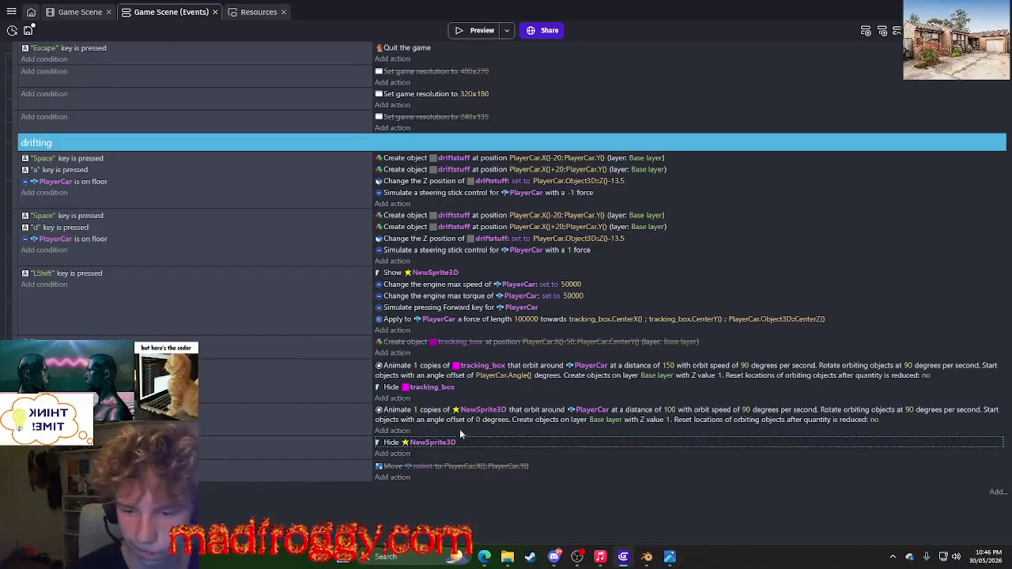
Make the disabled create action spawn New3DBox2b instead of tracking_box, and re-enable it.
click(410, 342)
click(460, 342)
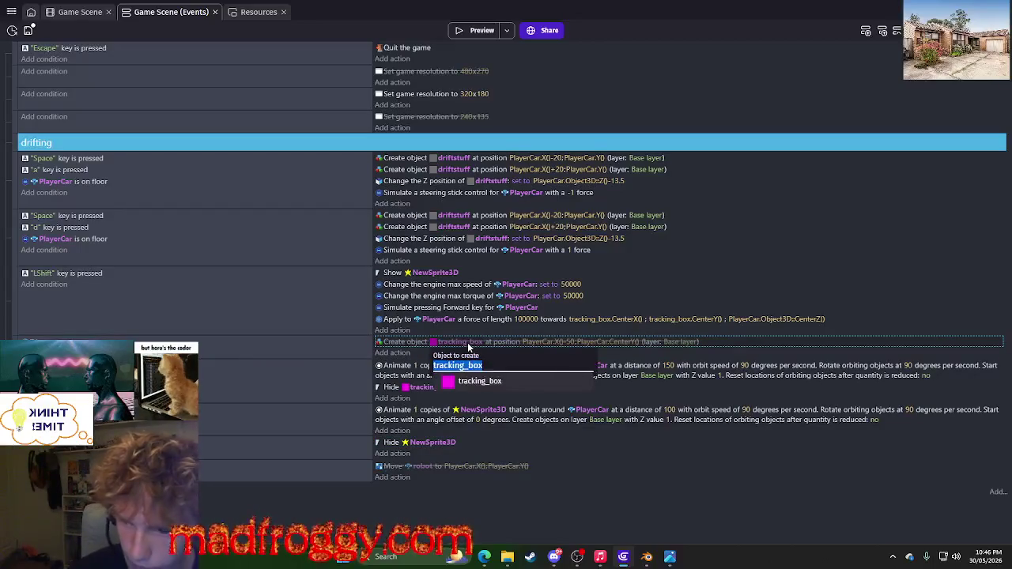
click(452, 342)
right_click(303, 354)
click(341, 396)
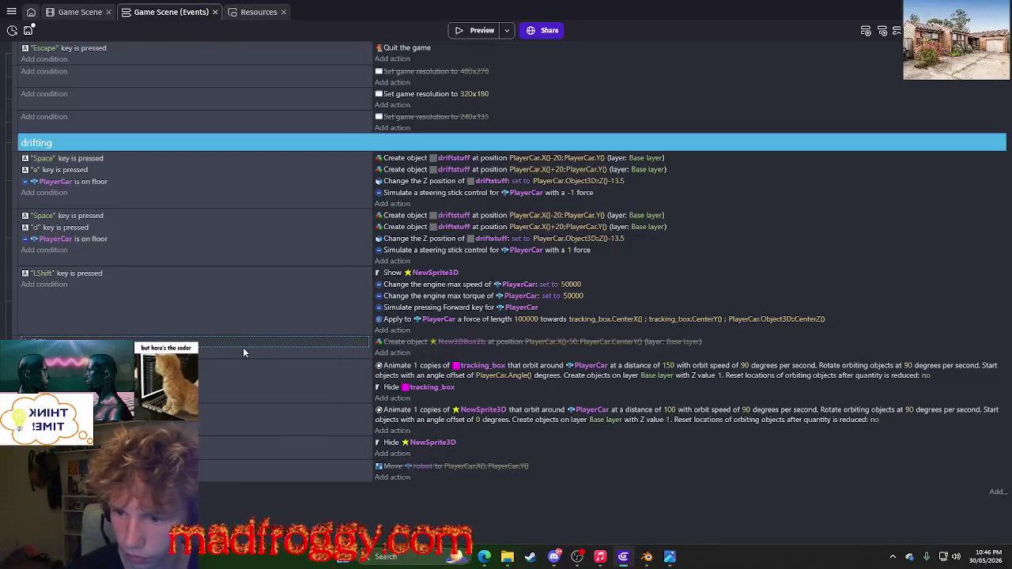
right_click(307, 353)
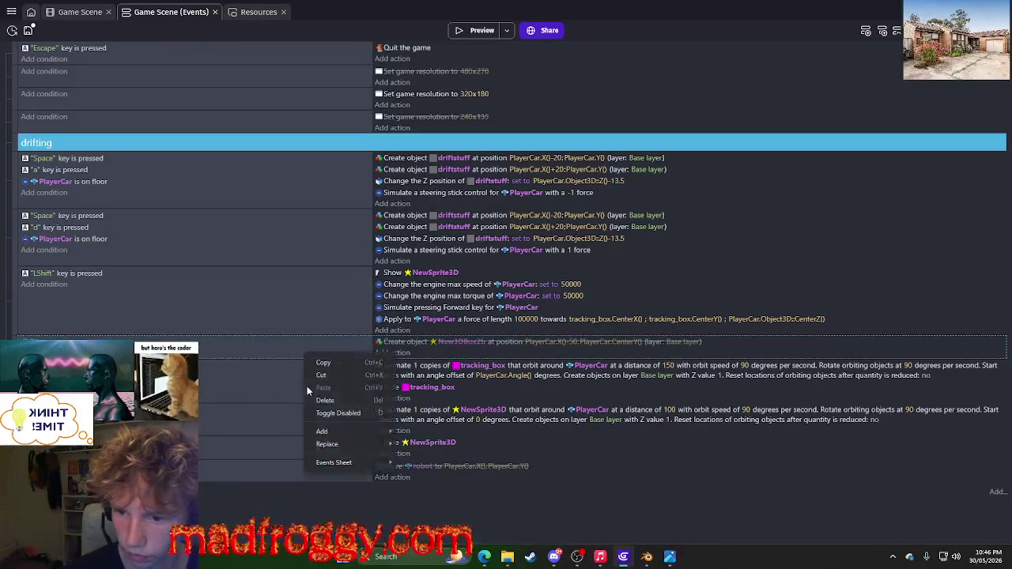
click(338, 414)
Preview the game, keep NewSprite3D as the orbit action's object, and save the project.
click(477, 30)
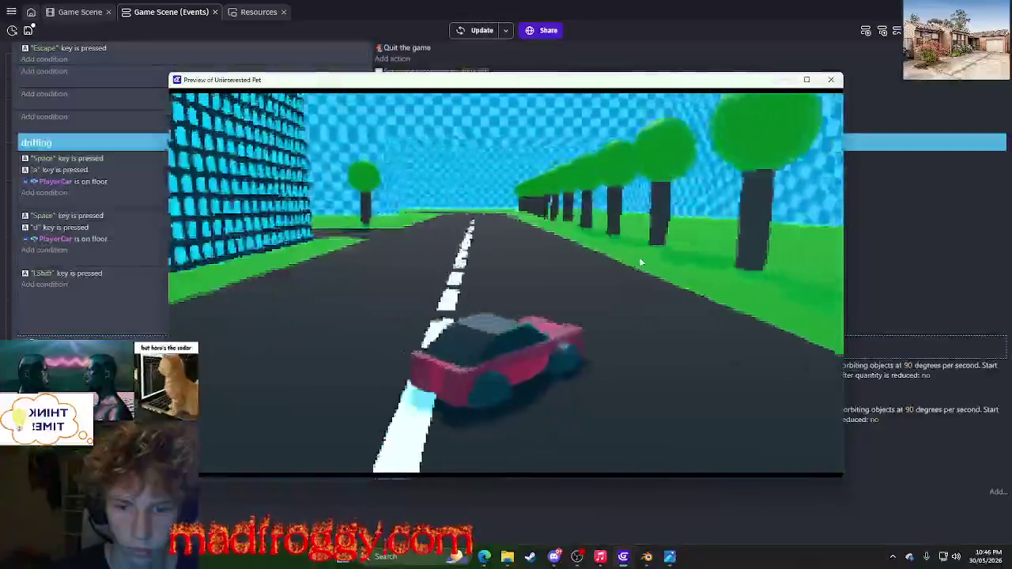
click(831, 79)
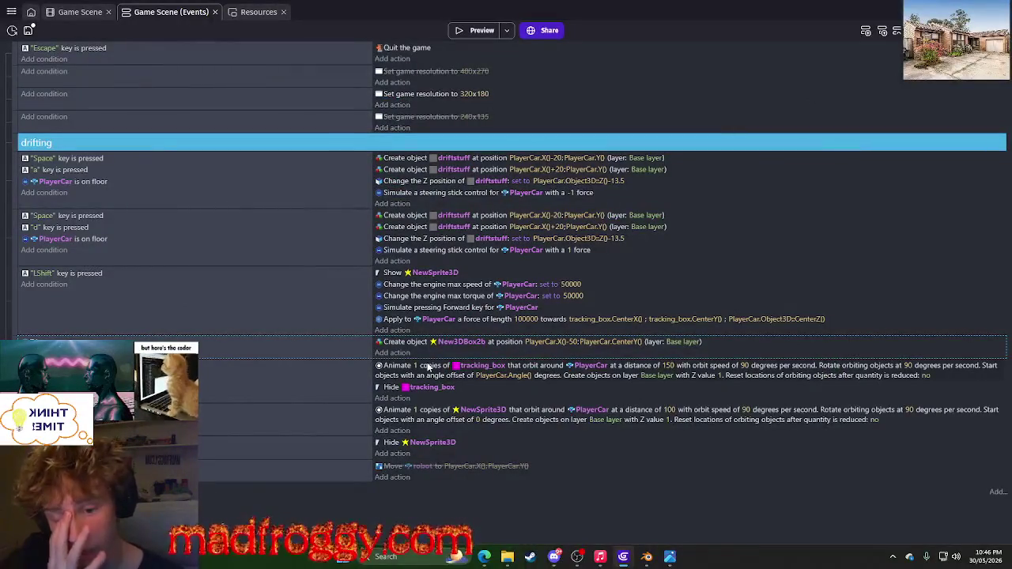
click(484, 410)
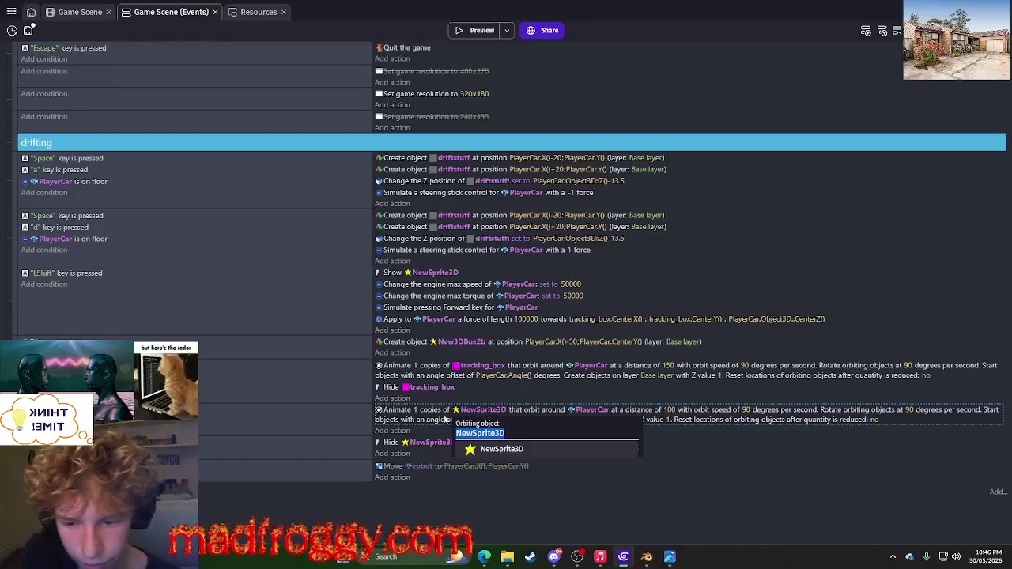
click(405, 423)
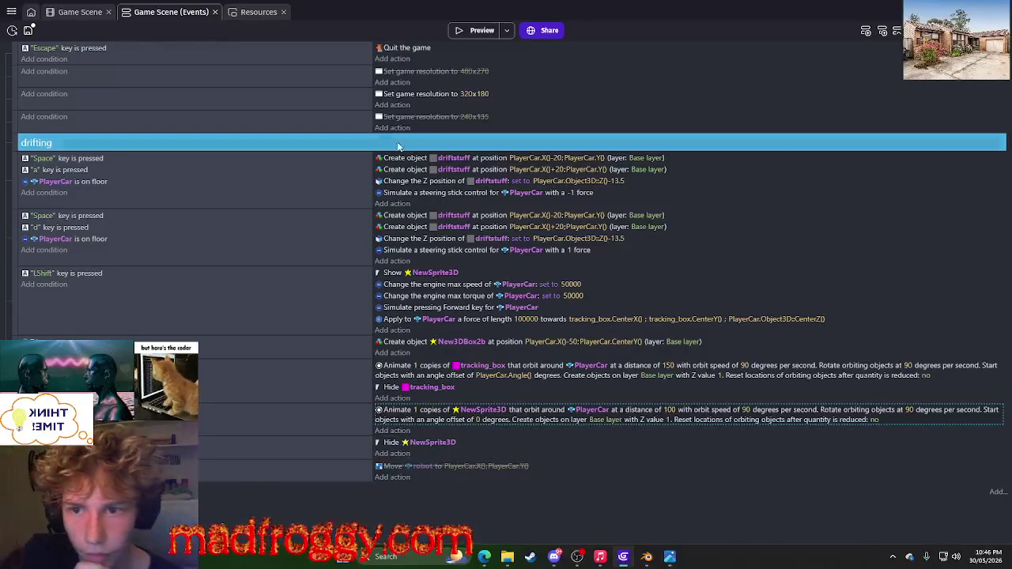
key(ctrl+s)
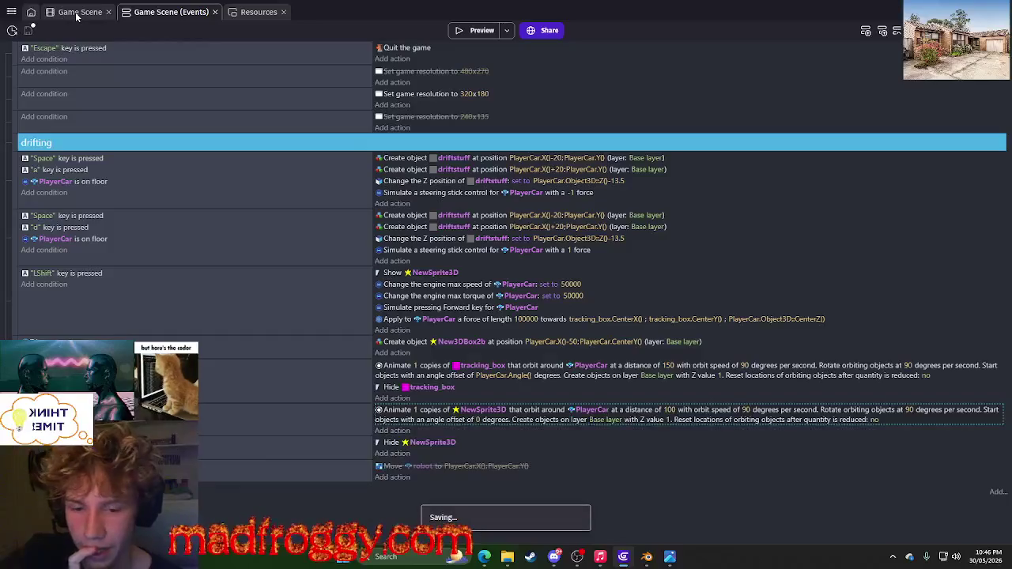
In the 3D Game Scene, open NewSprite3D's object editor, cancel it, and bring up the project manager.
click(77, 15)
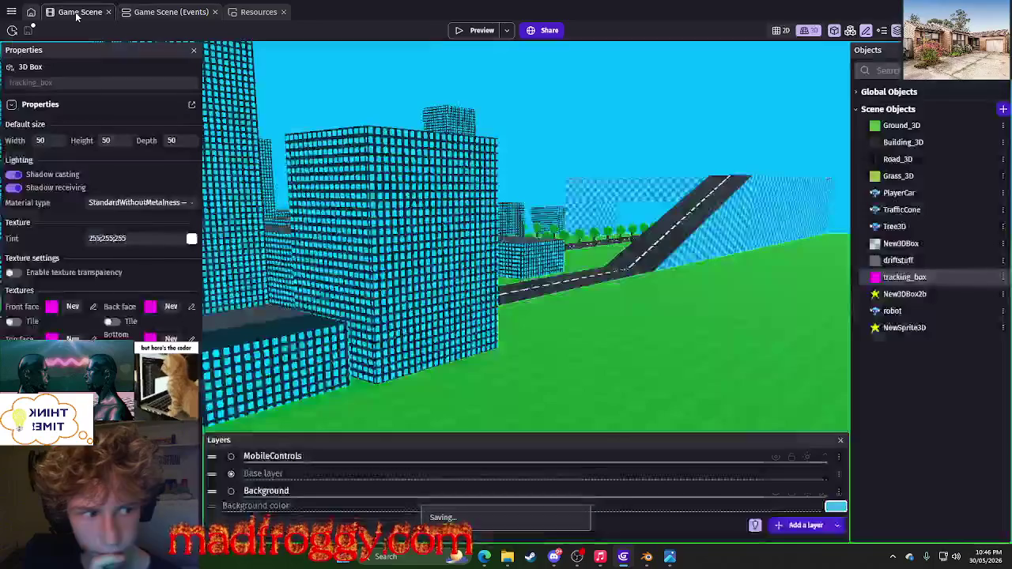
scroll(522, 330, up, 2)
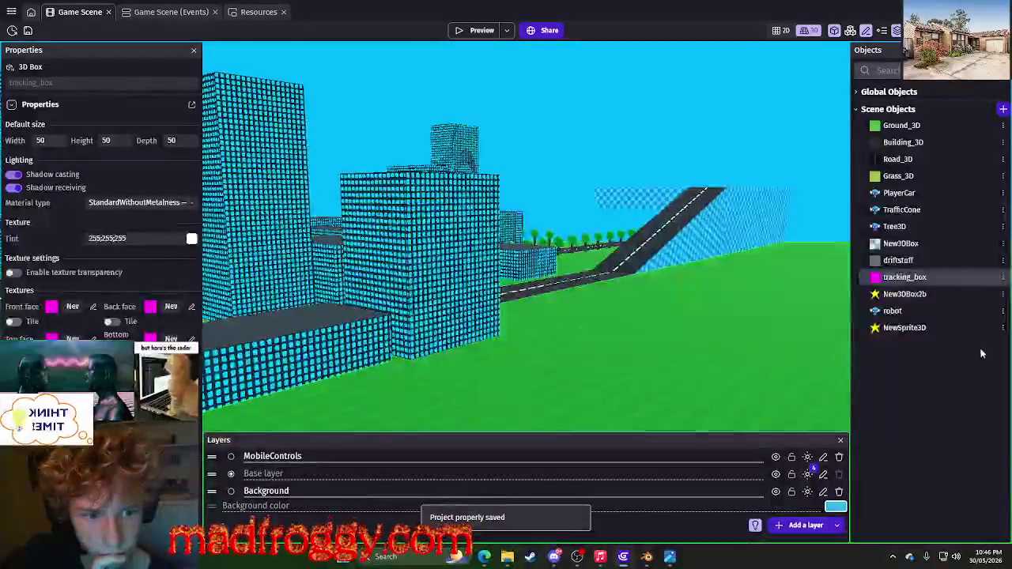
click(955, 324)
click(974, 295)
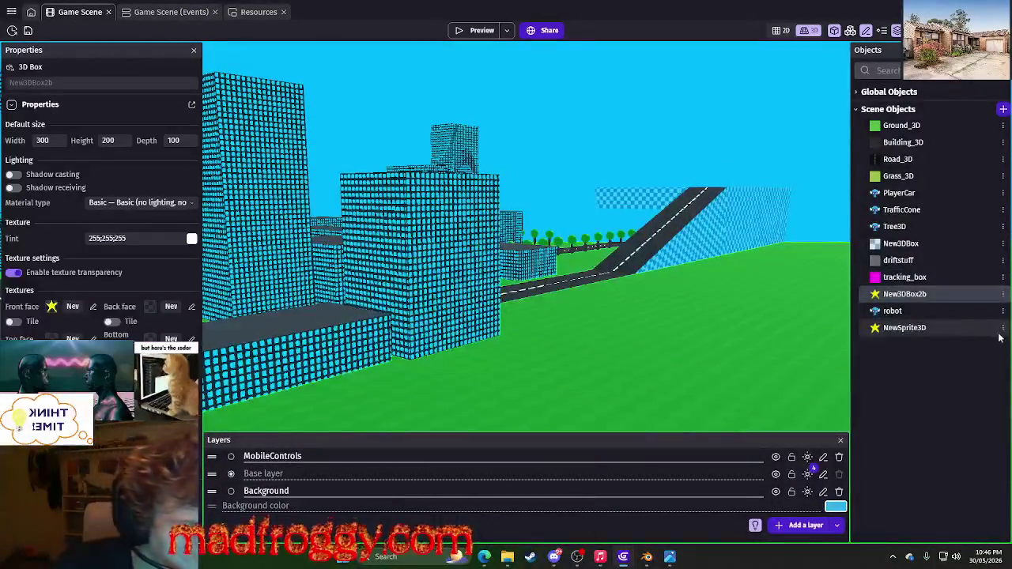
click(1002, 328)
click(942, 189)
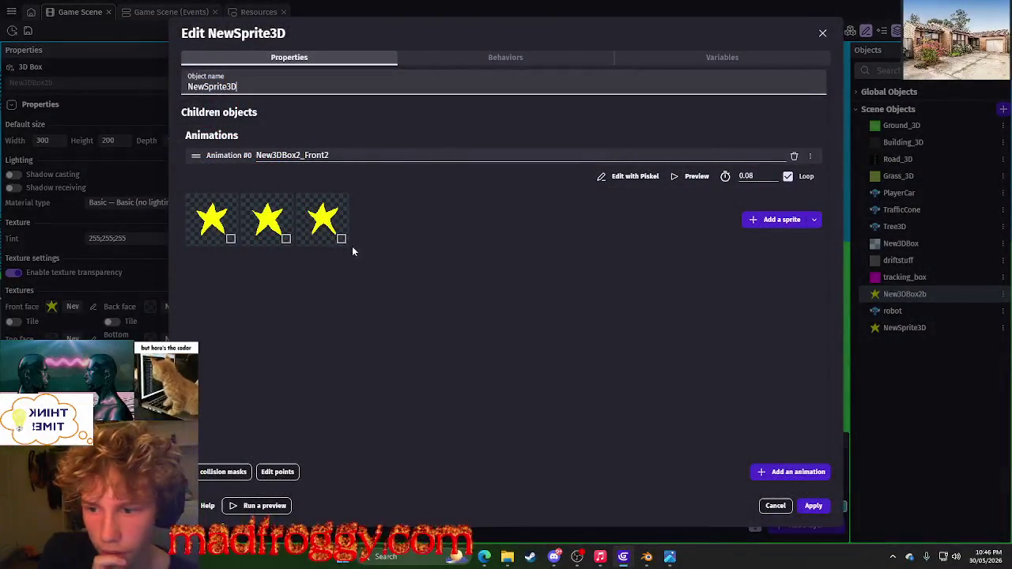
click(765, 506)
click(11, 14)
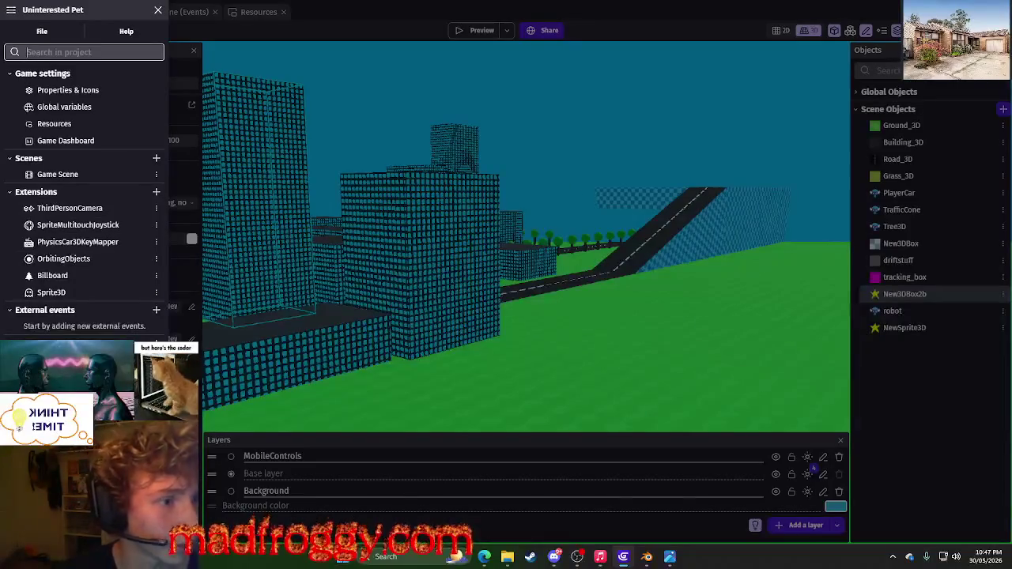
Review the Billboard extension's details, then close the project manager.
key(XF86AudioLowerVolume)
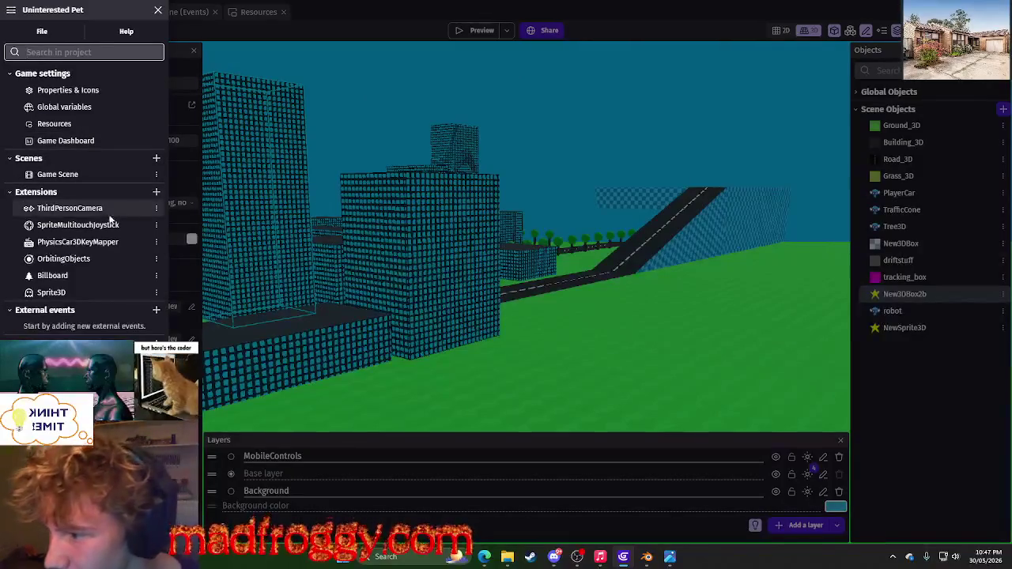
click(88, 274)
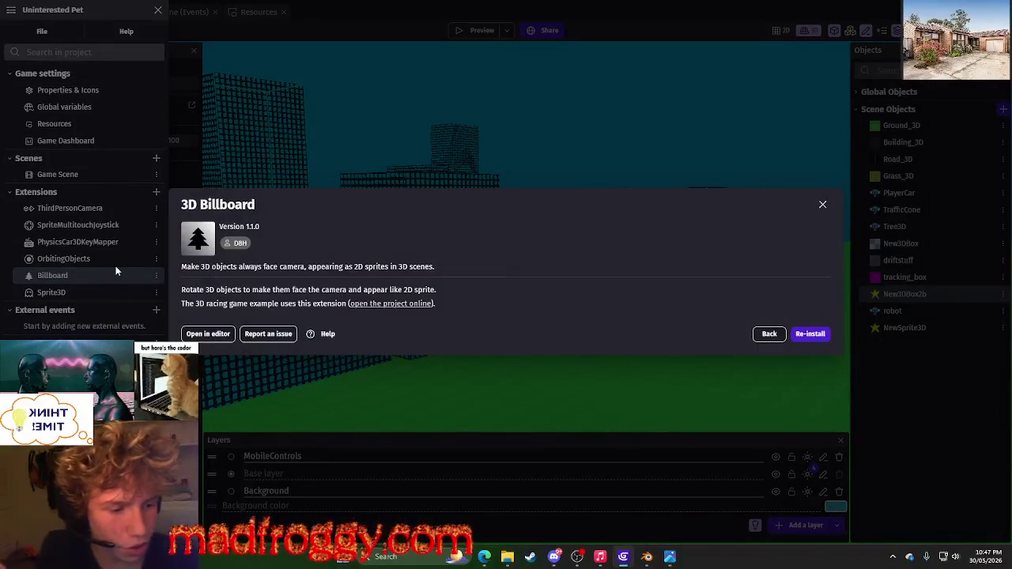
click(115, 266)
click(238, 332)
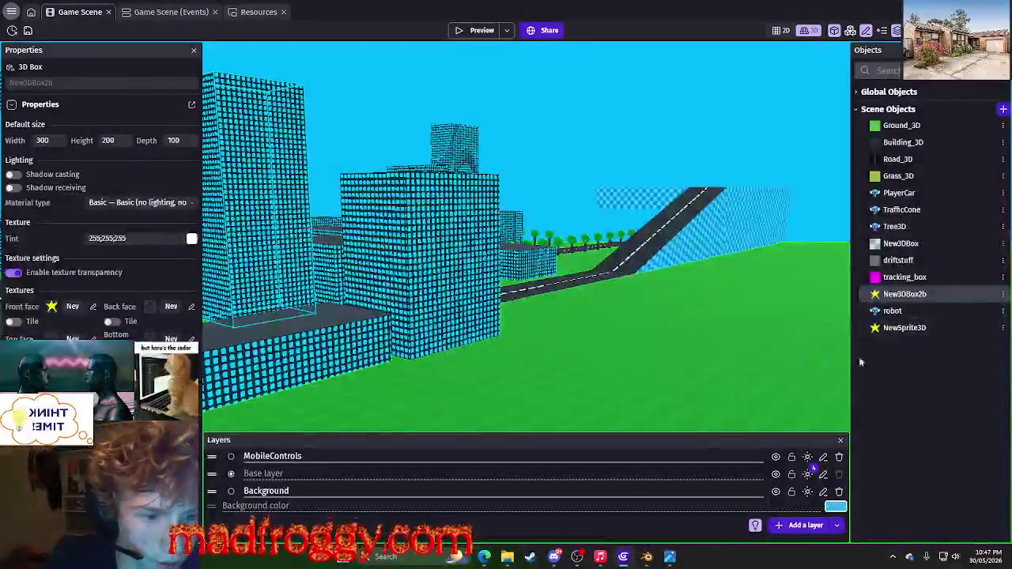
Launch a Microsoft Edge window and position it over the editor.
mouse_move(492, 556)
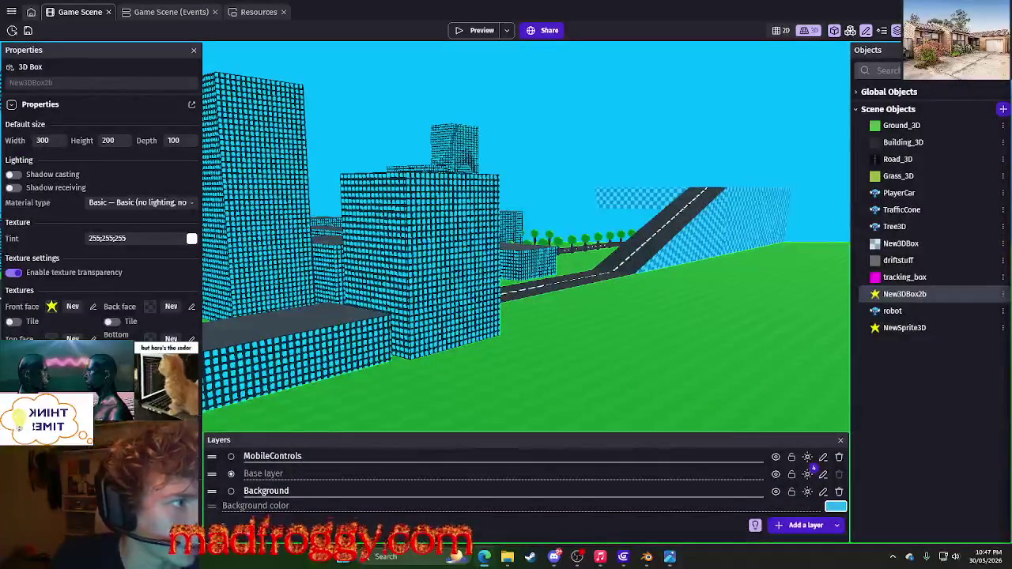
click(484, 557)
mouse_move(297, 143)
mouse_down()
mouse_move(242, 61)
mouse_move(611, 216)
mouse_move(293, 174)
mouse_move(319, 164)
mouse_up()
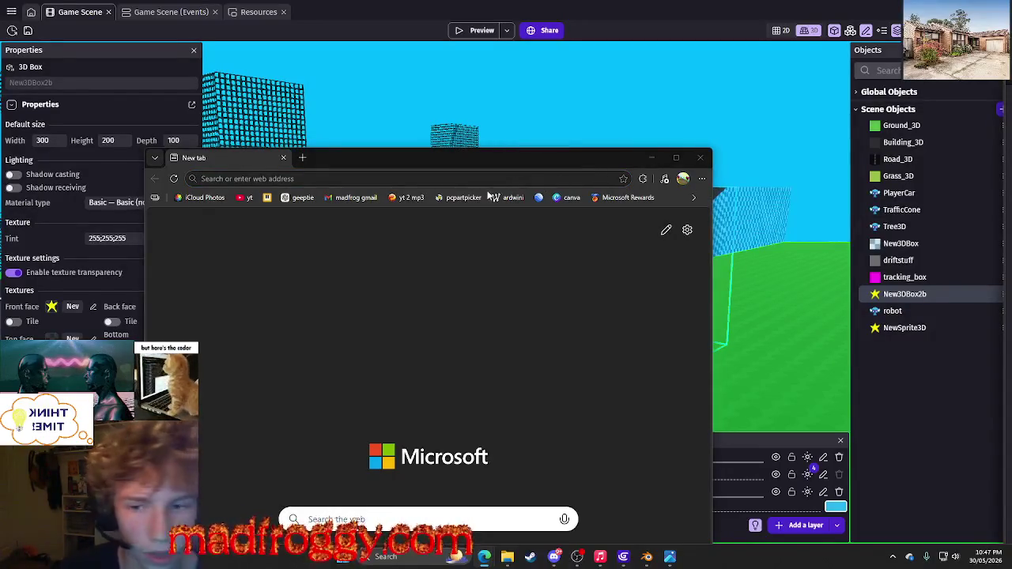
Move the browser aside, glance at the Game Scene events sheet, and return to the browser.
click(304, 187)
mouse_move(342, 165)
mouse_down()
mouse_move(887, 285)
mouse_move(1002, 344)
mouse_move(617, 303)
mouse_up()
click(396, 363)
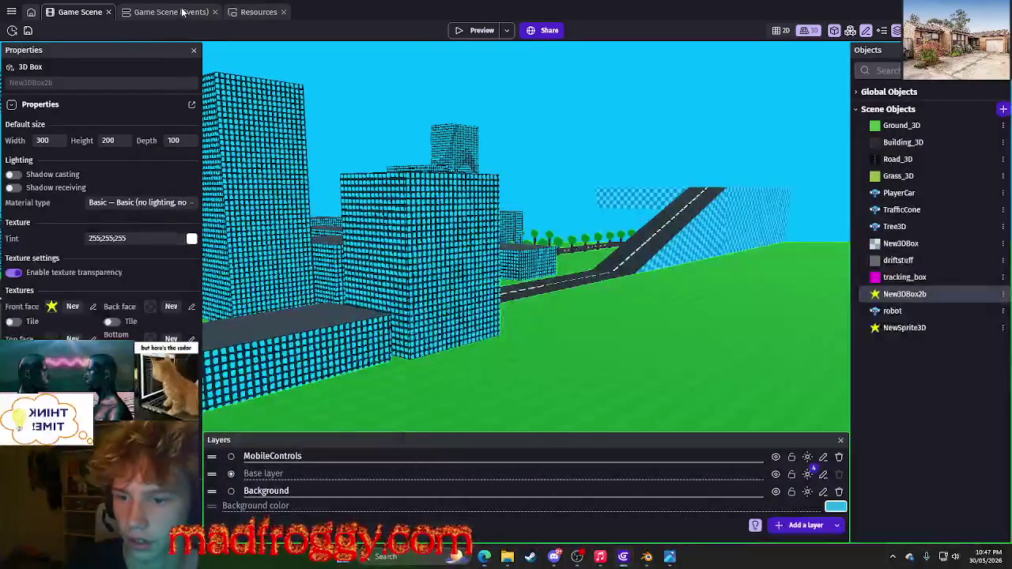
click(170, 12)
key(alt+Tab)
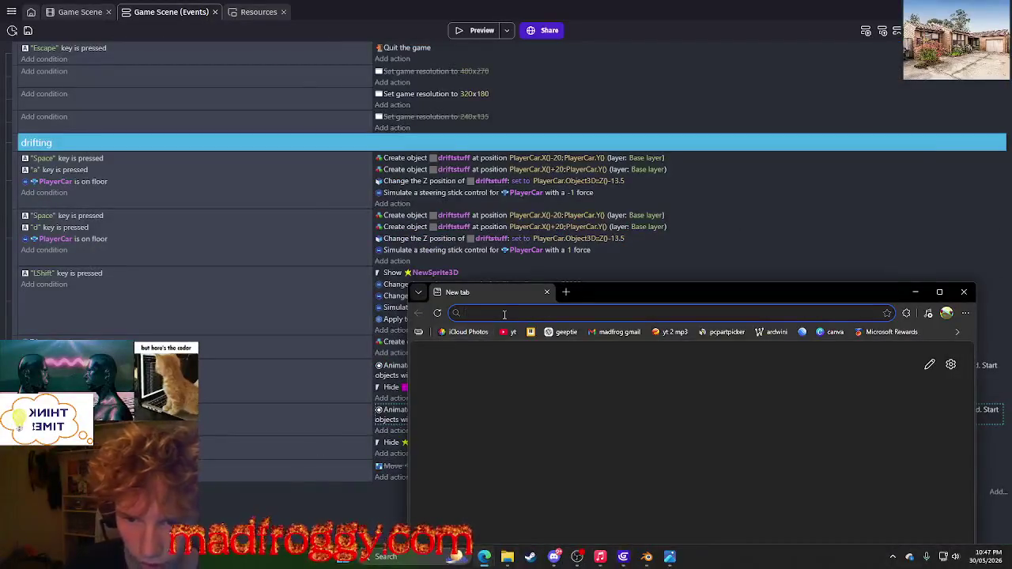
Search 'does orbiting work on 3d sprites gdevelop' and read the expanded answer.
click(504, 313)
text(does or)
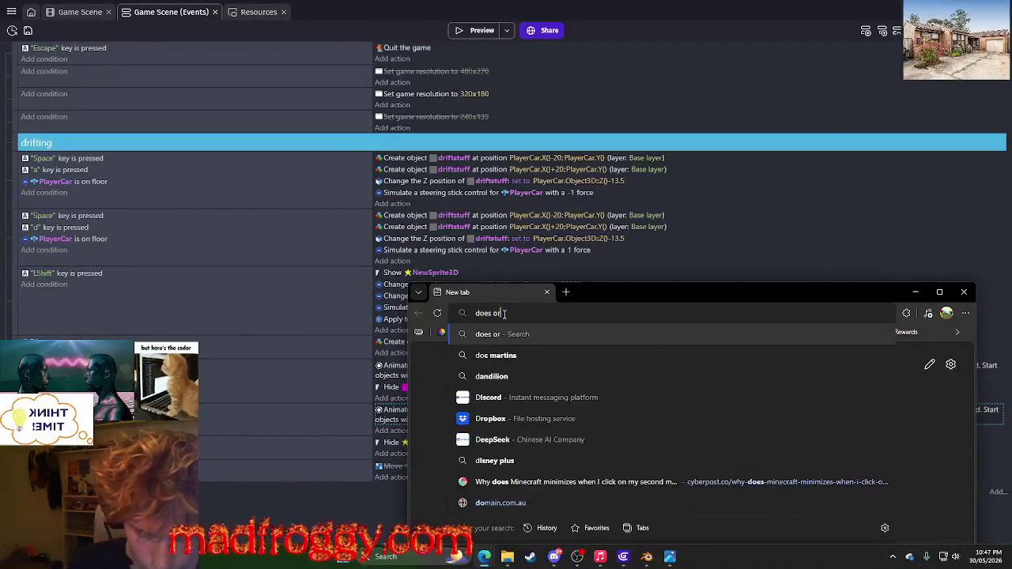
text(biting work on )
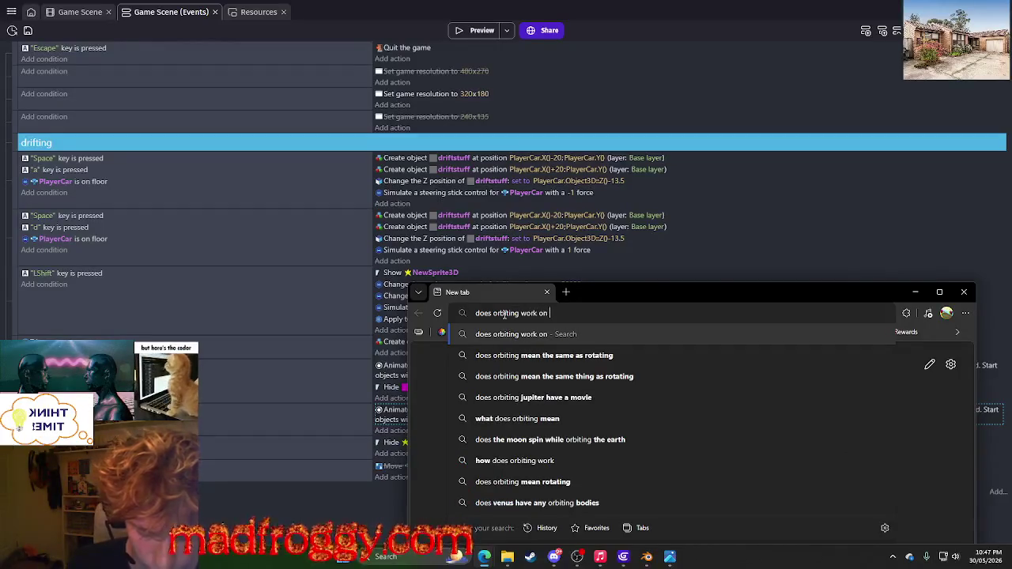
text(3d sprite)
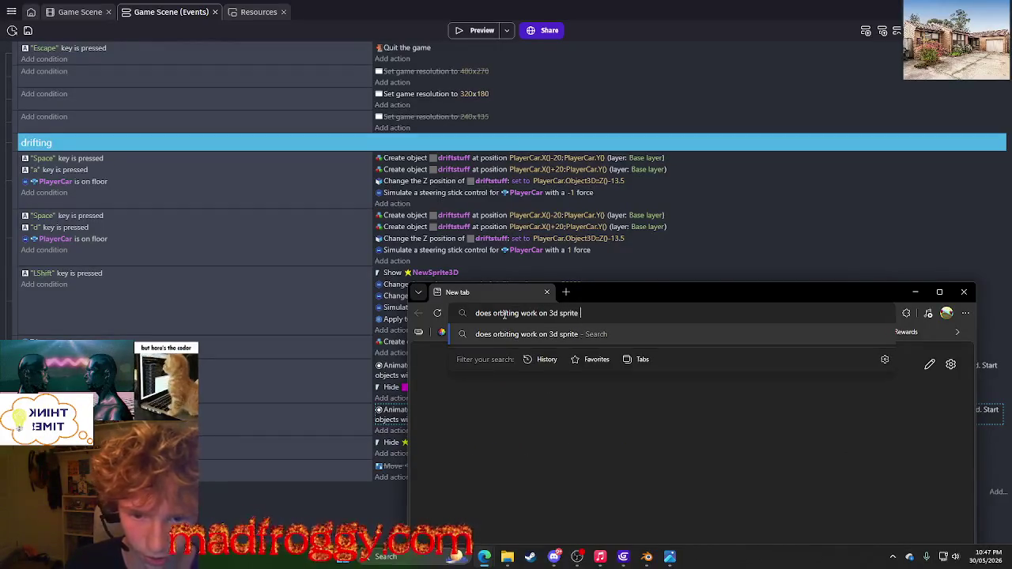
text(s gdevelop)
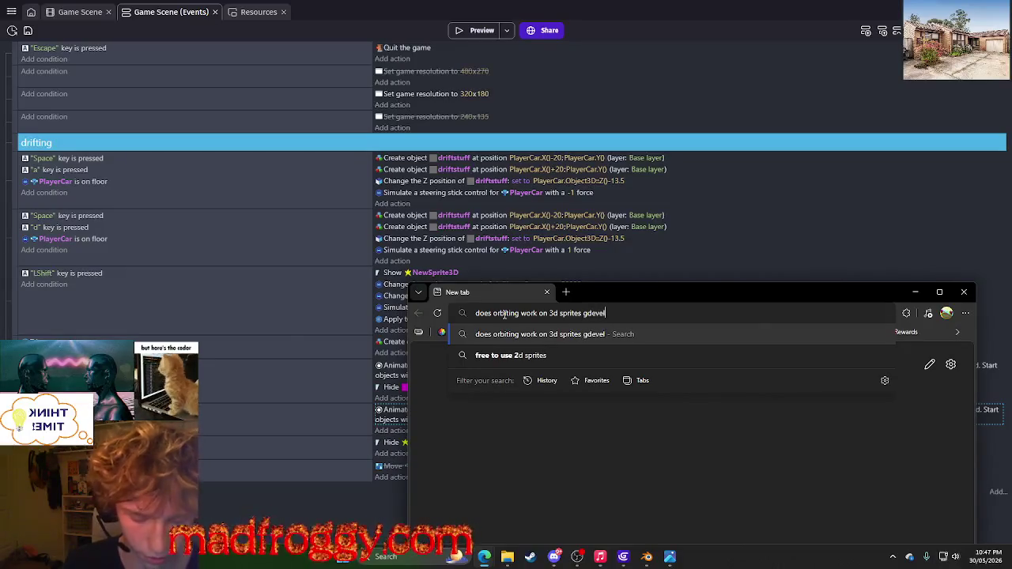
key(Return)
drag(637, 294, 612, 156)
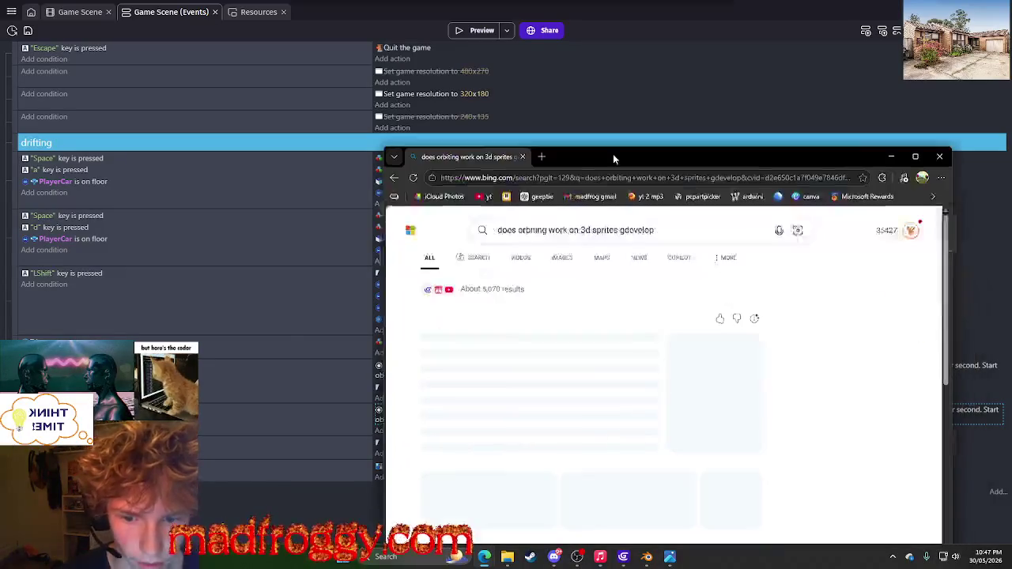
scroll(506, 333, down, 1)
mouse_move(560, 350)
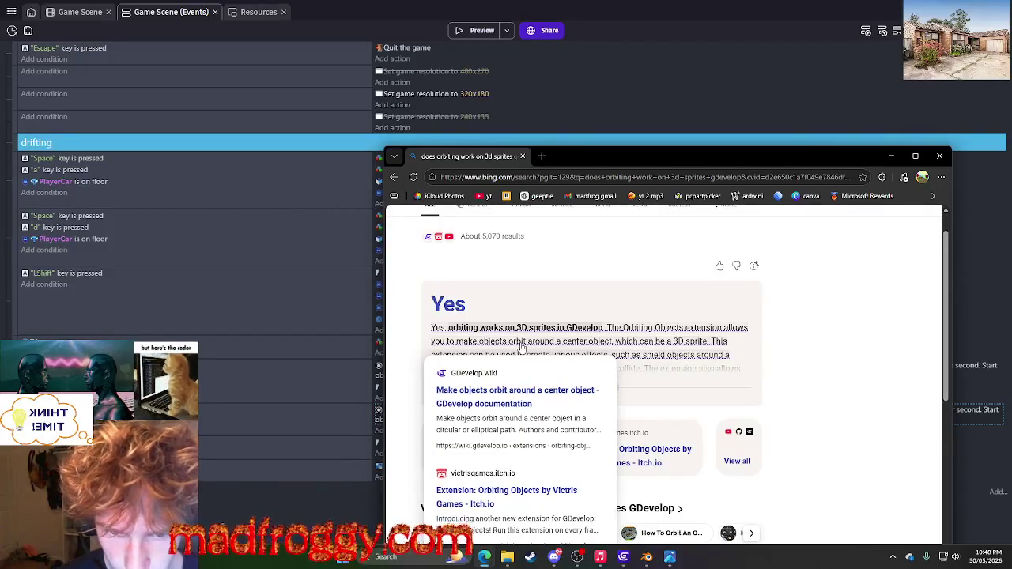
click(592, 386)
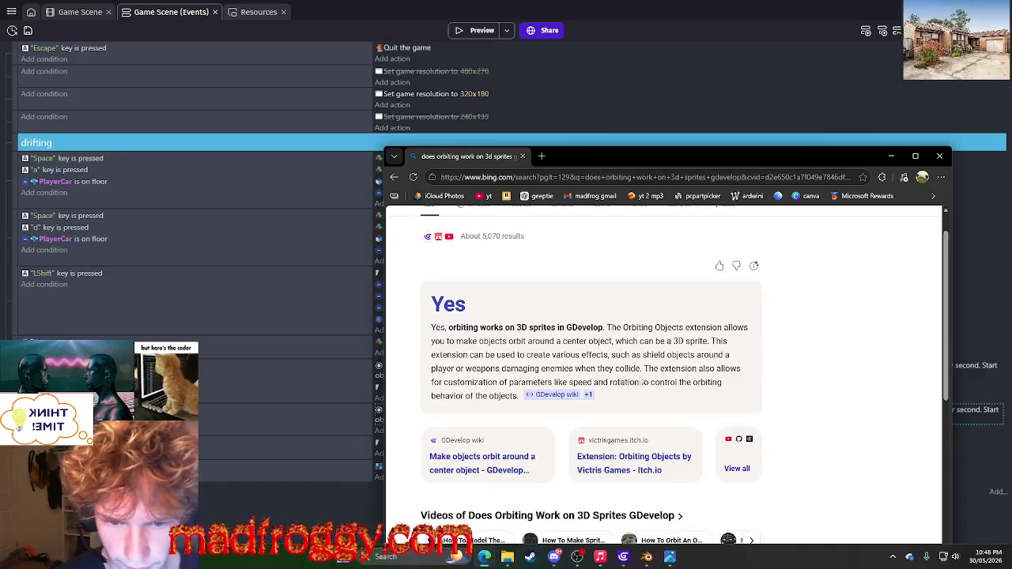
scroll(772, 365, down, 4)
scroll(789, 411, down, 4)
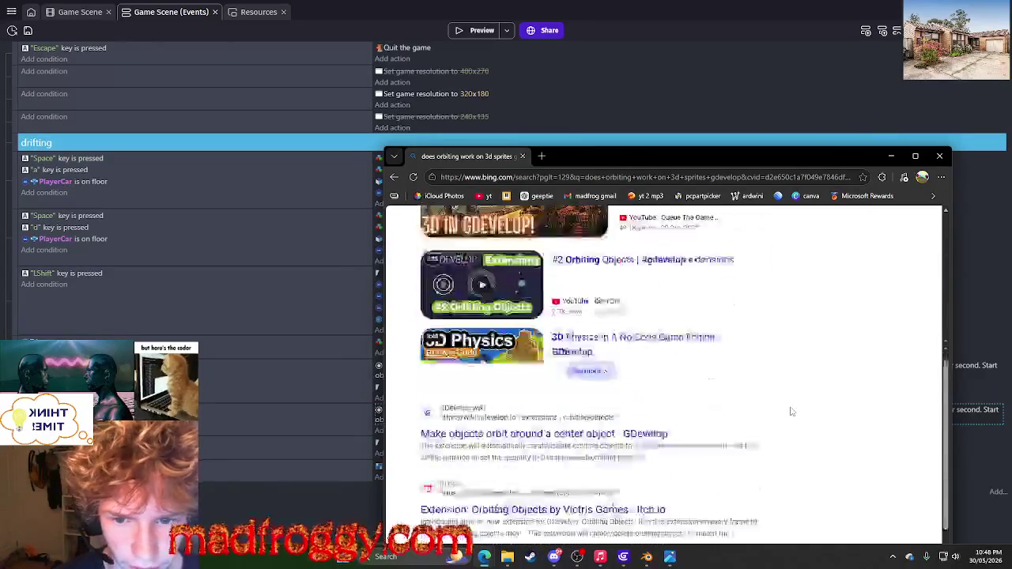
scroll(792, 412, up, 2)
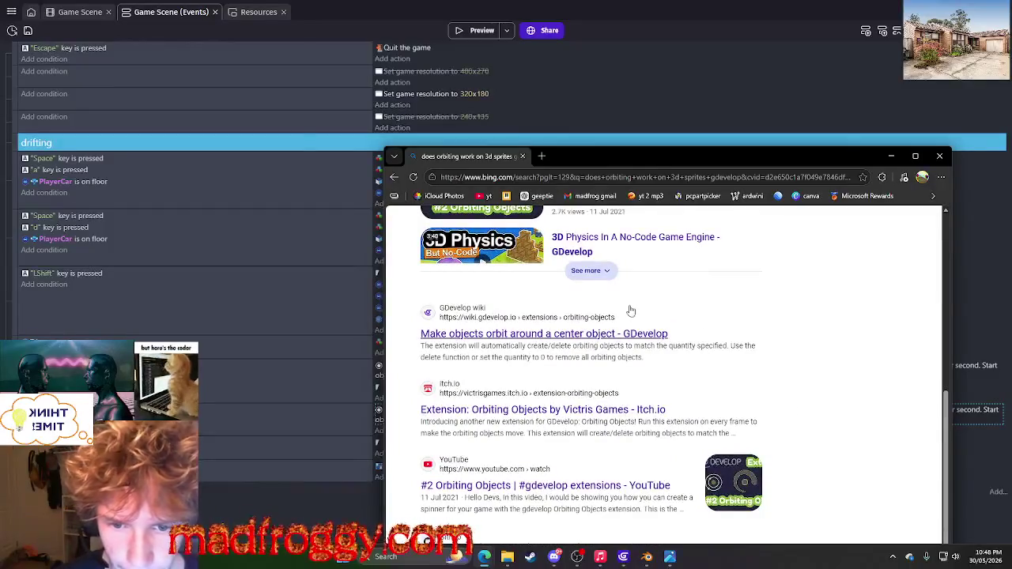
Open the GDevelop wiki orbiting-objects page at its Actions section, minimise the browser, and bring up Discord.
click(600, 338)
scroll(570, 355, down, 3)
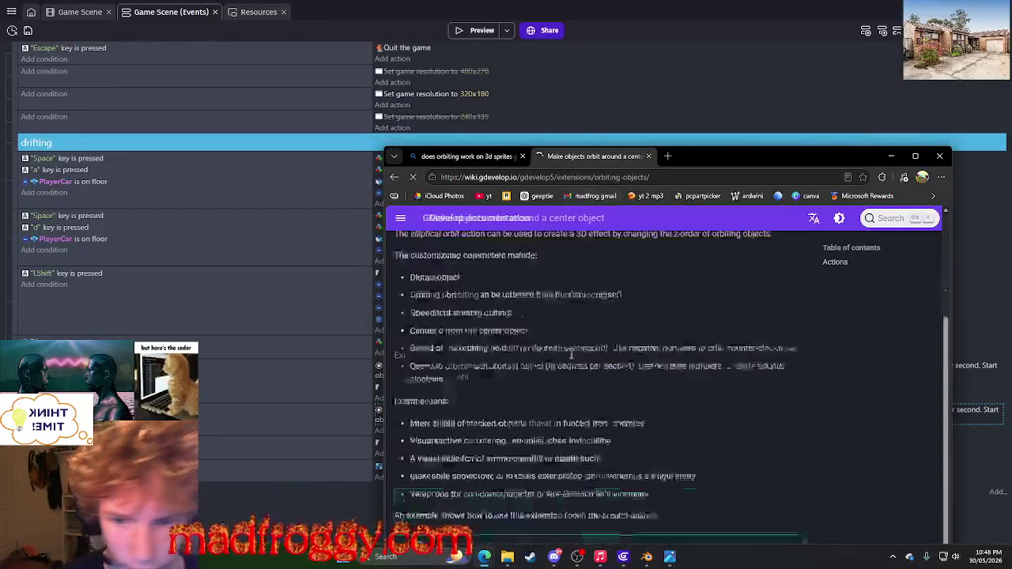
scroll(570, 350, down, 3)
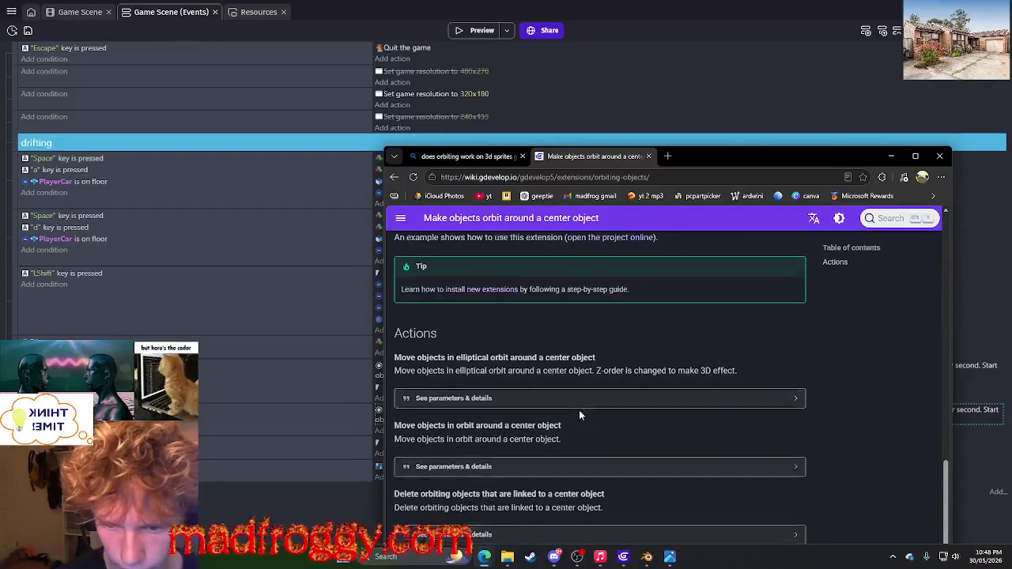
scroll(579, 409, down, 1)
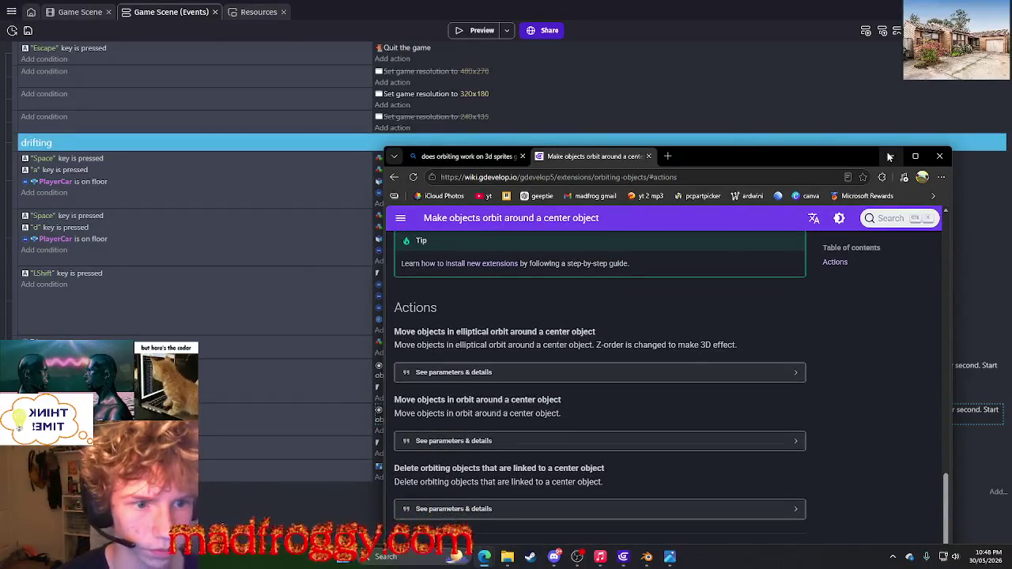
click(890, 157)
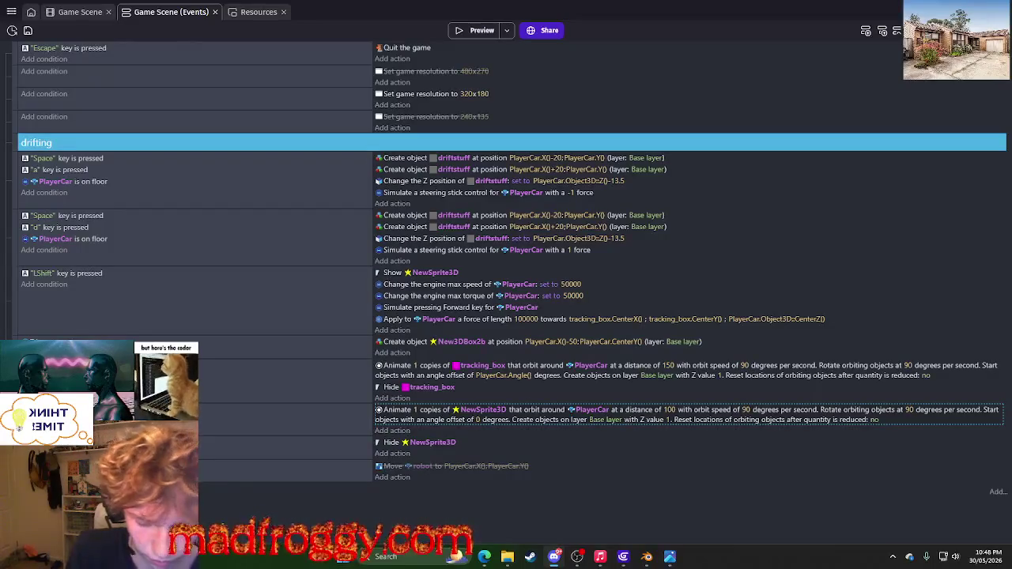
click(553, 557)
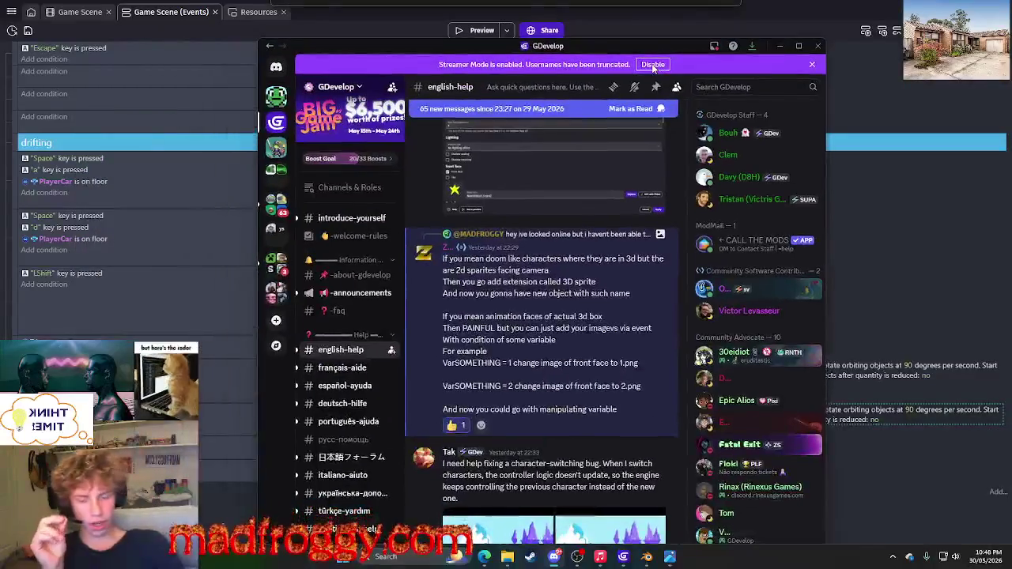
Read the reply in english-help, checking the author's profile card.
click(424, 253)
click(593, 225)
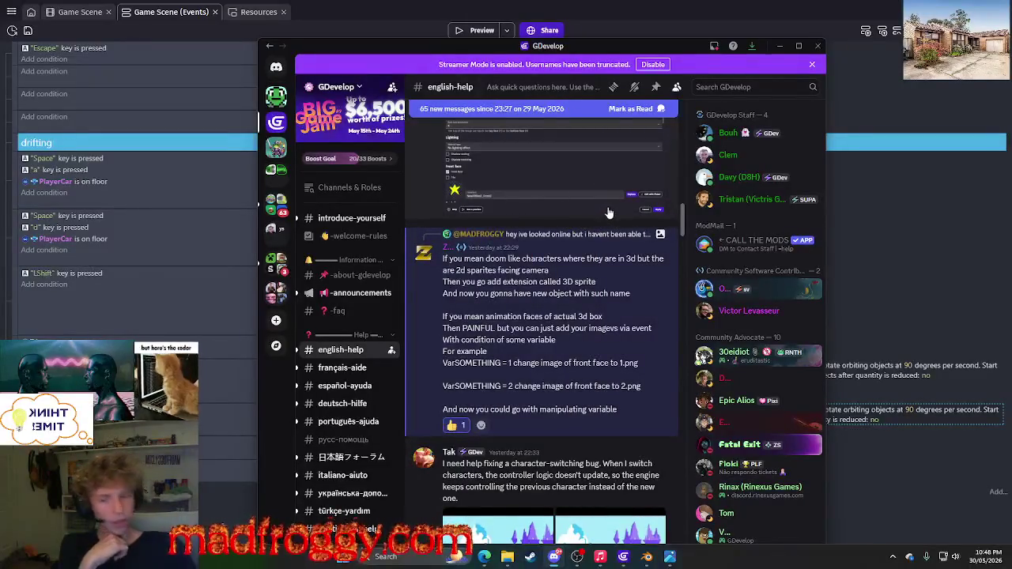
scroll(609, 212, down, 3)
drag(672, 54, 686, 21)
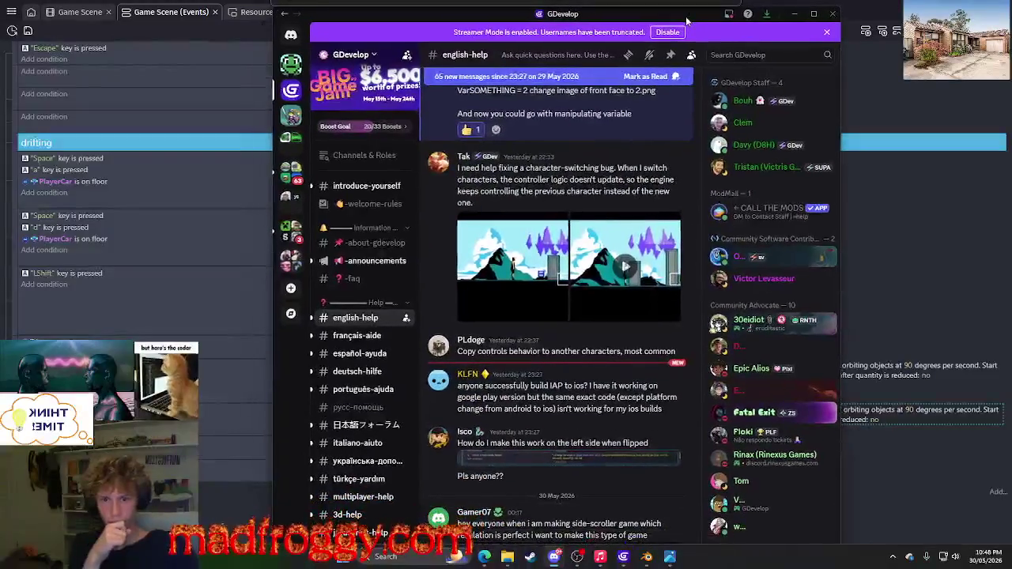
scroll(551, 328, up, 4)
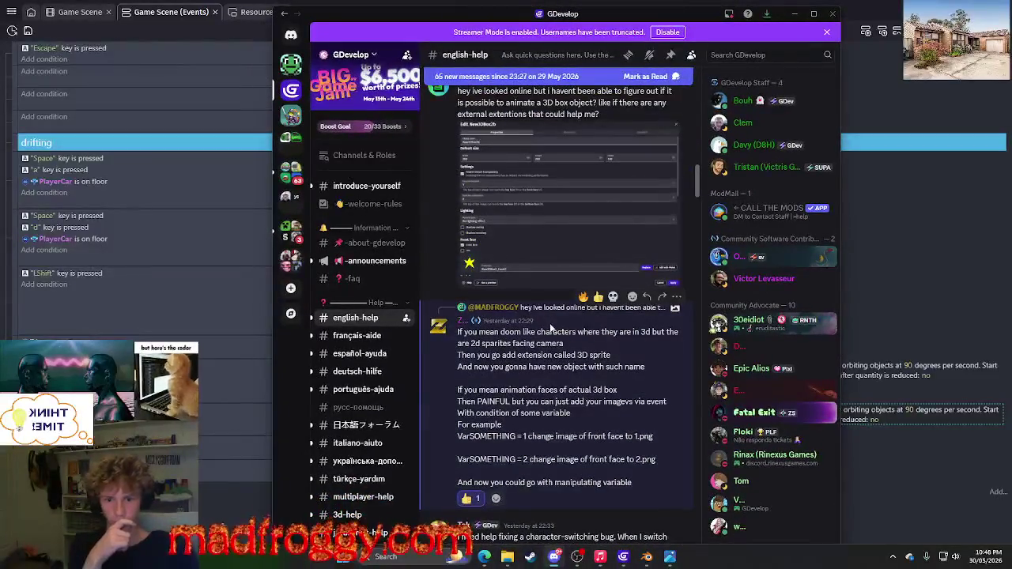
scroll(551, 329, down, 1)
drag(684, 13, 684, 1)
text(k kinda late follow up question, does the)
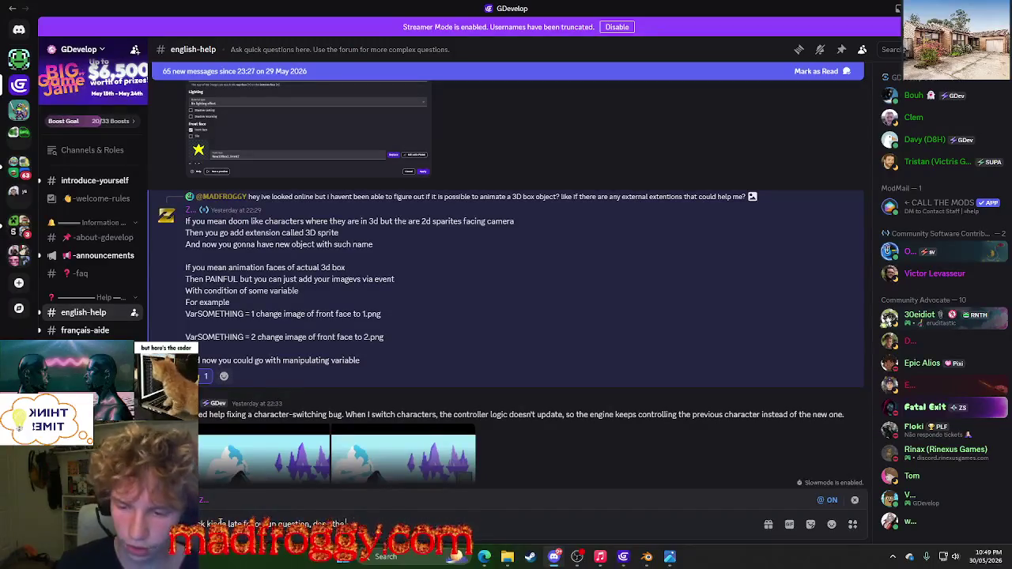
Draft the question about 3D sprites and the orbiting extension ending 'because i tried', then return to GDevelop.
text(3d sprite e)
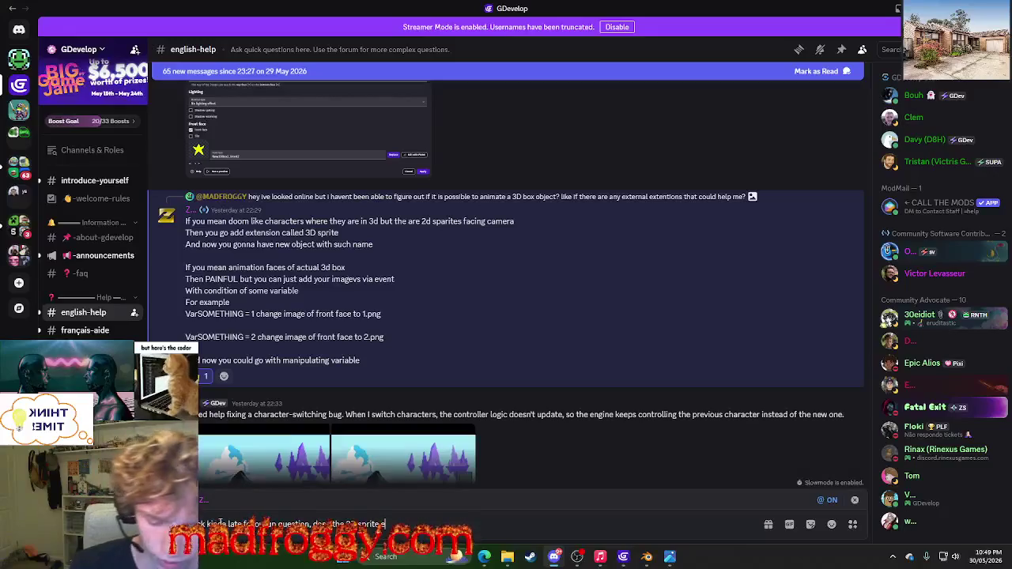
key(BackSpace)
key(BackSpace)
key(BackSpace)
text(d)
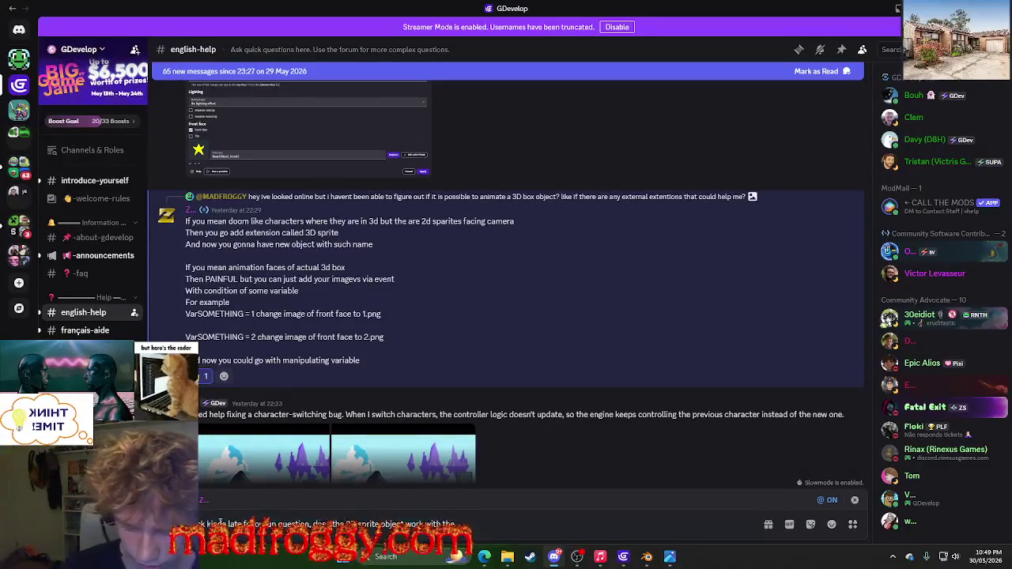
text(orbiting)
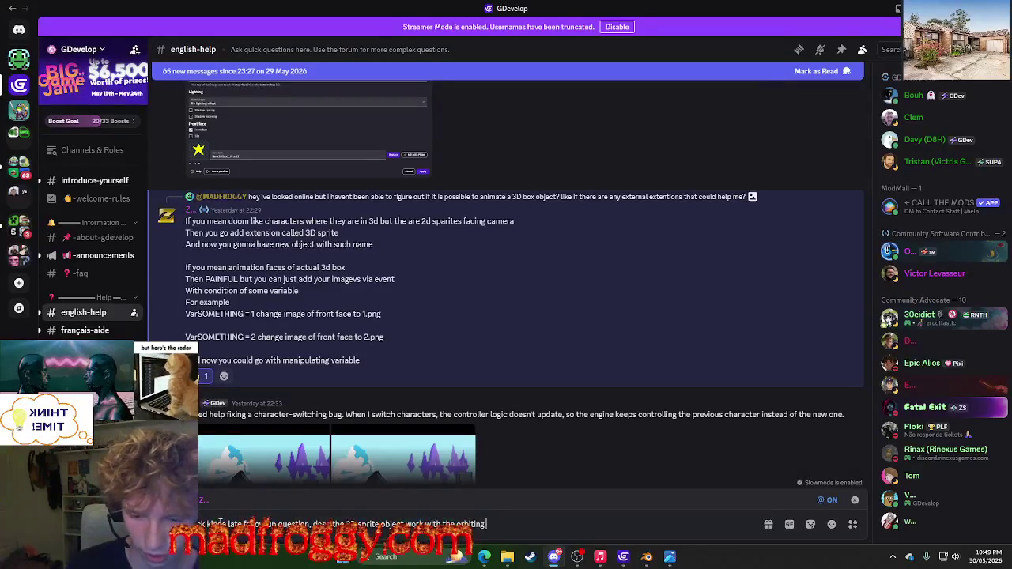
text( extention.)
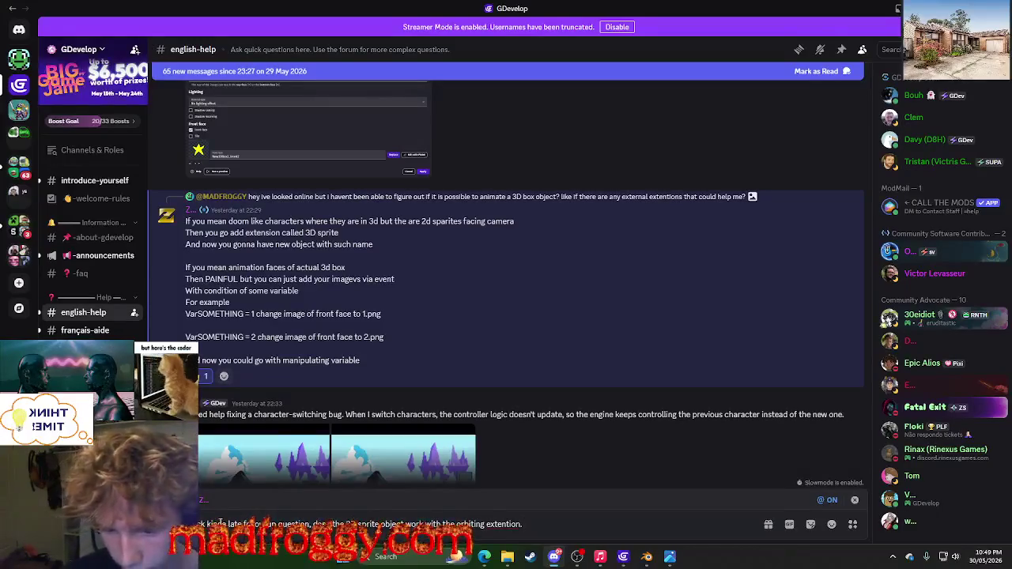
key(BackSpace)
key(BackSpace)
text(?)
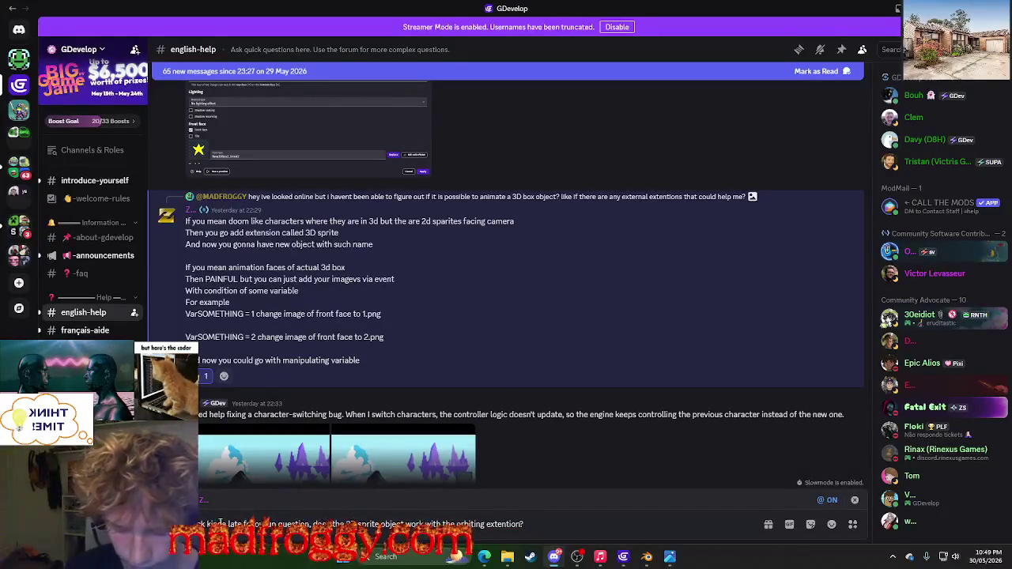
text( bc)
key(BackSpace)
text(ecause i t)
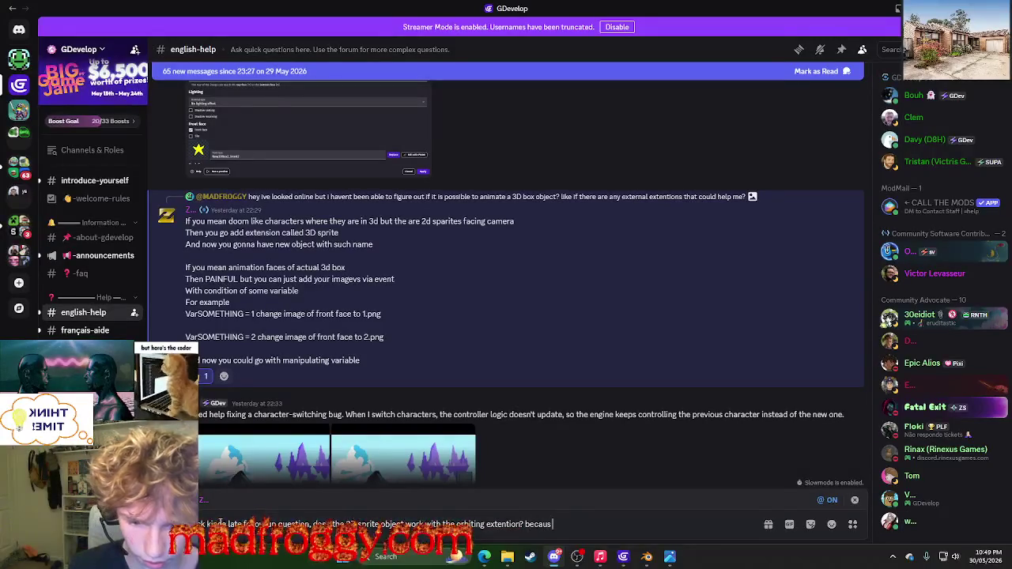
text(ried)
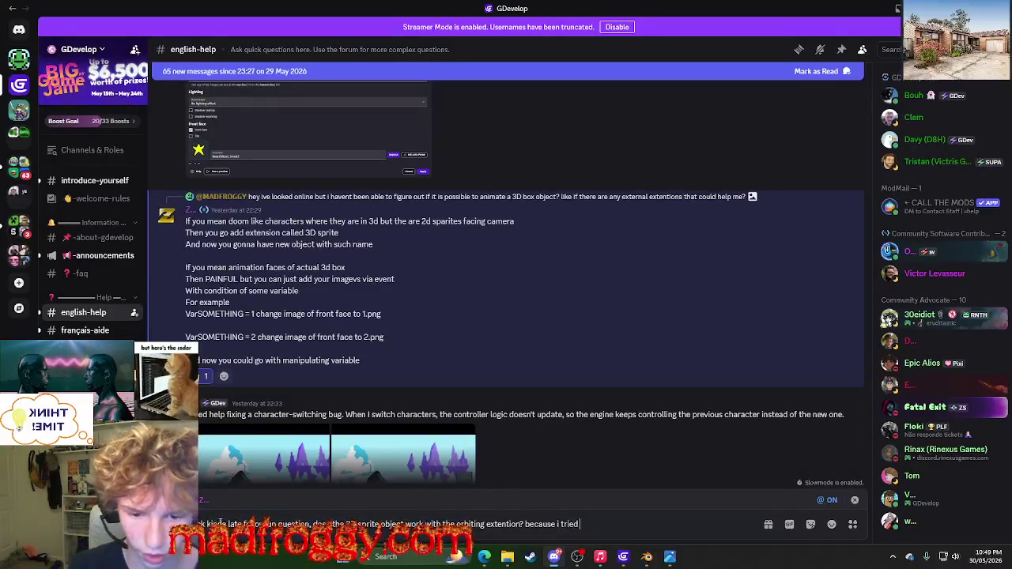
key(alt+Tab)
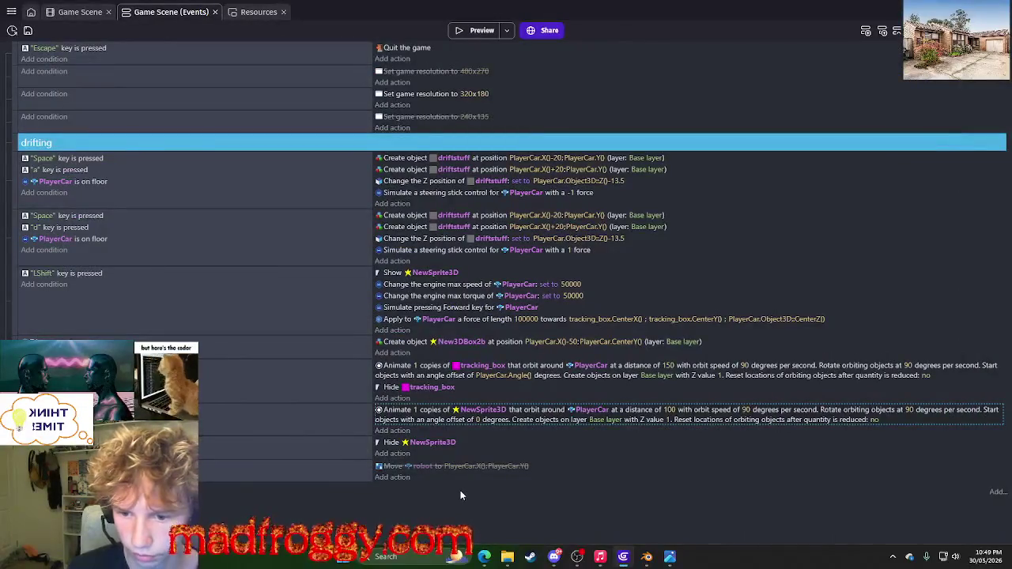
Move the New3DBox2b creation below the tracking_box actions and snip the orbit events area.
key(ctrl+z)
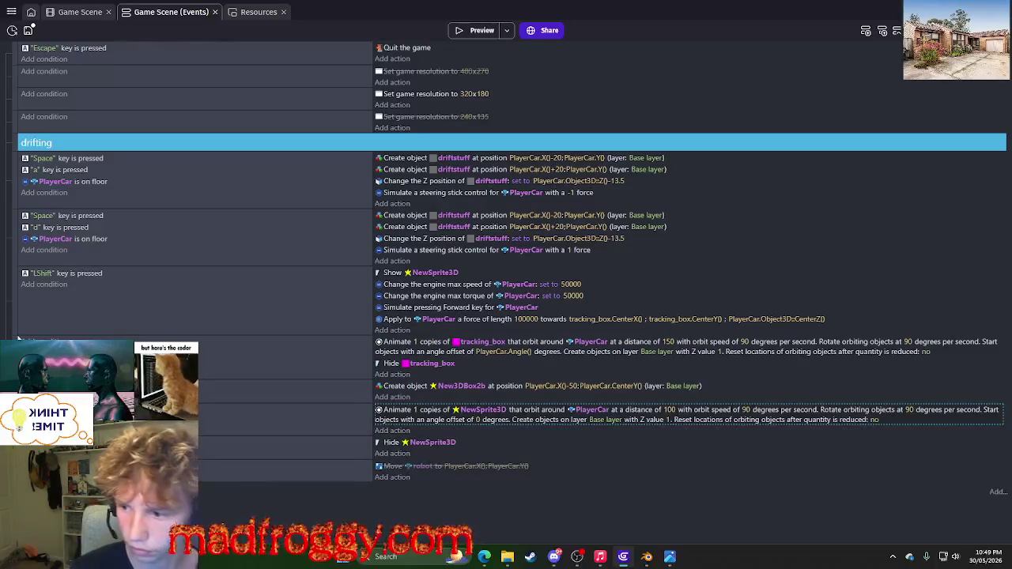
click(285, 357)
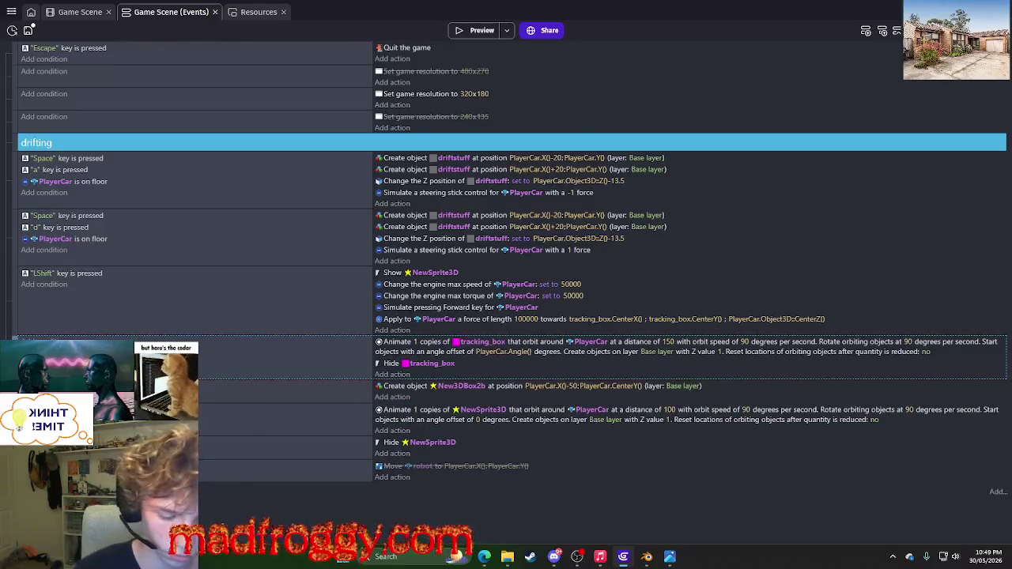
key(super+shift+s)
mouse_move(198, 380)
mouse_down()
mouse_move(553, 457)
mouse_move(1004, 439)
mouse_up()
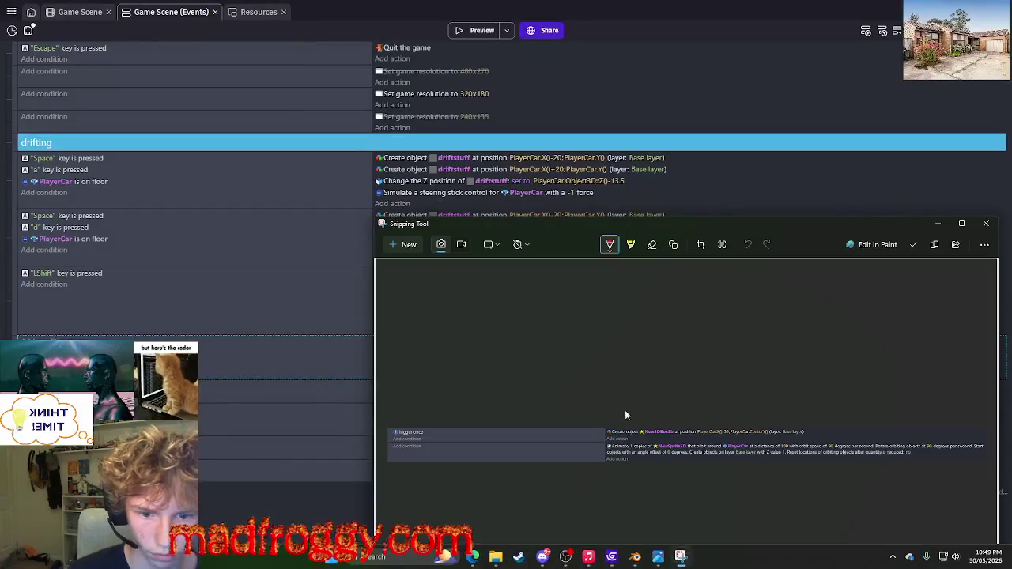
Copy the snip to the clipboard instead of saving it, and close Snipping Tool.
right_click(621, 435)
click(636, 445)
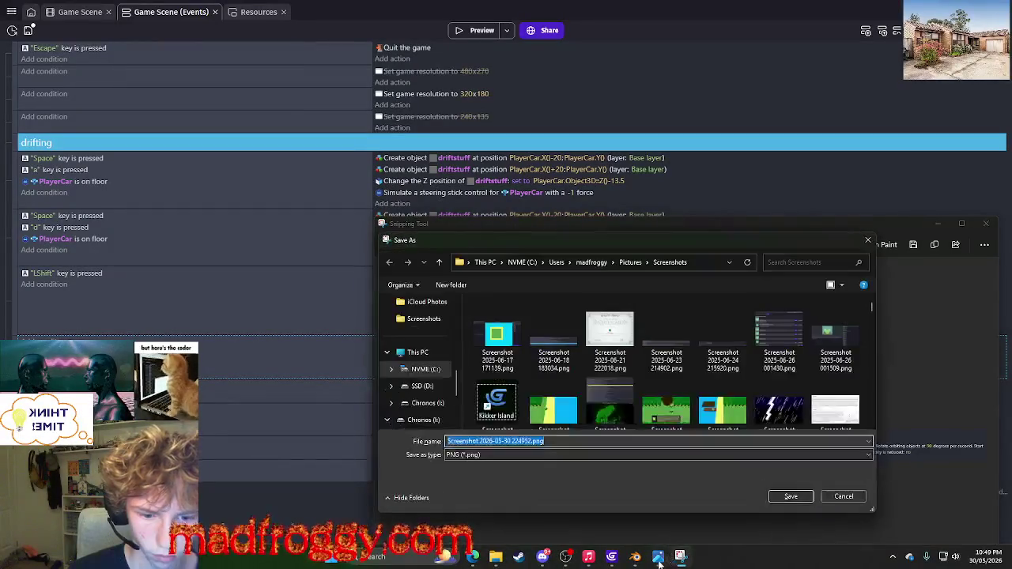
click(845, 499)
right_click(617, 435)
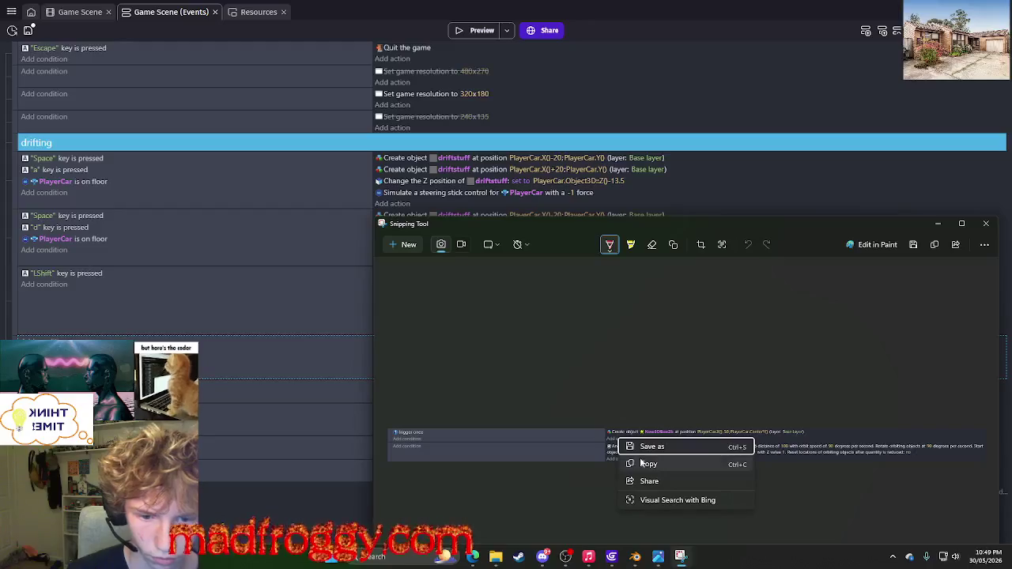
click(637, 464)
click(611, 558)
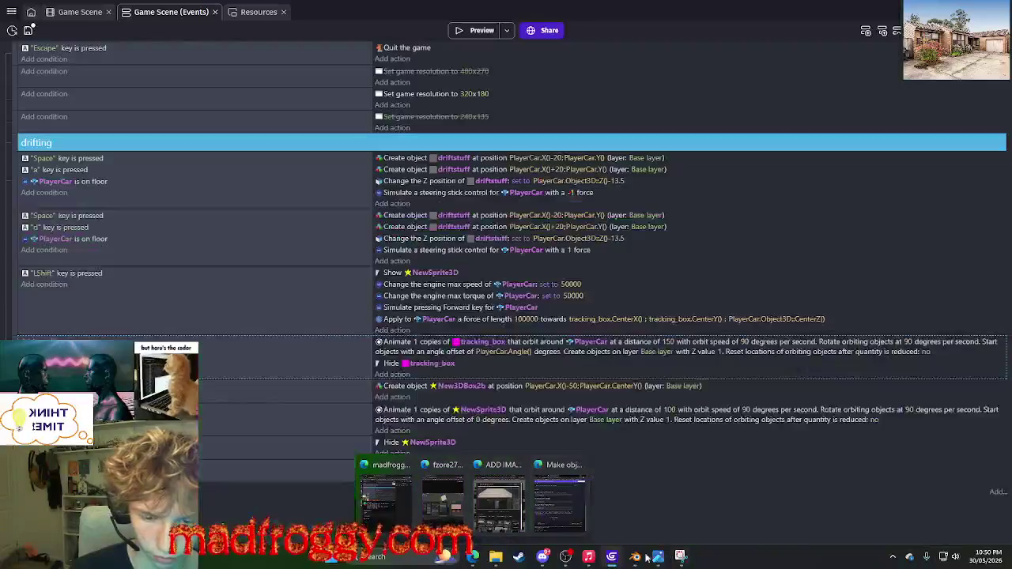
Finish the question asking if 3D sprites show up, paste the events snip, and send it.
mouse_move(599, 558)
click(542, 558)
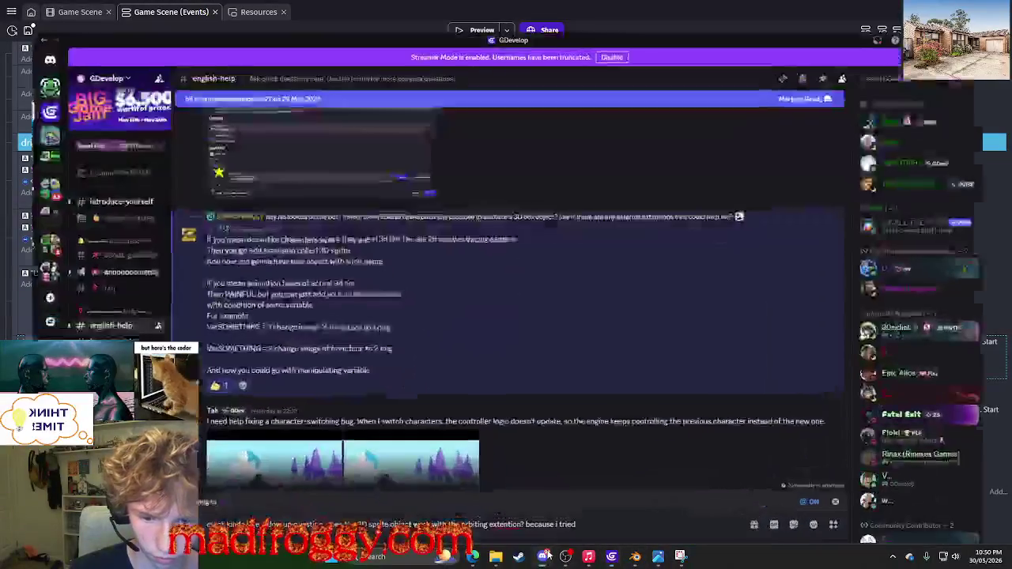
text(is but the object just doesn)
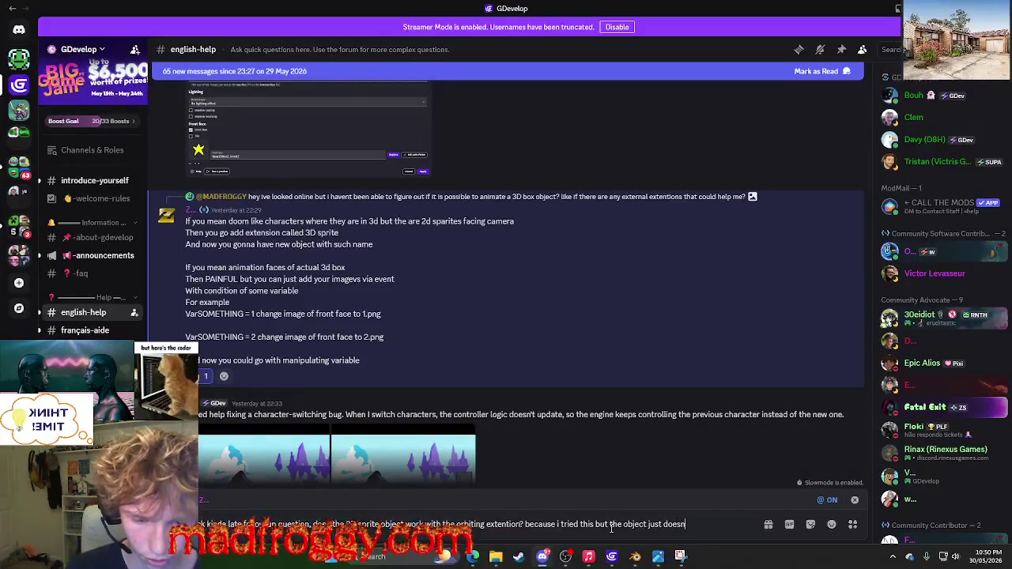
text(t show up)
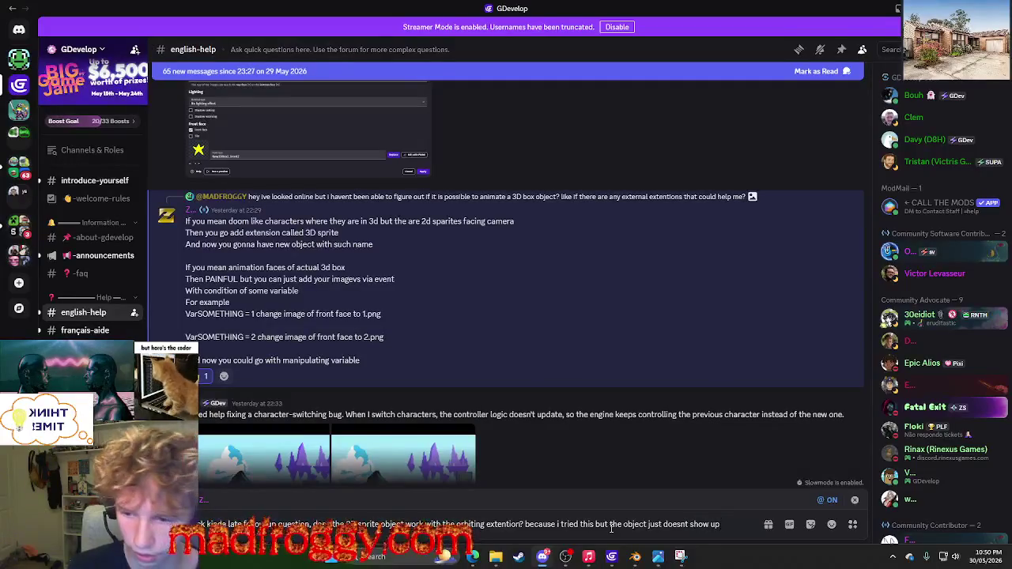
key(ctrl+v)
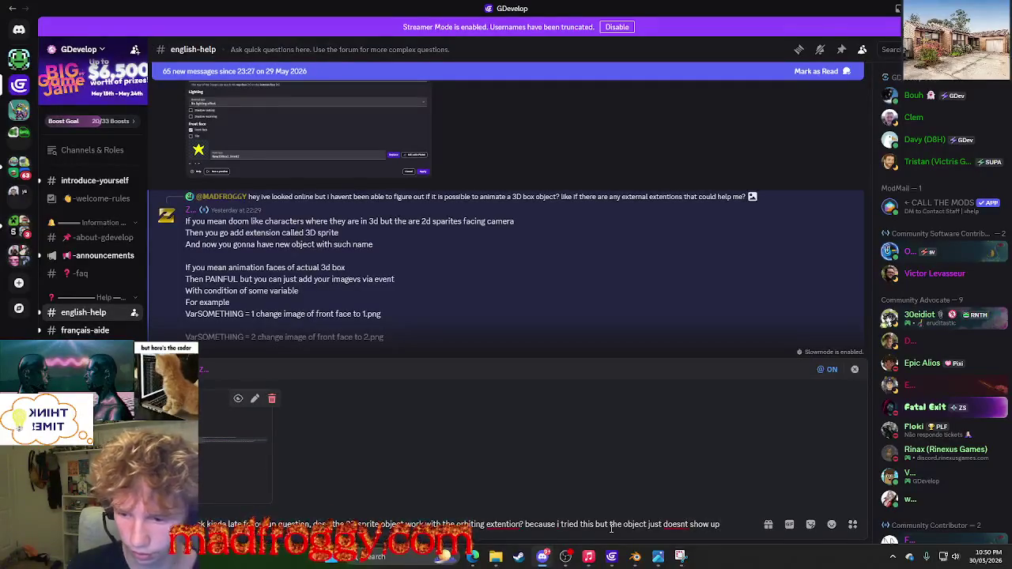
text(?)
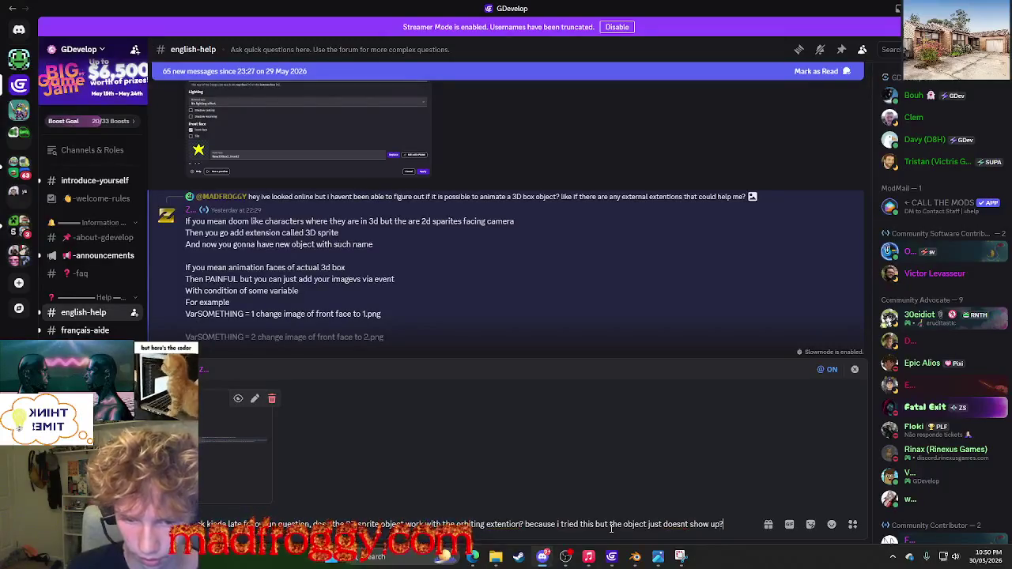
key(Return)
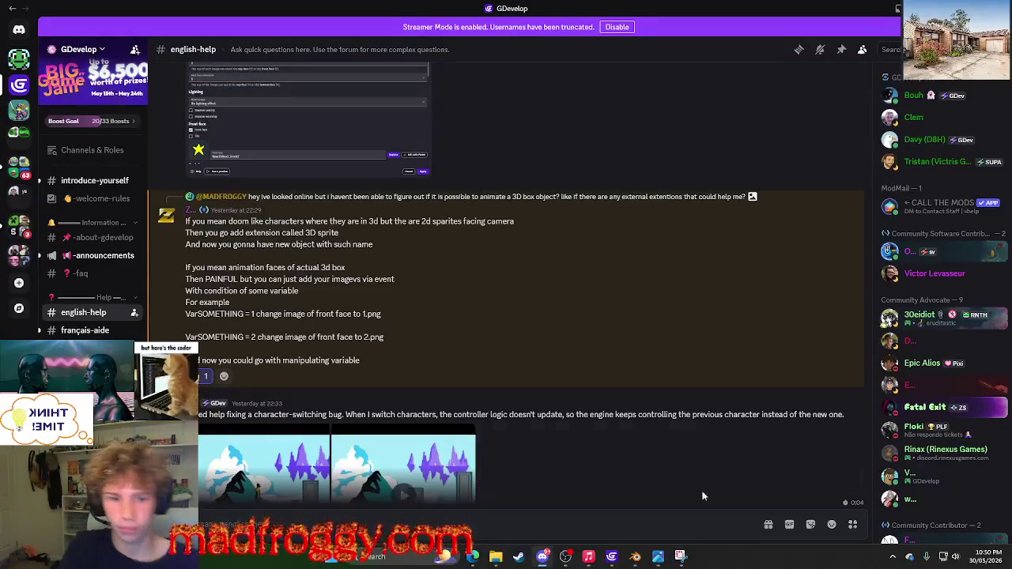
Scroll down to check the posted message, then switch back to GDevelop.
scroll(778, 344, down, 3)
scroll(778, 343, down, 5)
drag(870, 192, 878, 515)
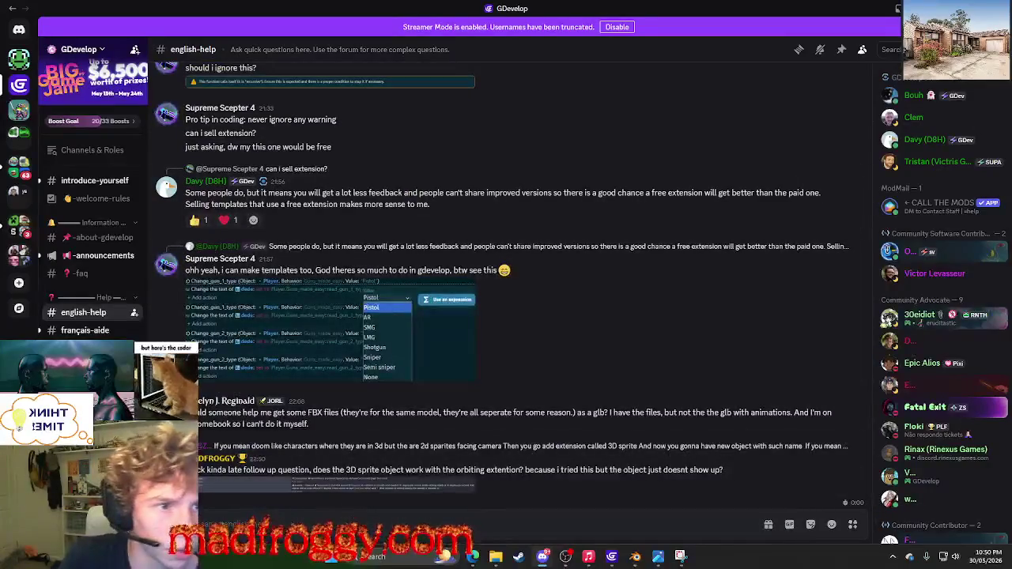
key(alt+Tab)
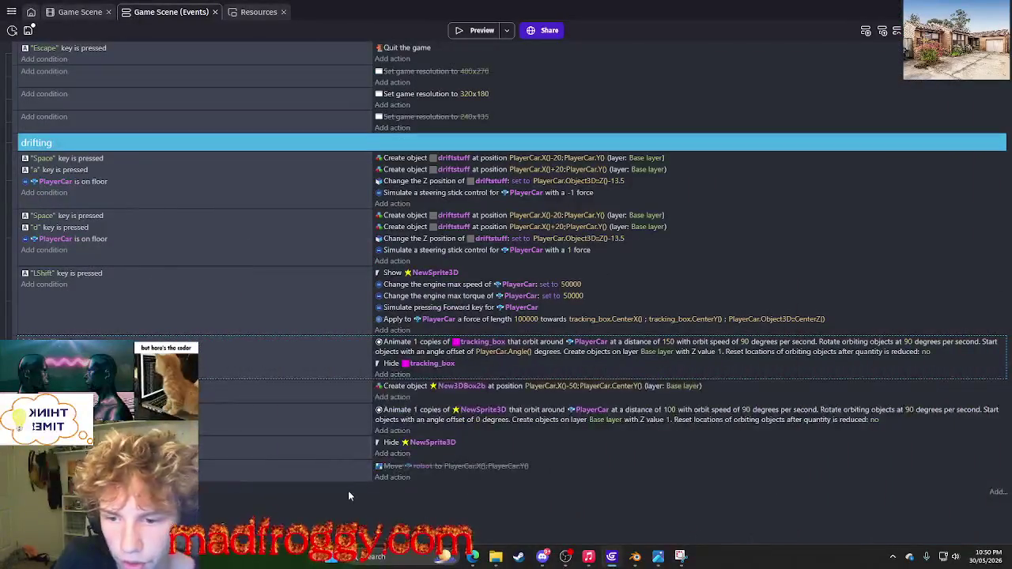
Save the project from the 3D Game Scene editor and orbit the view over the buildings.
click(81, 12)
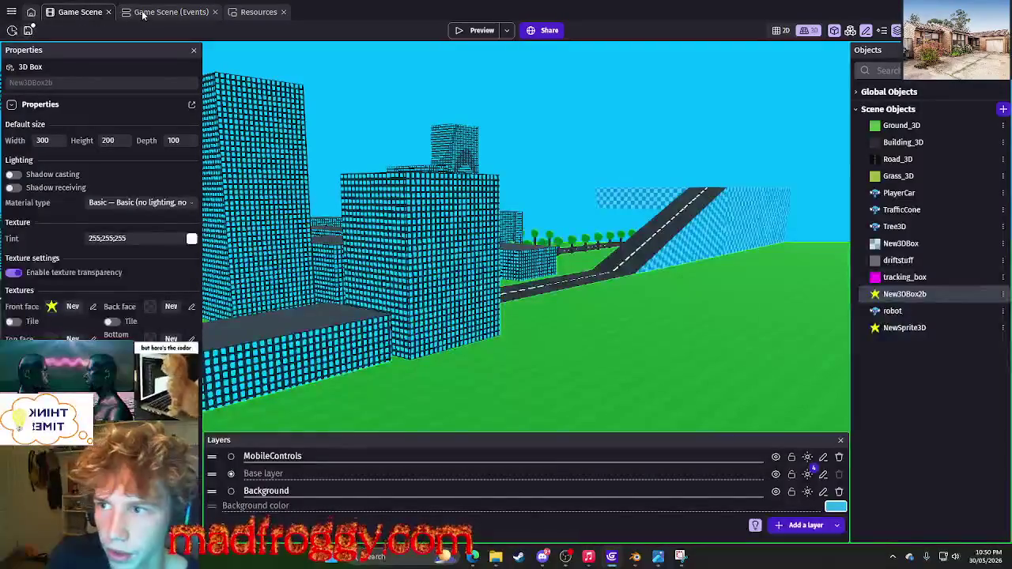
key(ctrl+s)
mouse_move(514, 364)
mouse_down()
mouse_move(723, 362)
mouse_move(560, 374)
mouse_move(493, 352)
mouse_move(506, 348)
mouse_move(364, 348)
mouse_move(714, 197)
mouse_up()
scroll(493, 353, up, 3)
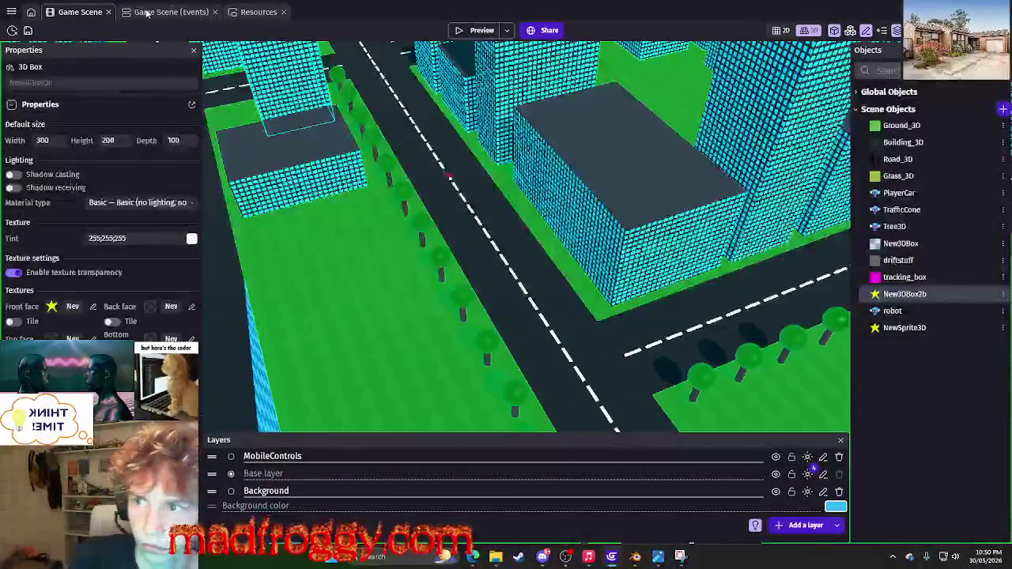
scroll(394, 371, down, 5)
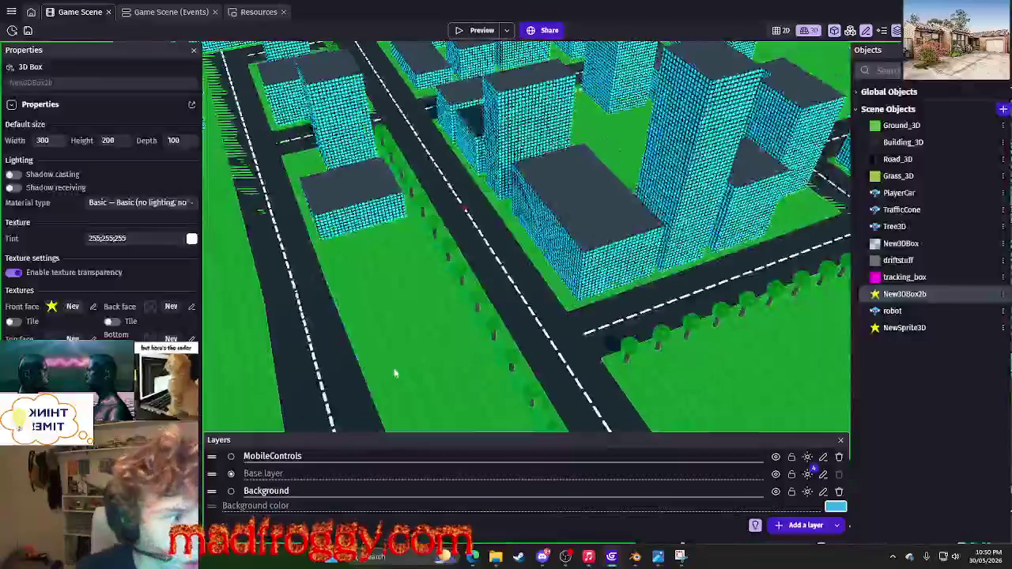
Inspect the player car and robot instances in the scene, check the event sheet, and return.
click(454, 211)
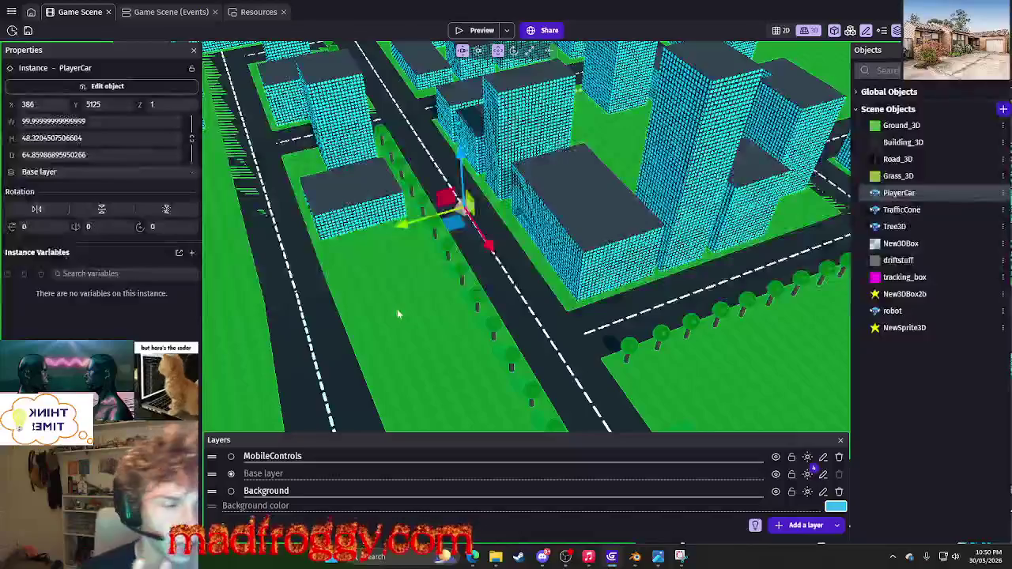
click(398, 314)
mouse_move(397, 310)
mouse_down()
mouse_move(544, 272)
mouse_move(541, 210)
mouse_up()
click(541, 215)
key(Escape)
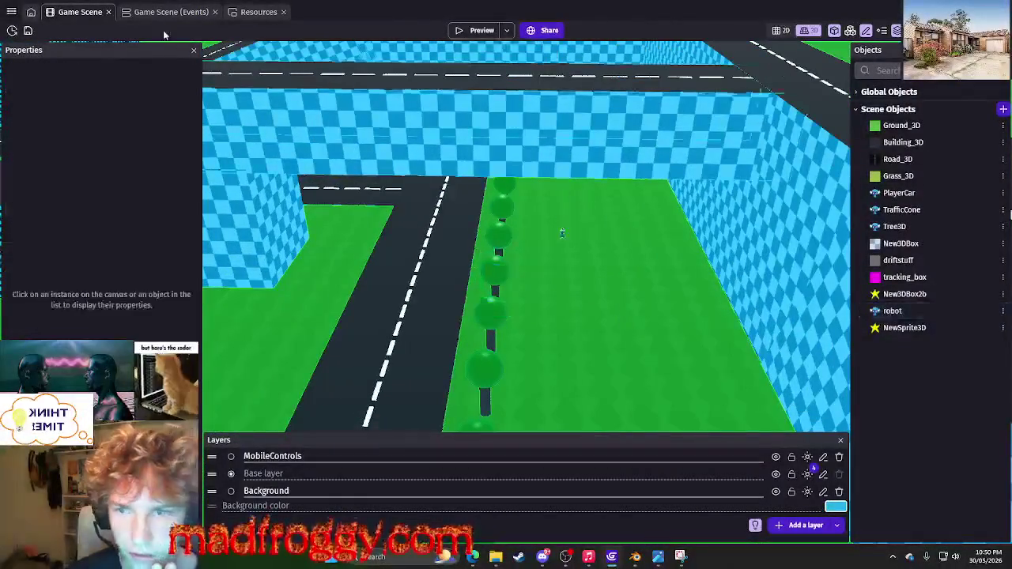
click(181, 12)
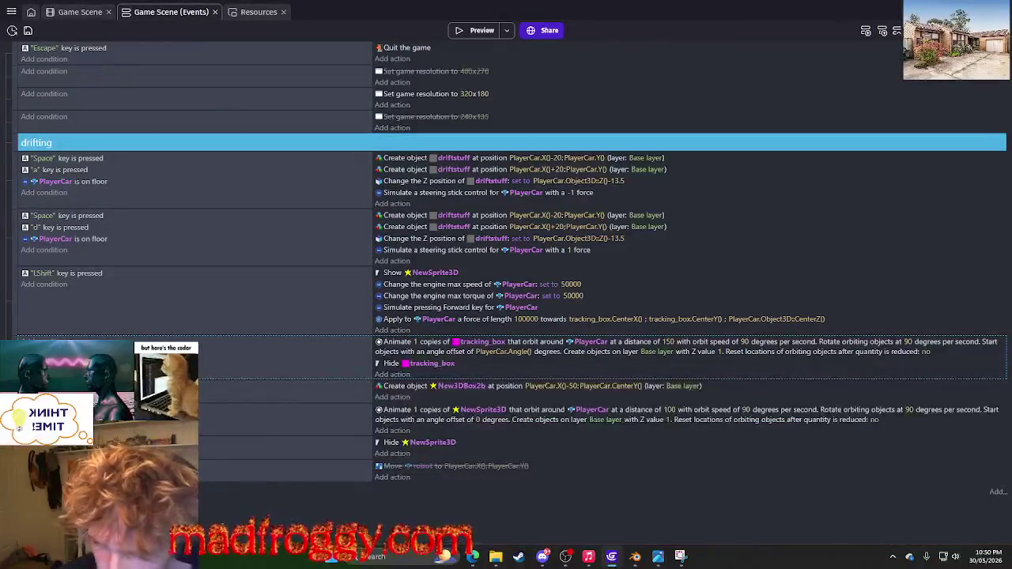
click(73, 12)
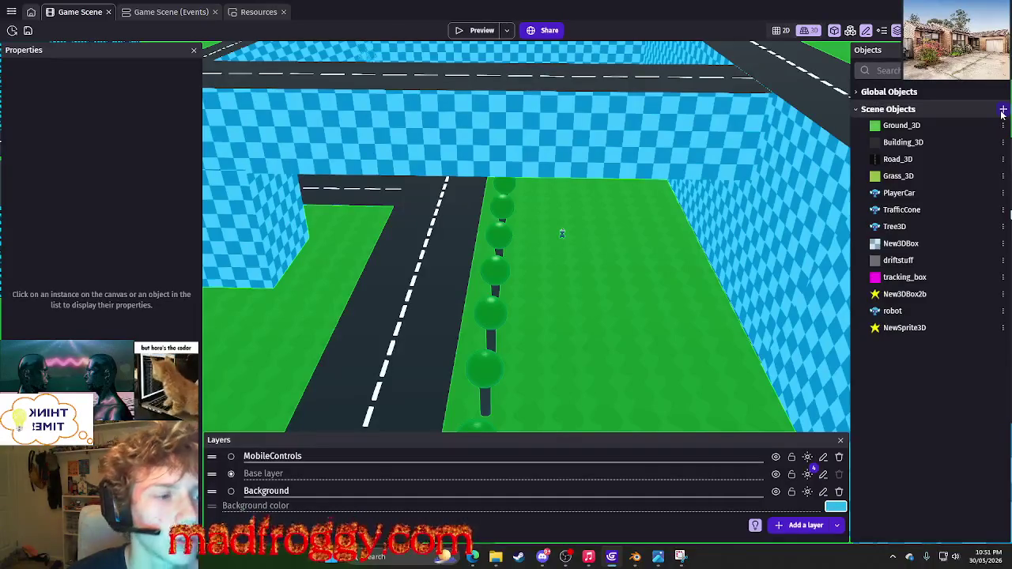
Duplicate NewSprite3D, keeping the copy's default name NewSprite3D2, then open Windows search.
click(1002, 327)
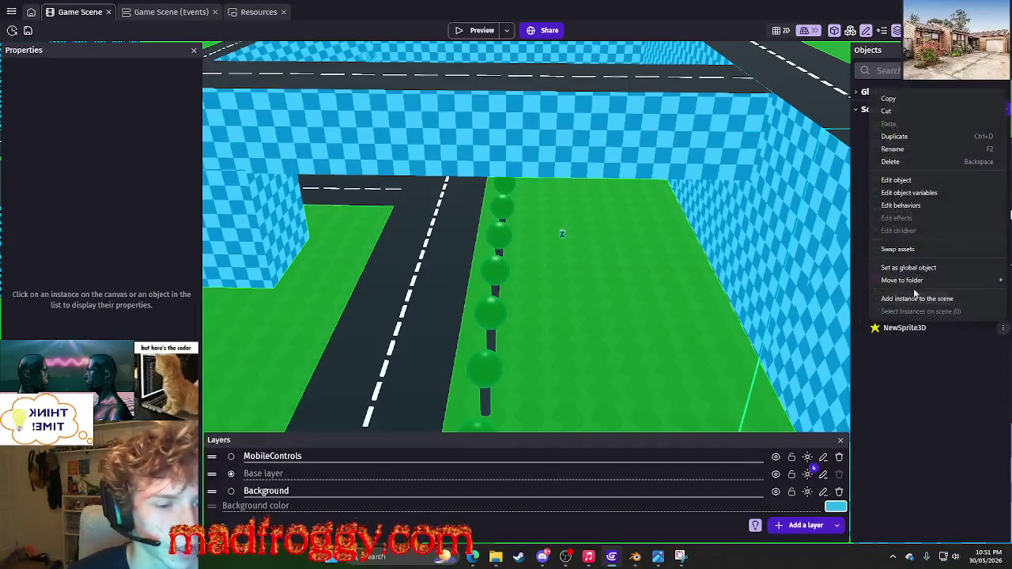
click(895, 136)
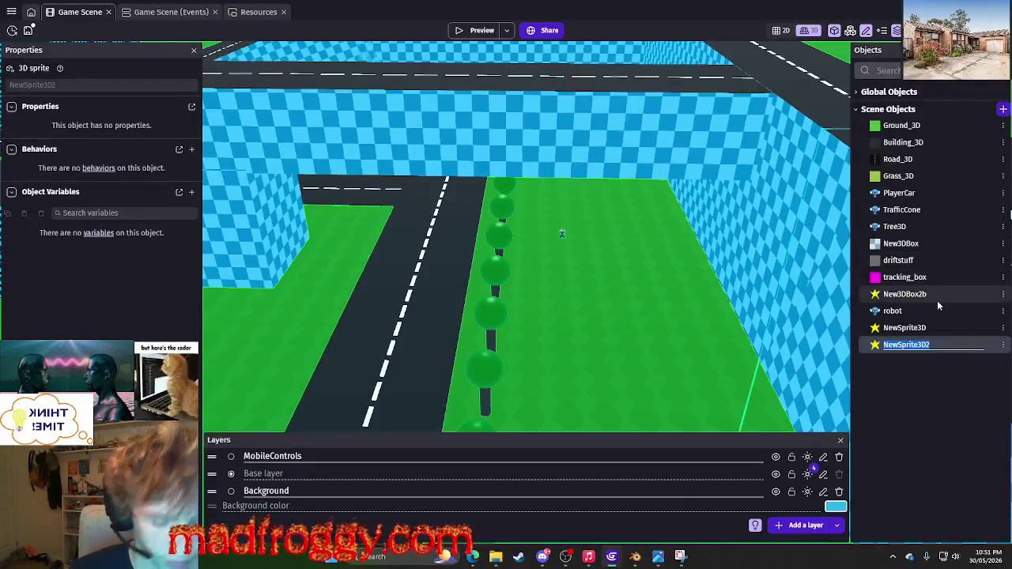
text(an)
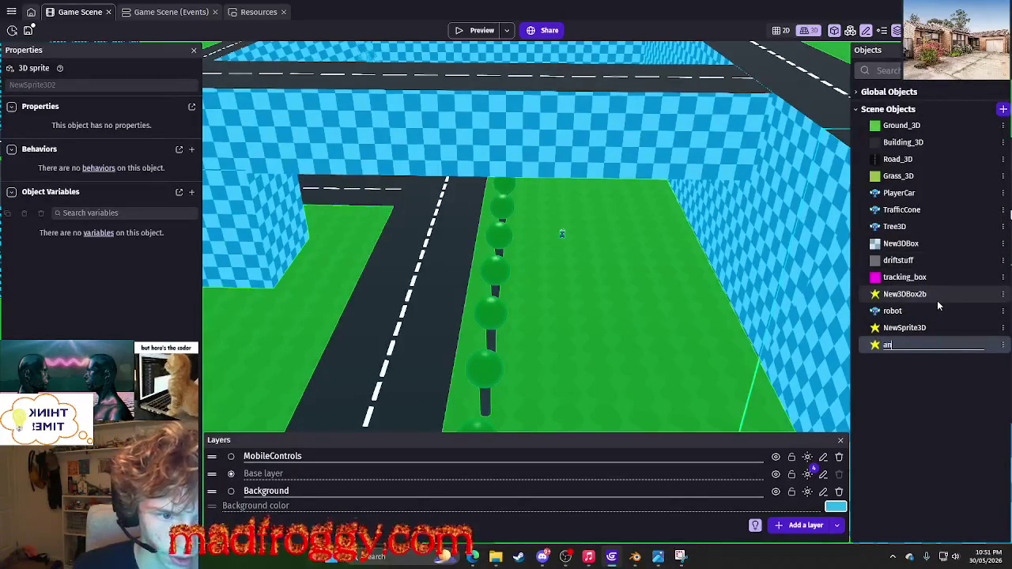
text(imated)
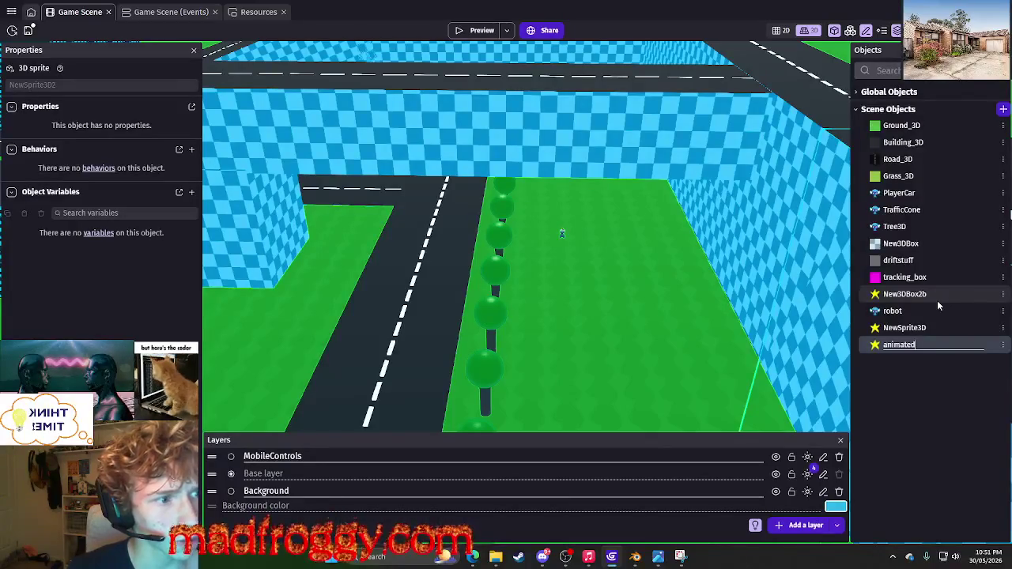
key(BackSpace)
key(BackSpace)
key(BackSpace)
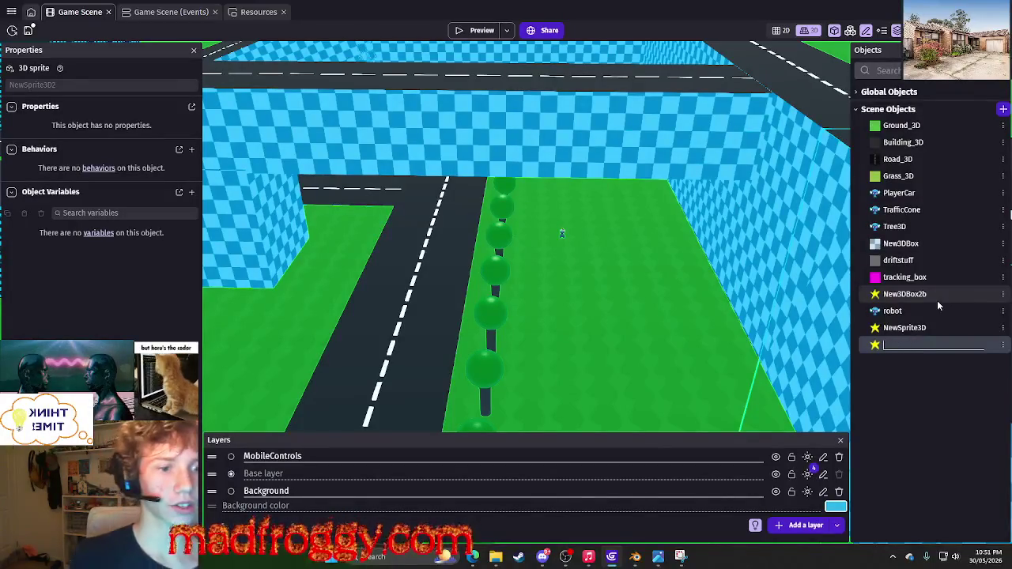
click(929, 439)
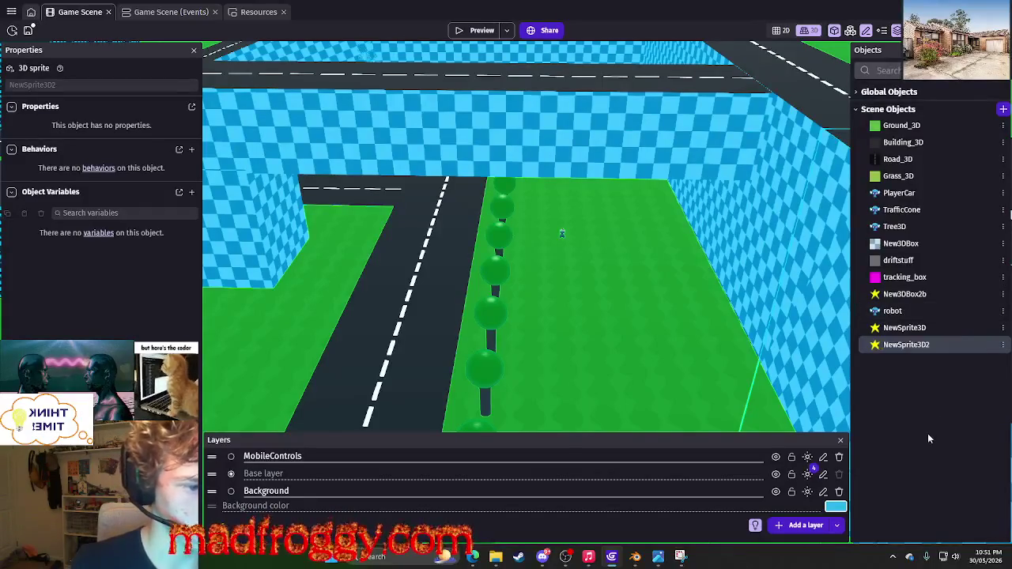
click(1002, 345)
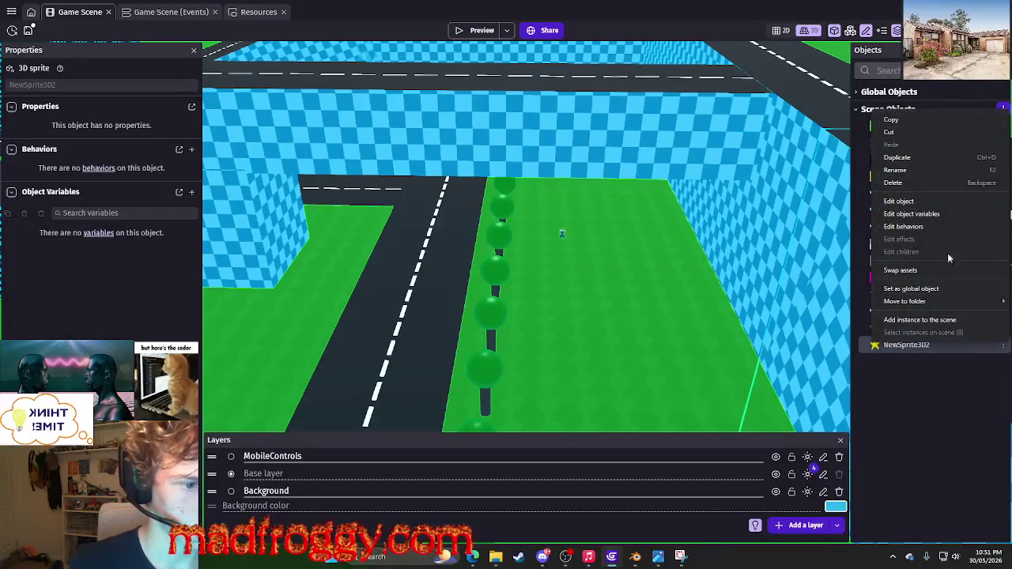
click(918, 390)
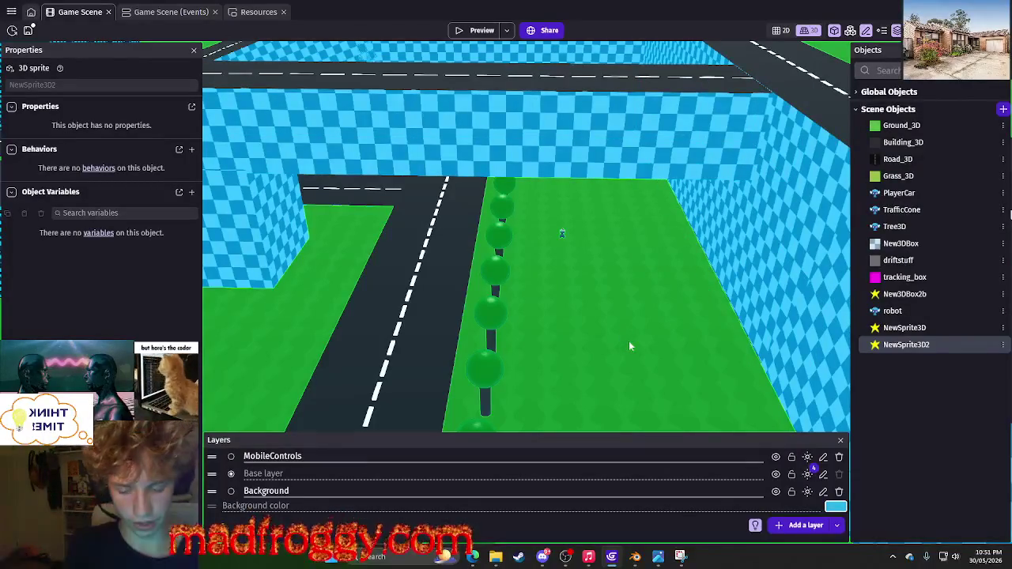
key(super+s)
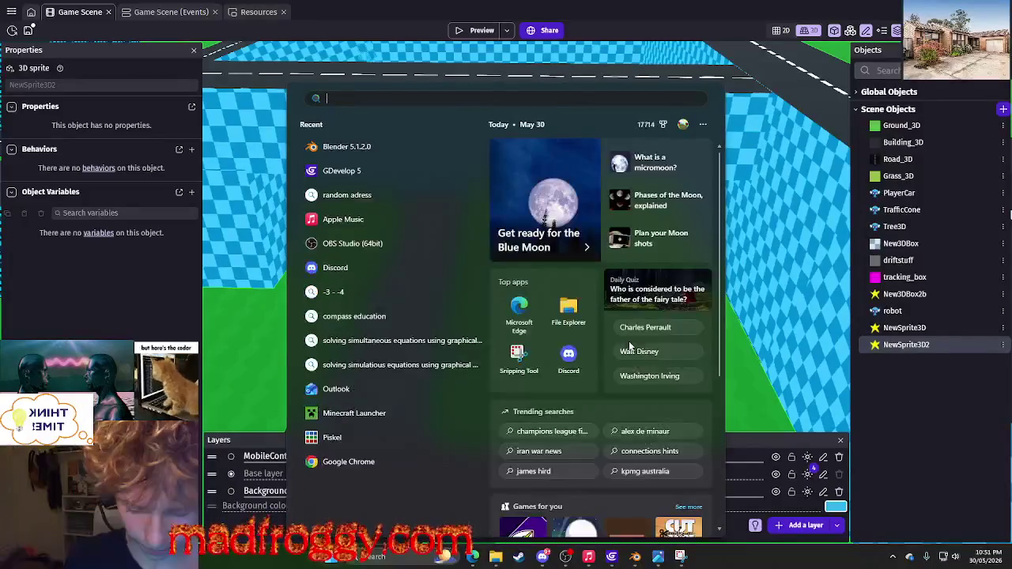
Launch Paint and draw a loop in the canvas centre filled with gold.
text(apaint)
key(Return)
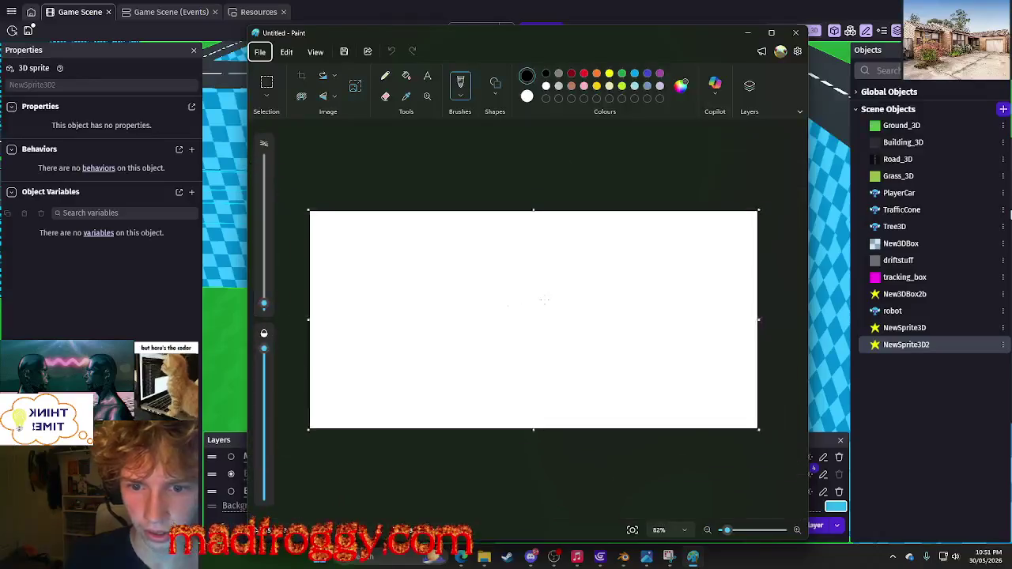
mouse_move(527, 292)
mouse_down()
mouse_move(547, 269)
mouse_move(559, 326)
mouse_move(520, 277)
mouse_move(564, 266)
mouse_up()
click(597, 85)
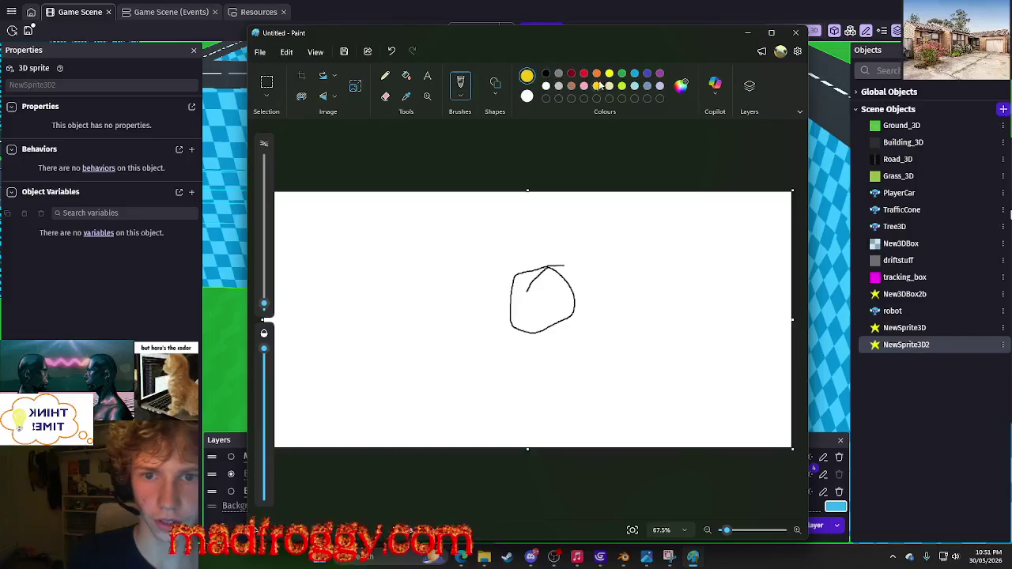
click(406, 76)
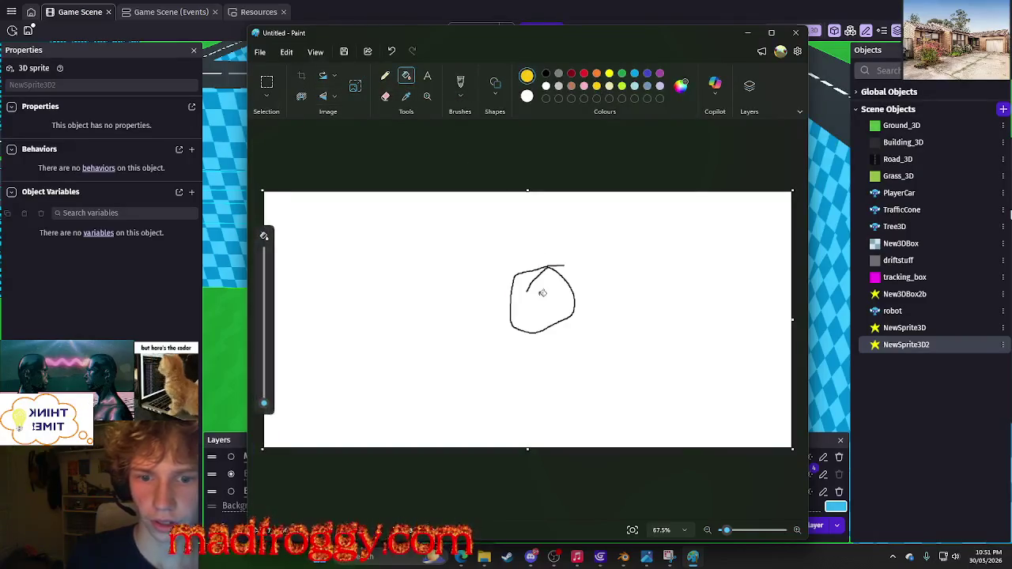
click(541, 291)
Undo the gold fill and sketch a black star outline with the pencil.
click(609, 73)
click(385, 76)
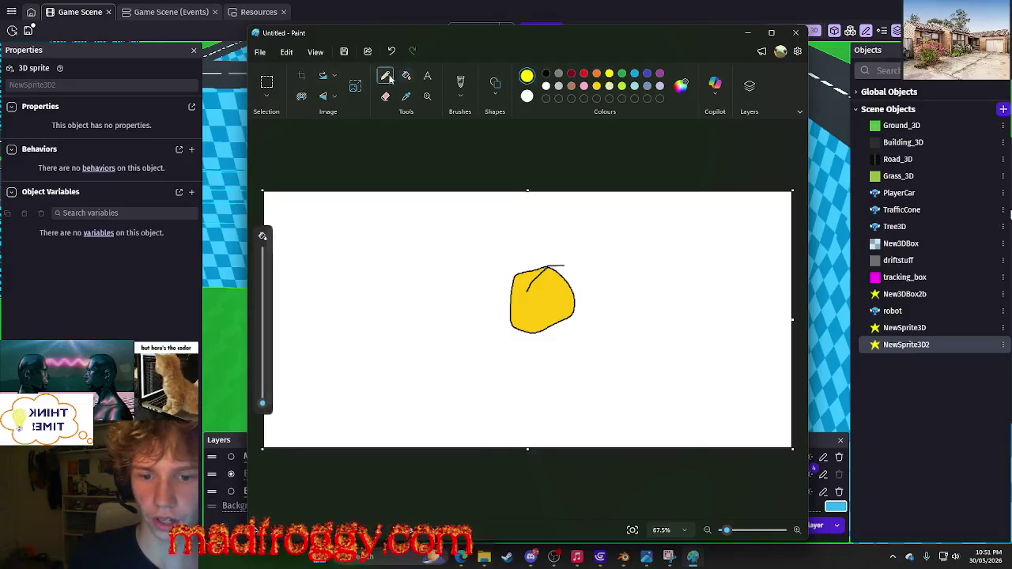
key(ctrl+z)
key(ctrl+z)
key(ctrl+z)
click(546, 74)
mouse_move(531, 291)
mouse_down()
mouse_move(543, 265)
mouse_move(565, 292)
mouse_move(557, 310)
mouse_move(538, 298)
mouse_up()
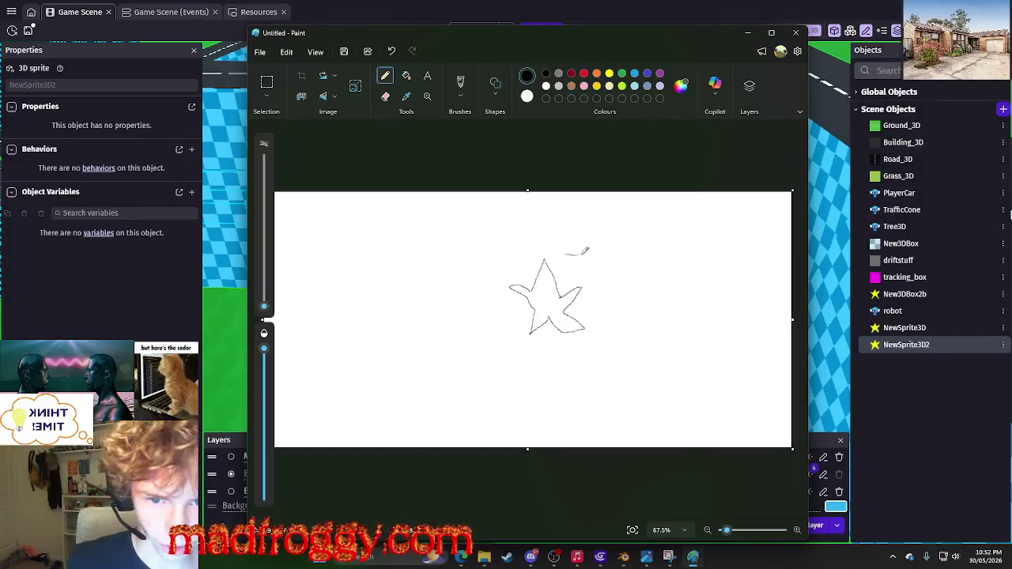
Pencil-write the 'no animation' note below the star.
scroll(586, 249, up, 3)
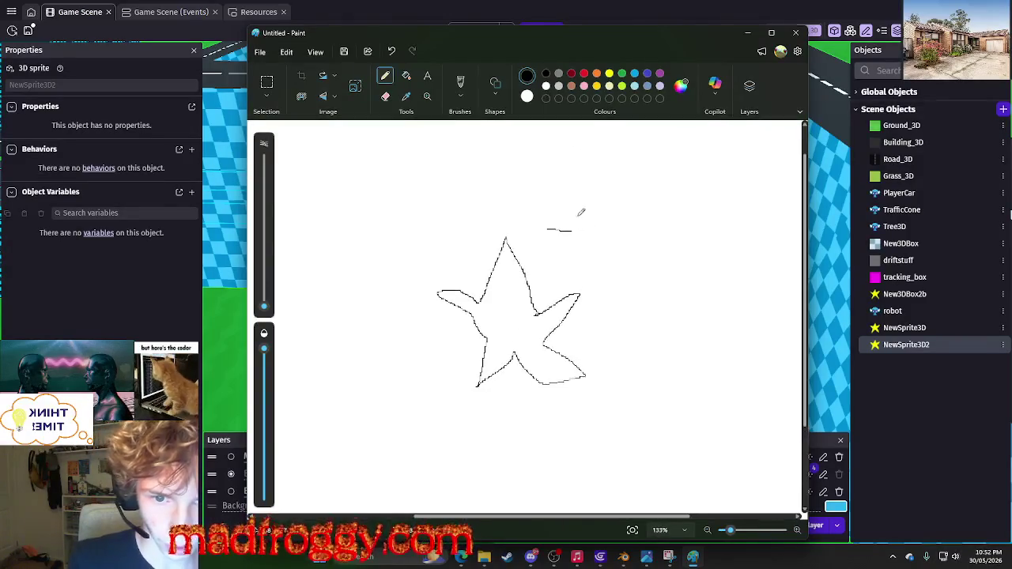
drag(585, 223, 591, 236)
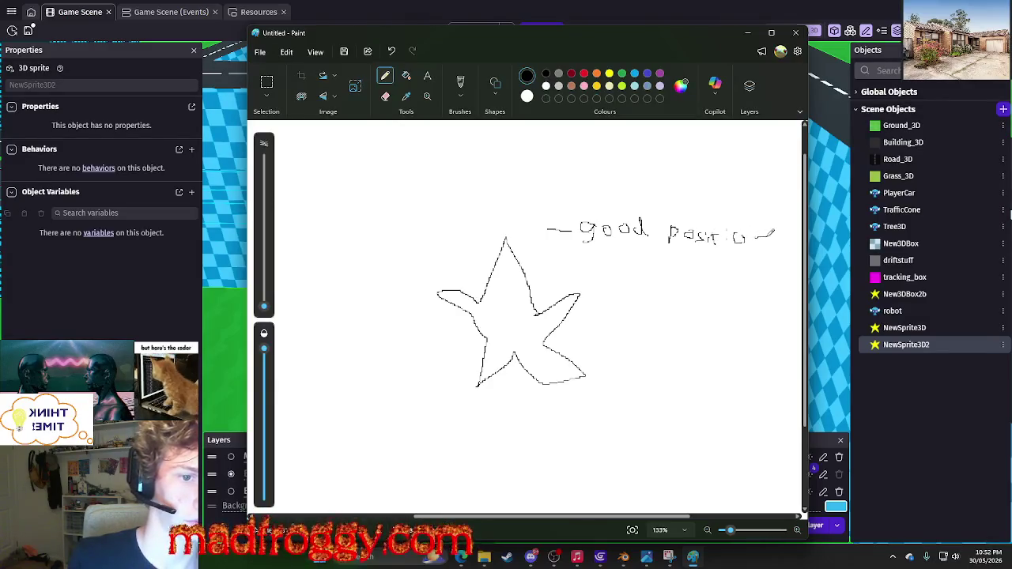
mouse_move(642, 273)
mouse_down()
mouse_move(642, 290)
mouse_move(699, 282)
mouse_move(717, 296)
mouse_up()
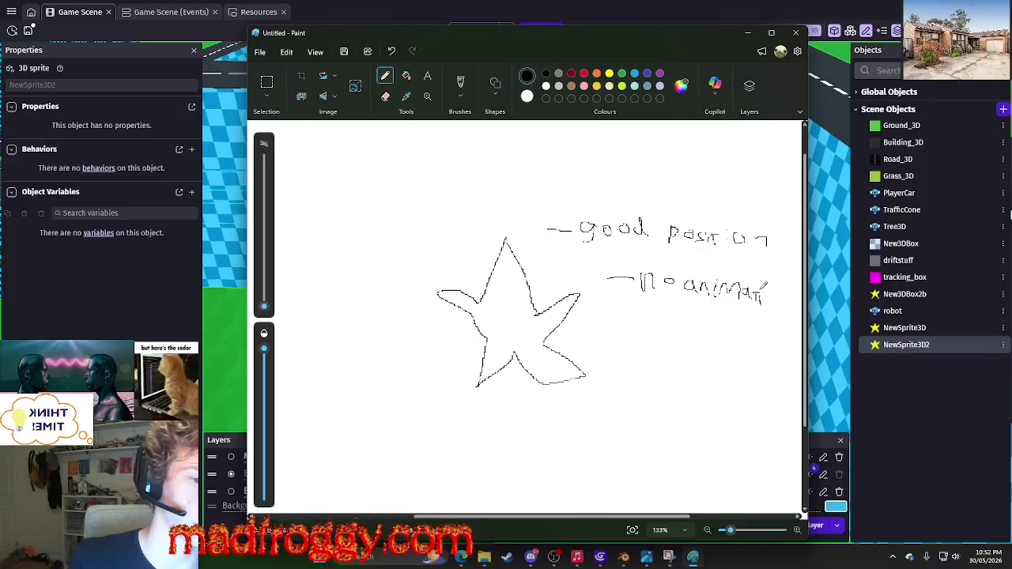
drag(779, 294, 788, 303)
Tick 'good position' in green, cross 'no animation' in red, and bring Edge over Paint.
click(623, 73)
drag(775, 236, 795, 222)
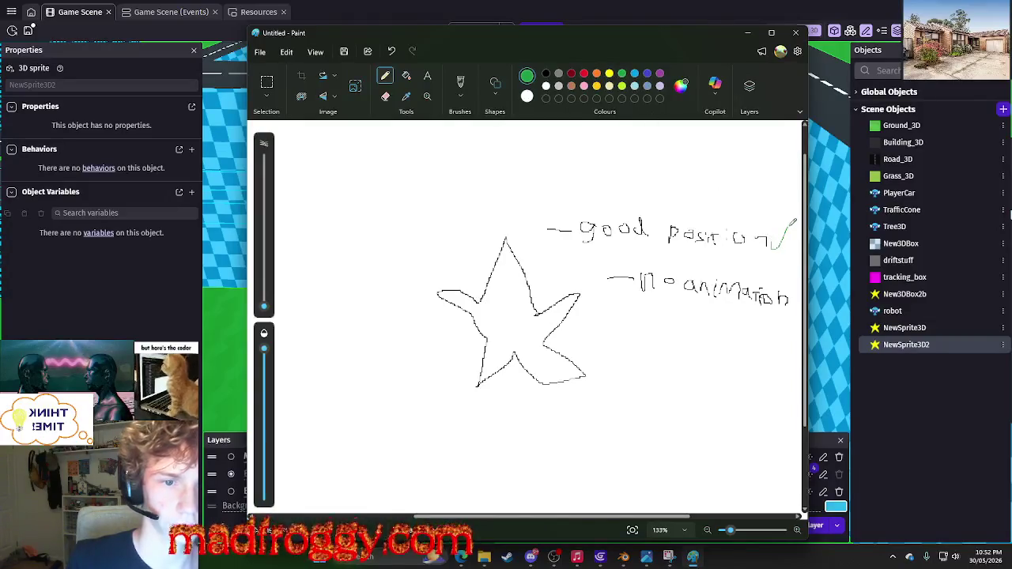
click(570, 73)
scroll(667, 204, down, 3)
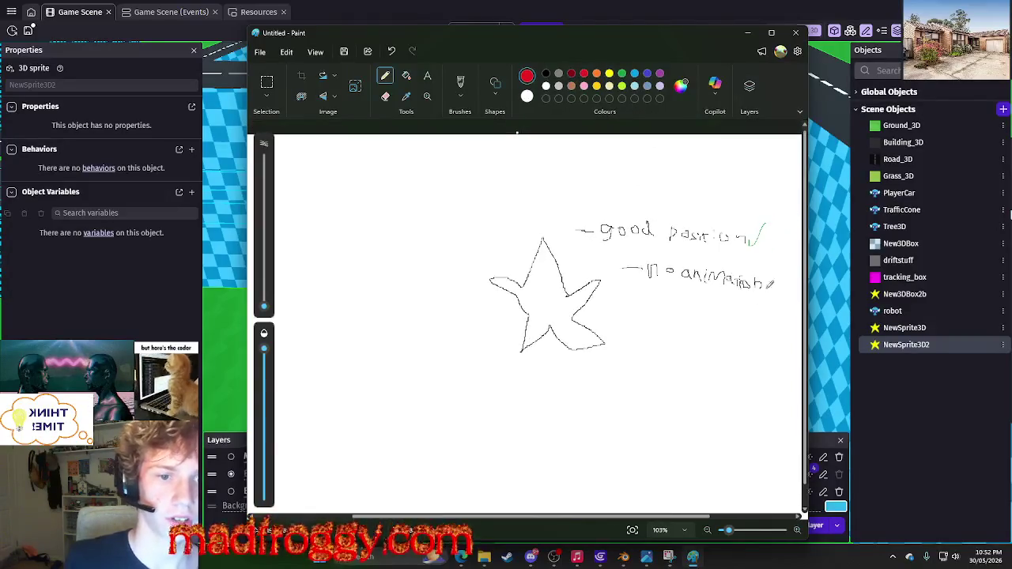
mouse_move(776, 275)
mouse_down()
mouse_move(766, 289)
mouse_move(785, 289)
mouse_up()
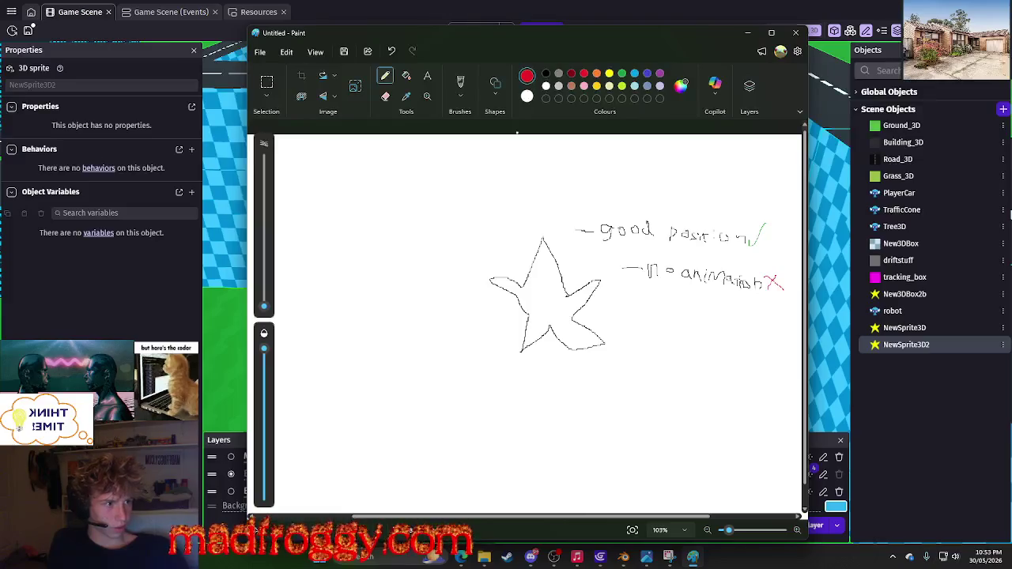
click(1009, 214)
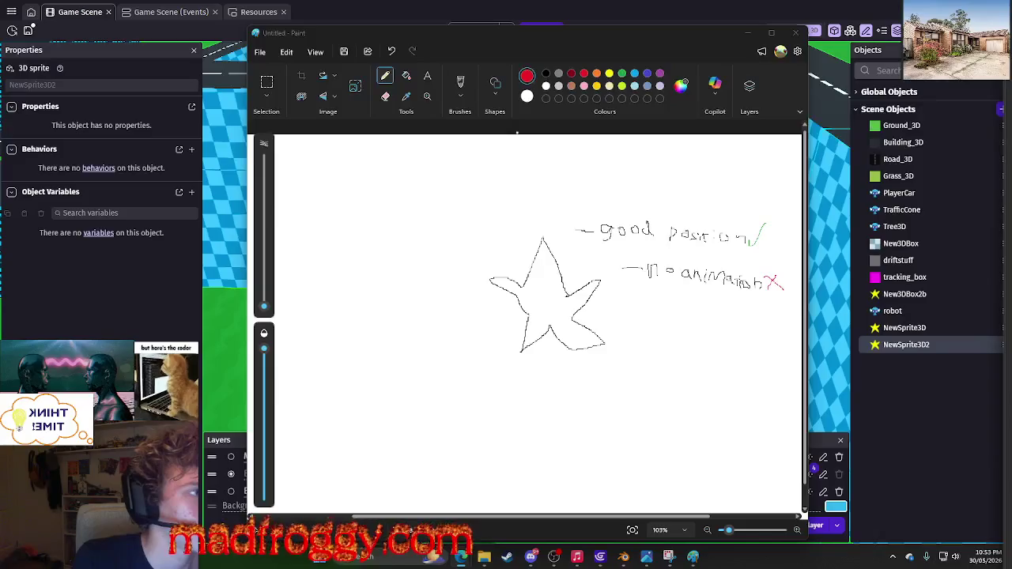
mouse_move(1011, 117)
mouse_down()
mouse_move(597, 111)
mouse_move(501, 77)
mouse_up()
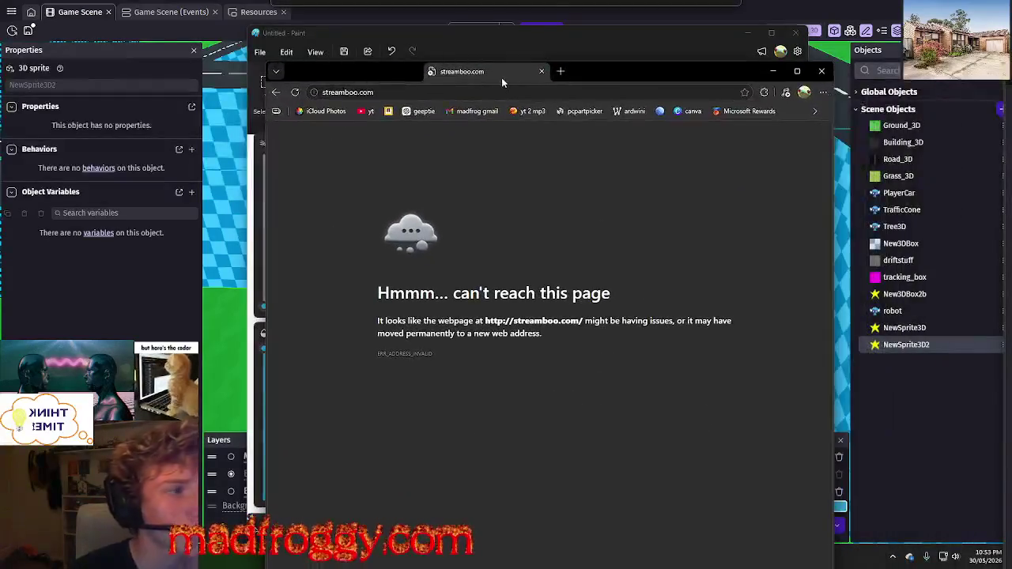
Go to madfroggy.c in Edge and scroll through the homepage.
click(425, 91)
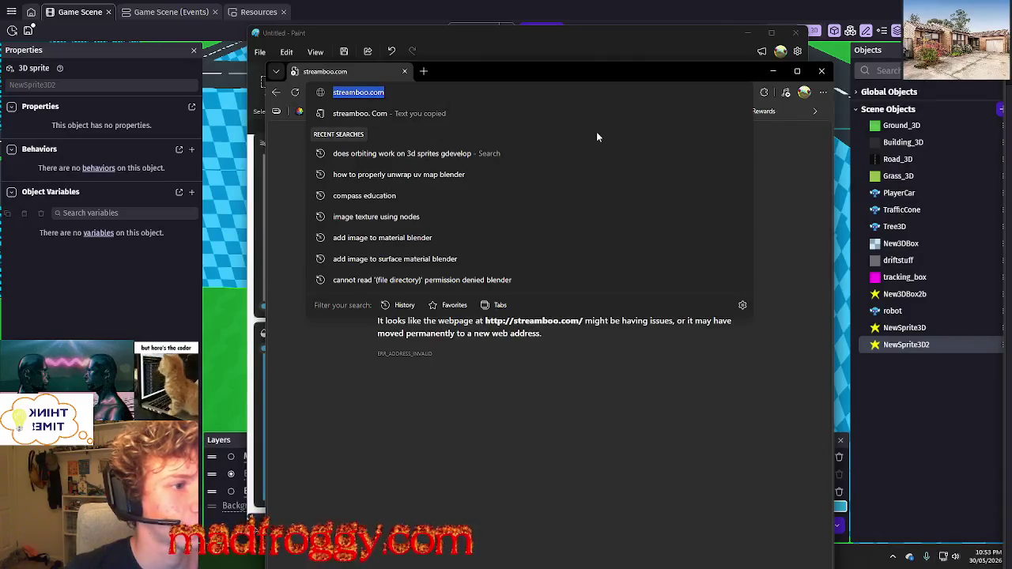
text(mad)
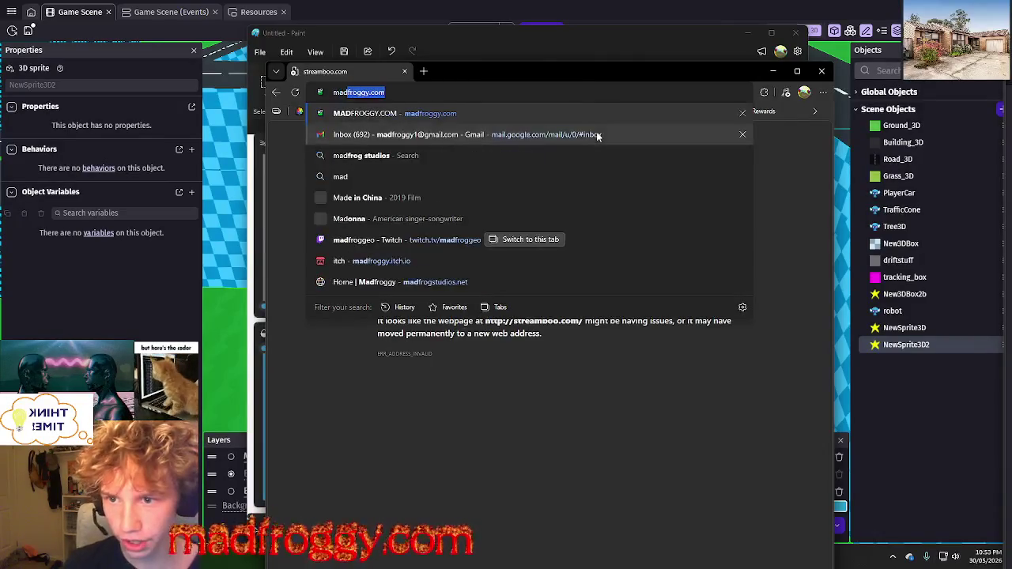
text(froggy.c)
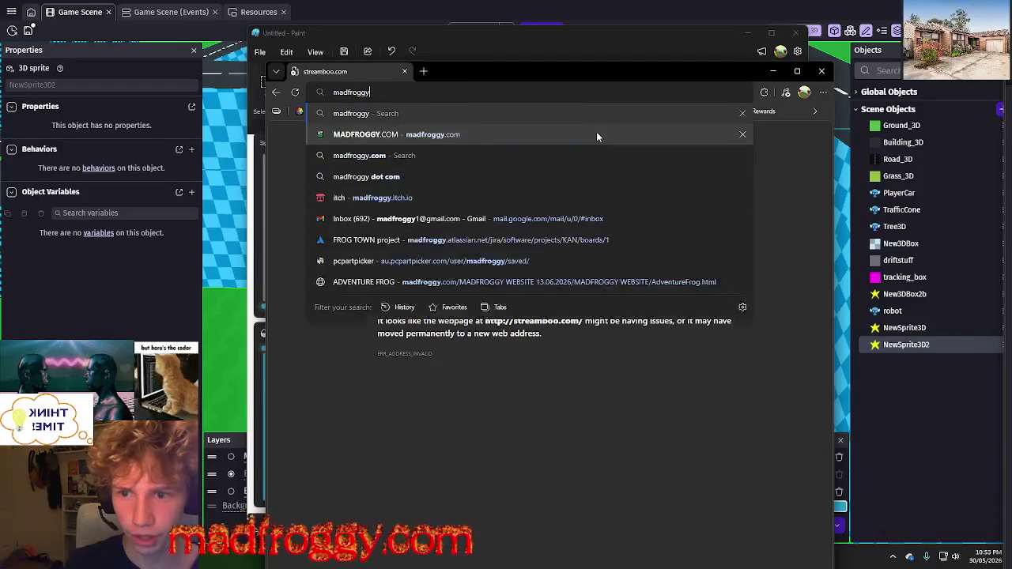
key(Return)
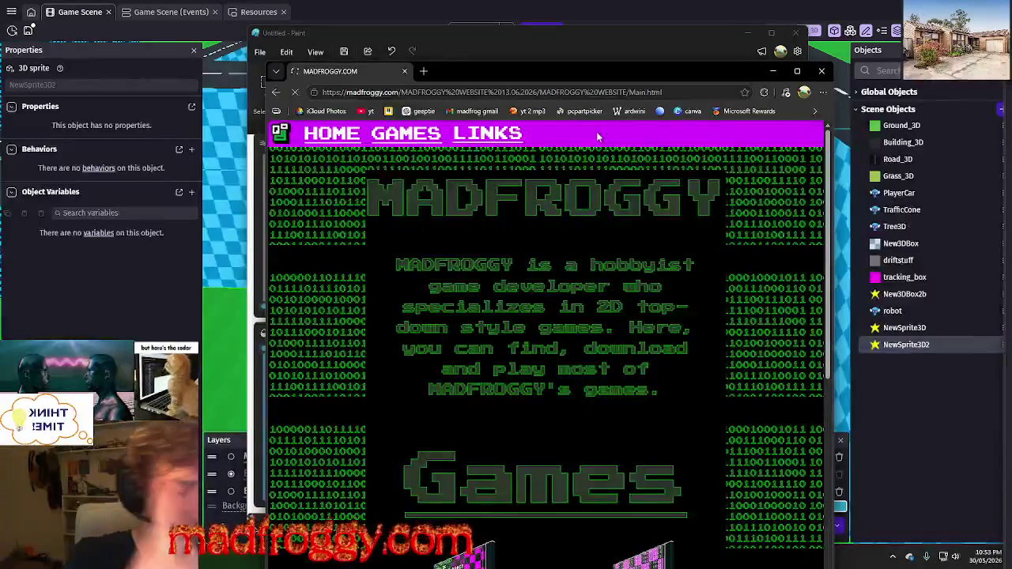
scroll(577, 324, down, 5)
scroll(577, 325, up, 5)
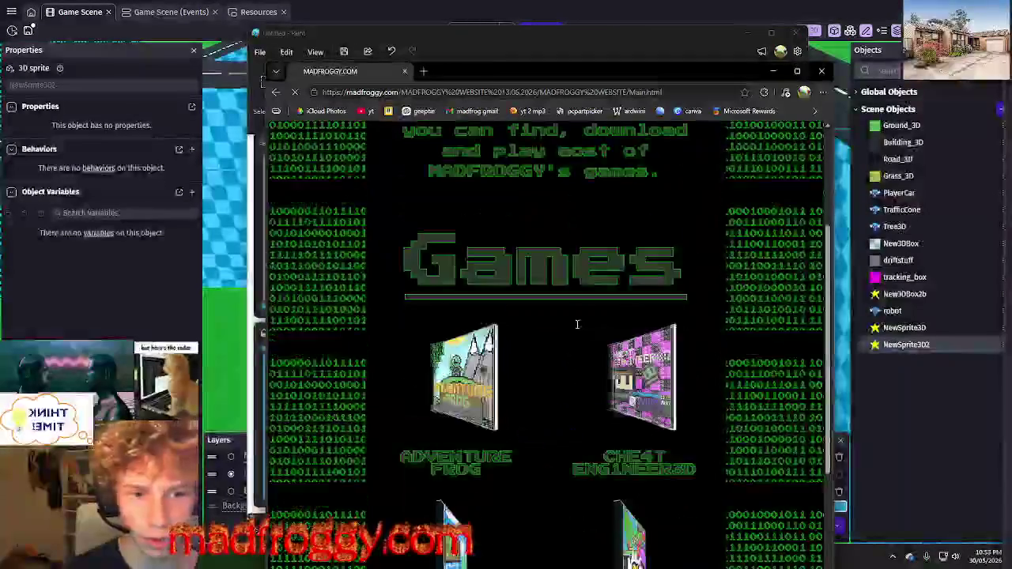
Maximize Edge to browse the page, then restore and minimize it.
key(super+Up)
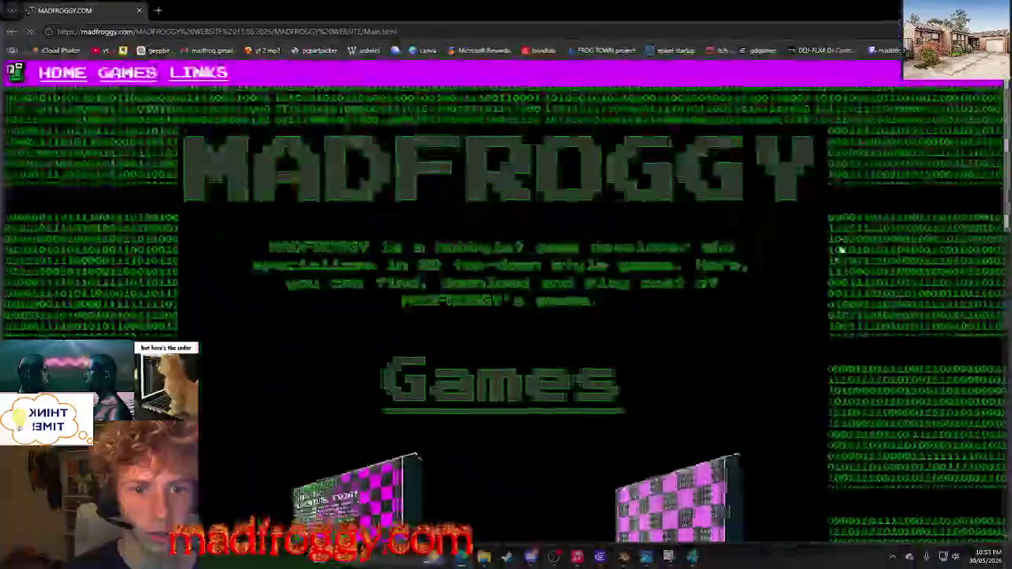
scroll(707, 333, down, 10)
scroll(707, 333, up, 10)
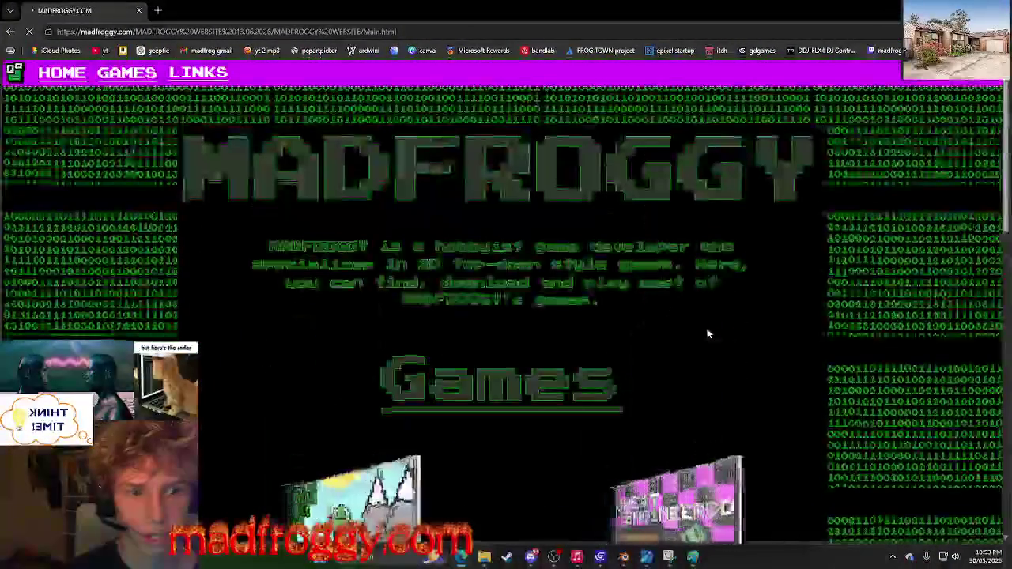
scroll(708, 334, down, 10)
scroll(707, 334, up, 10)
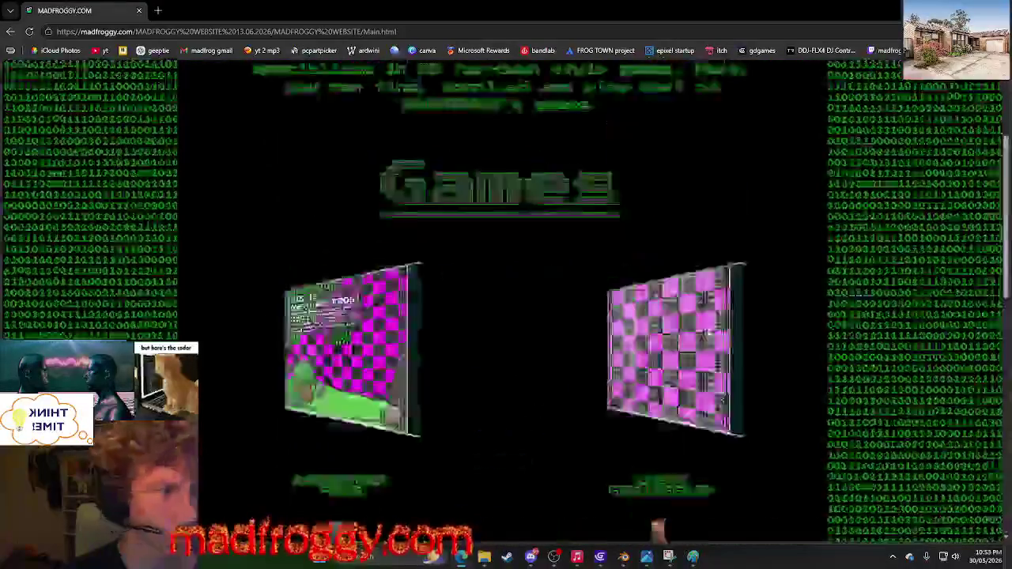
drag(808, 10, 808, 105)
key(super+Down)
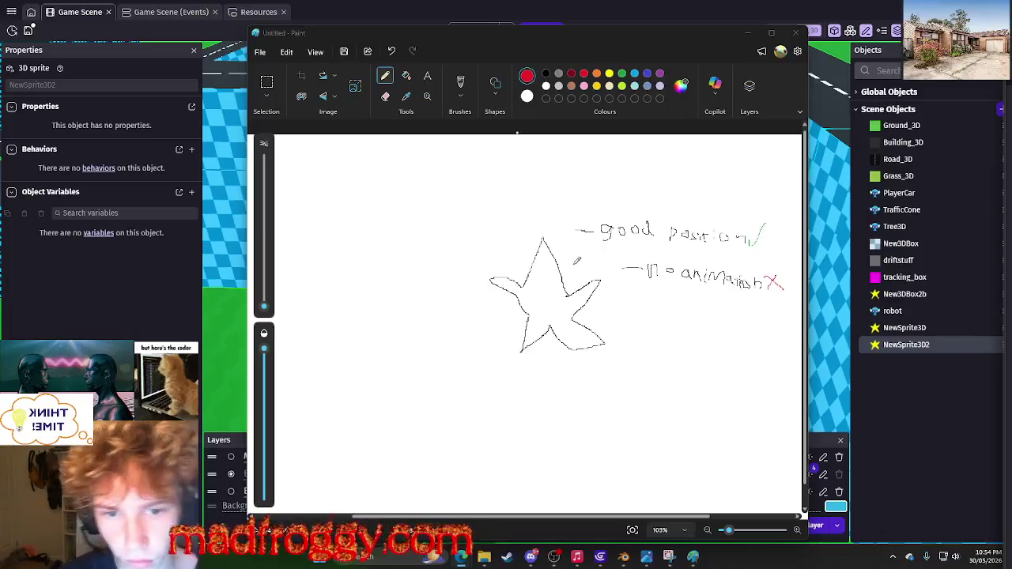
Trace a red star outline over the black star.
scroll(608, 247, down, 2)
scroll(585, 163, up, 3)
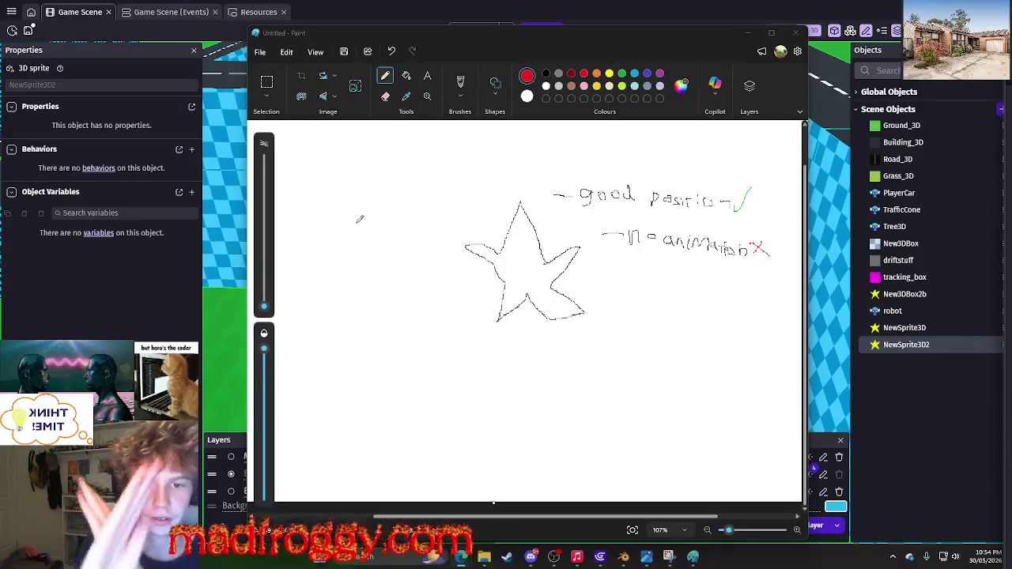
click(546, 74)
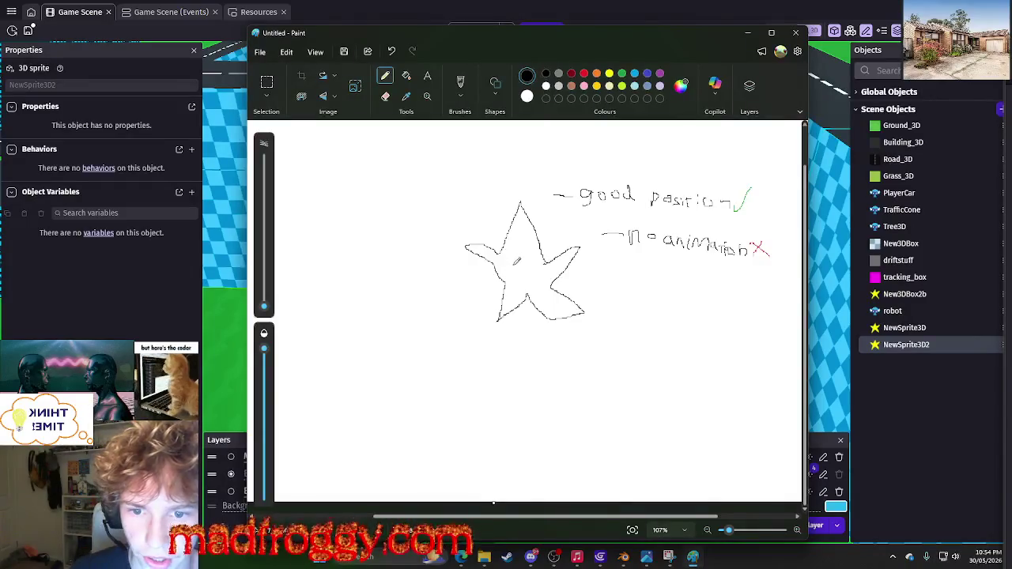
click(571, 73)
mouse_move(515, 255)
mouse_down()
mouse_move(529, 207)
mouse_move(552, 236)
mouse_move(545, 270)
mouse_move(582, 316)
mouse_move(532, 275)
mouse_move(510, 321)
mouse_move(476, 263)
mouse_move(514, 247)
mouse_up()
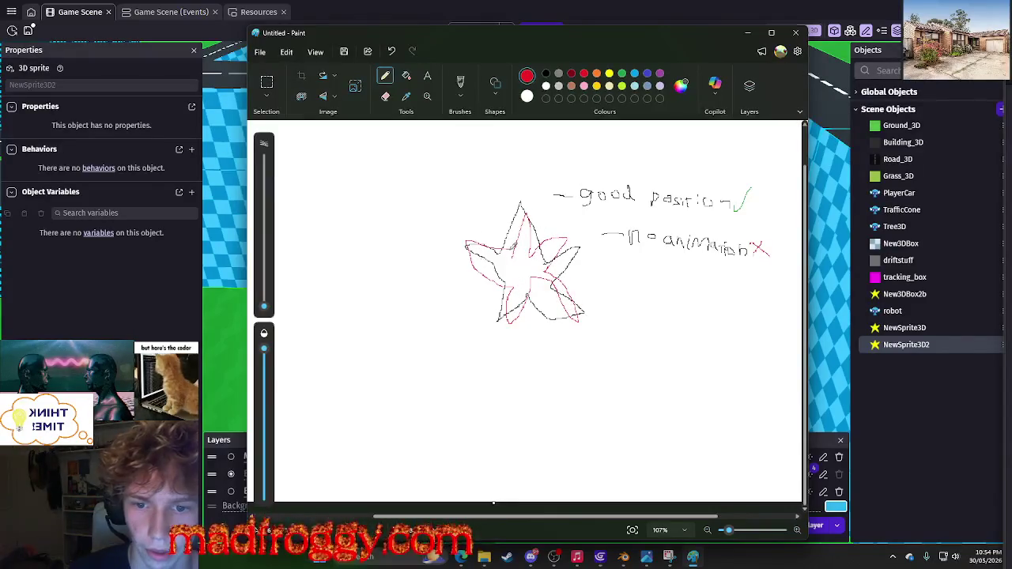
Draw a black arrow to 'good position' and handwrite a red 'good position' note.
click(545, 74)
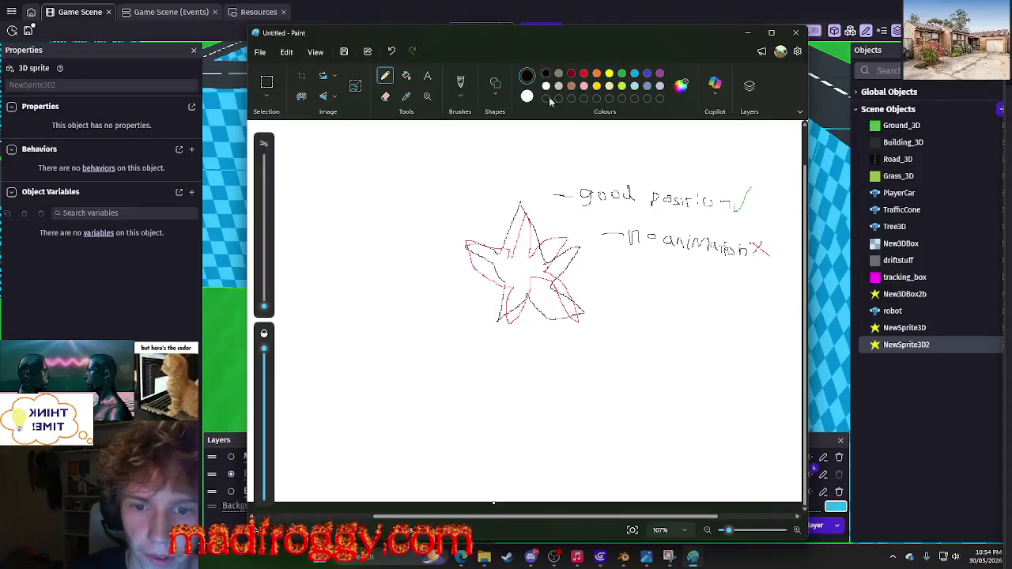
mouse_move(541, 191)
mouse_down()
mouse_move(529, 201)
mouse_move(542, 204)
mouse_up()
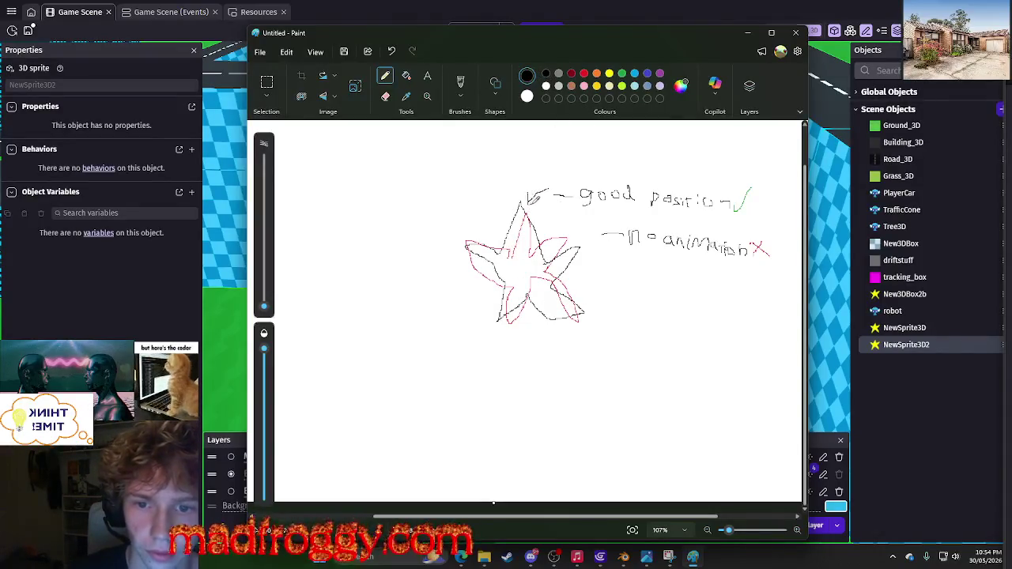
click(584, 74)
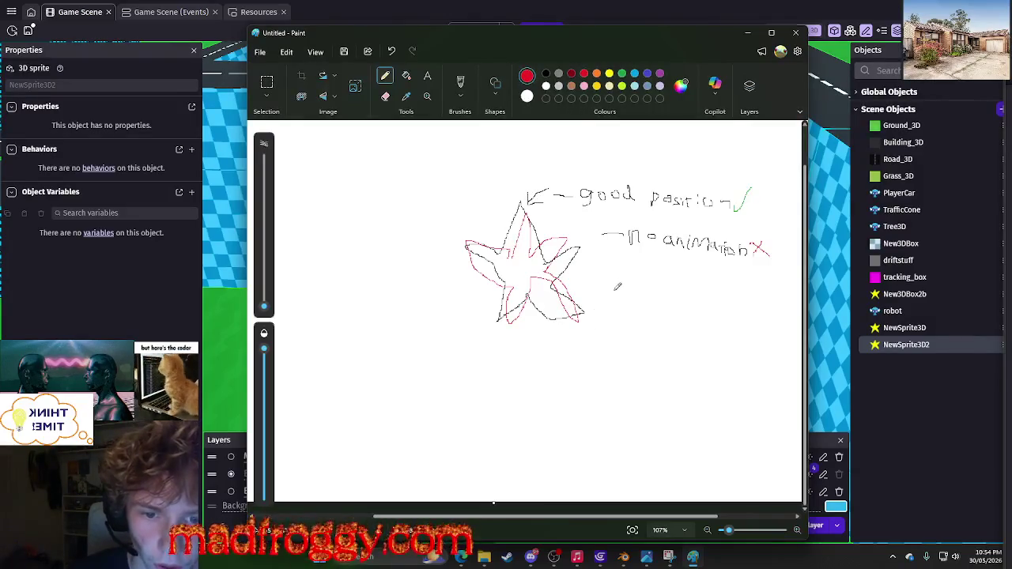
mouse_move(611, 298)
mouse_down()
mouse_move(615, 315)
mouse_move(629, 295)
mouse_move(632, 307)
mouse_move(637, 294)
mouse_move(655, 309)
mouse_up()
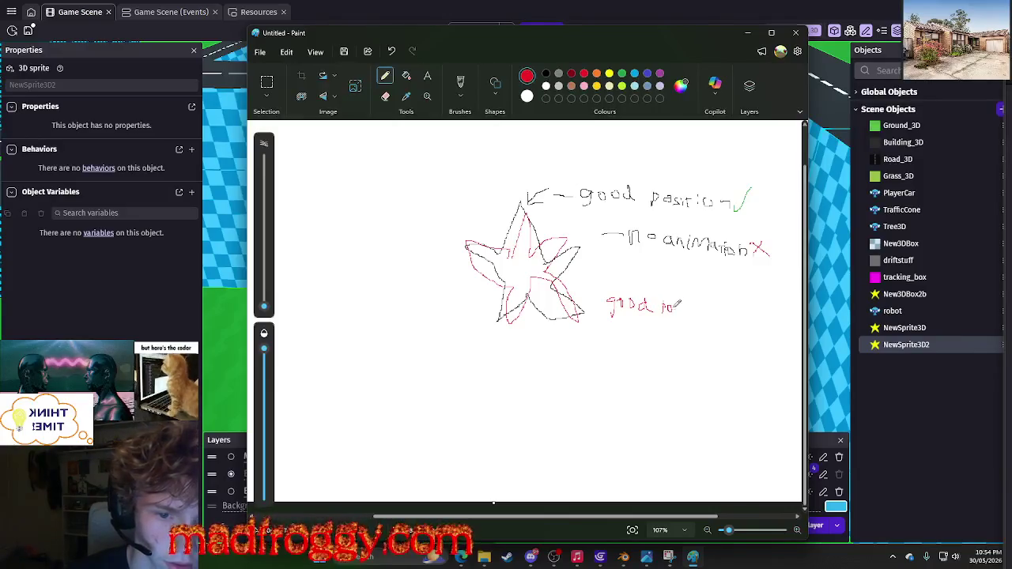
mouse_move(690, 313)
mouse_down()
mouse_move(710, 316)
mouse_move(710, 331)
mouse_up()
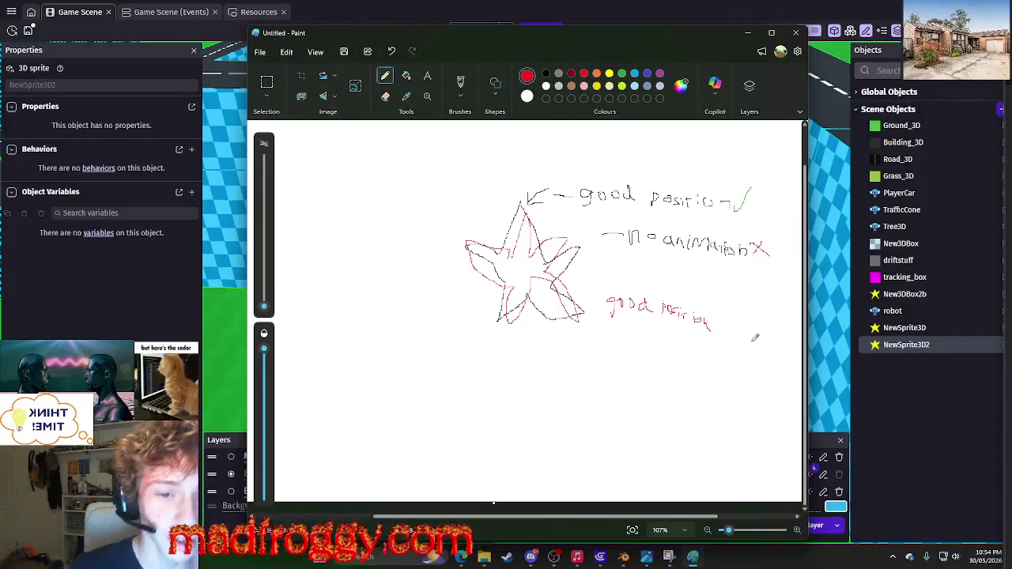
scroll(755, 337, up, 3)
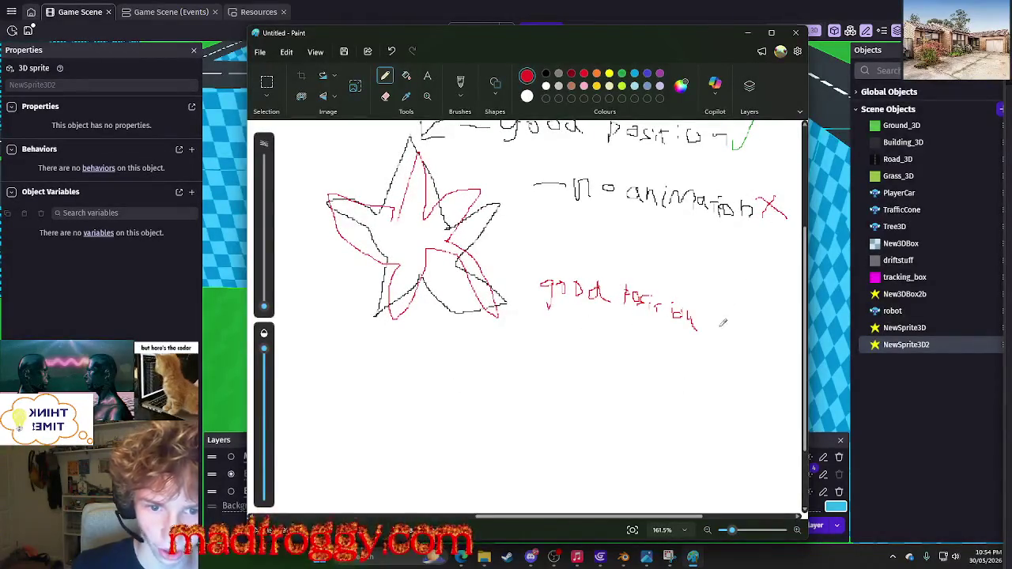
Tick the red 'good position' note in green and link it to the star with a red dash.
click(622, 73)
drag(699, 312, 766, 257)
click(583, 74)
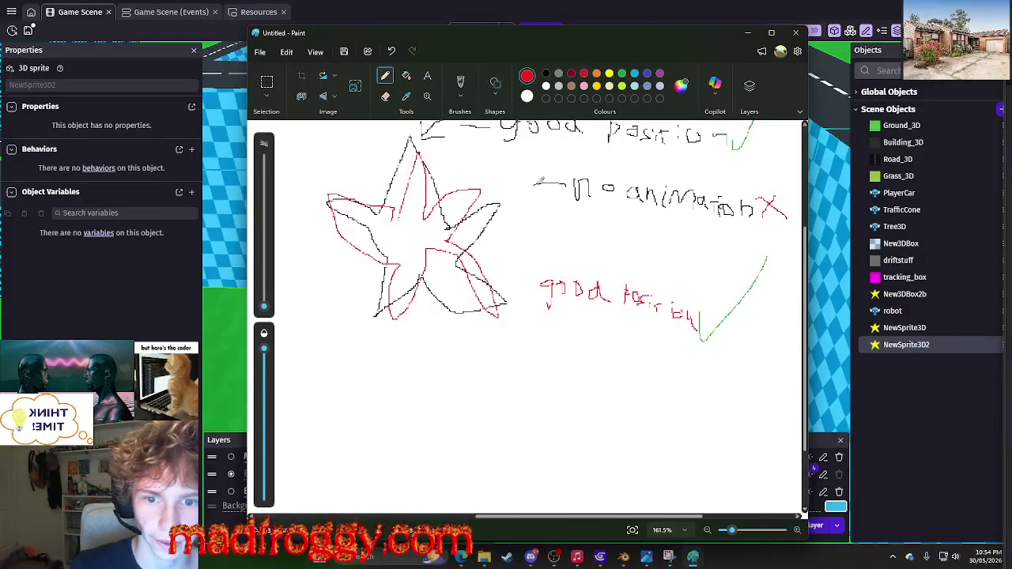
drag(513, 296, 539, 295)
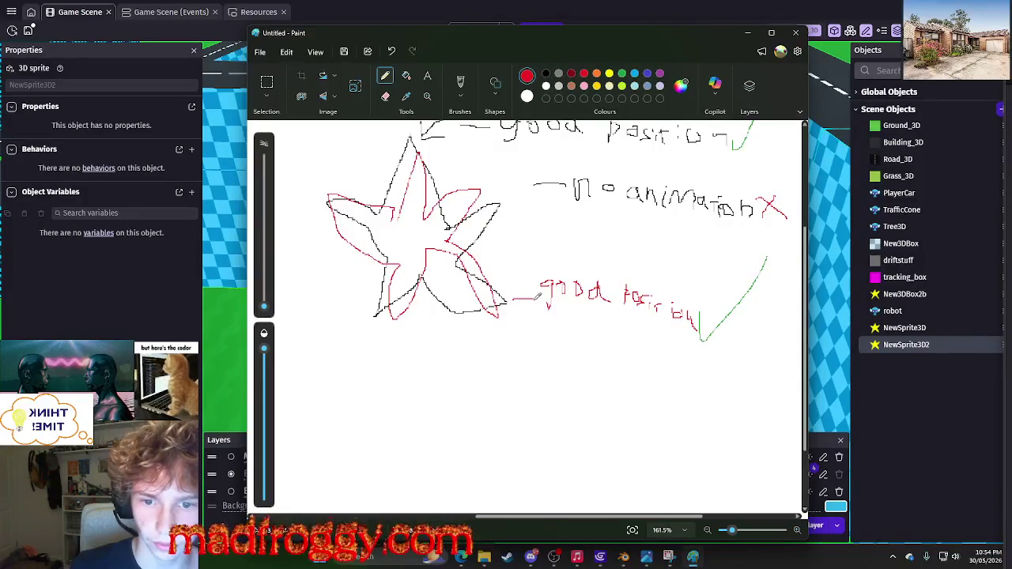
Write an animation note below, tick it green, add a red arrow, then minimize Paint.
drag(530, 347, 551, 348)
mouse_move(566, 347)
mouse_down()
mouse_move(559, 352)
mouse_move(599, 354)
mouse_move(637, 379)
mouse_move(689, 389)
mouse_move(700, 403)
mouse_move(779, 362)
mouse_up()
click(622, 72)
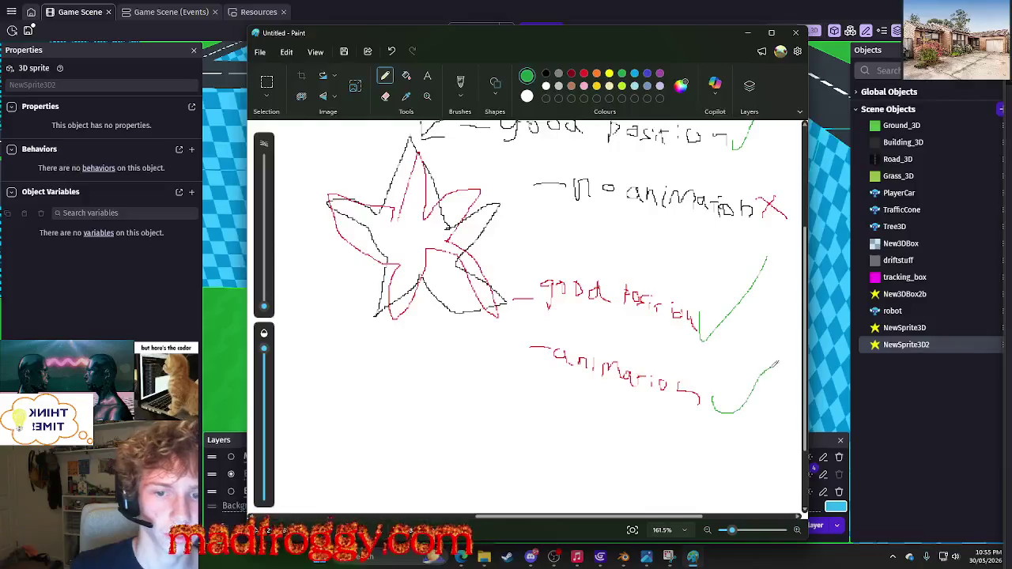
ctrl+scroll(533, 332, down, 2)
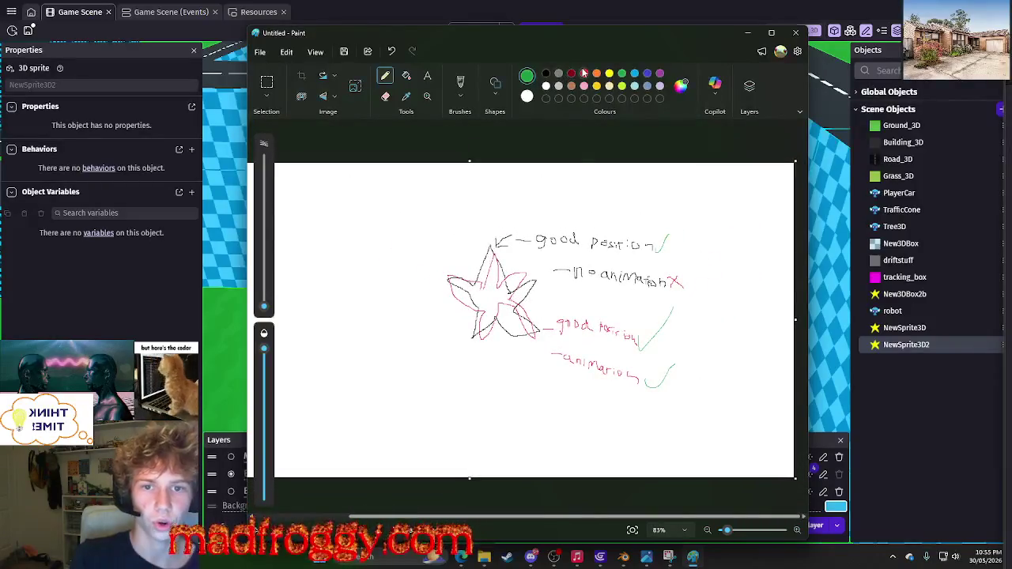
click(584, 73)
mouse_move(542, 370)
mouse_down()
mouse_move(525, 367)
mouse_move(524, 341)
mouse_move(536, 354)
mouse_up()
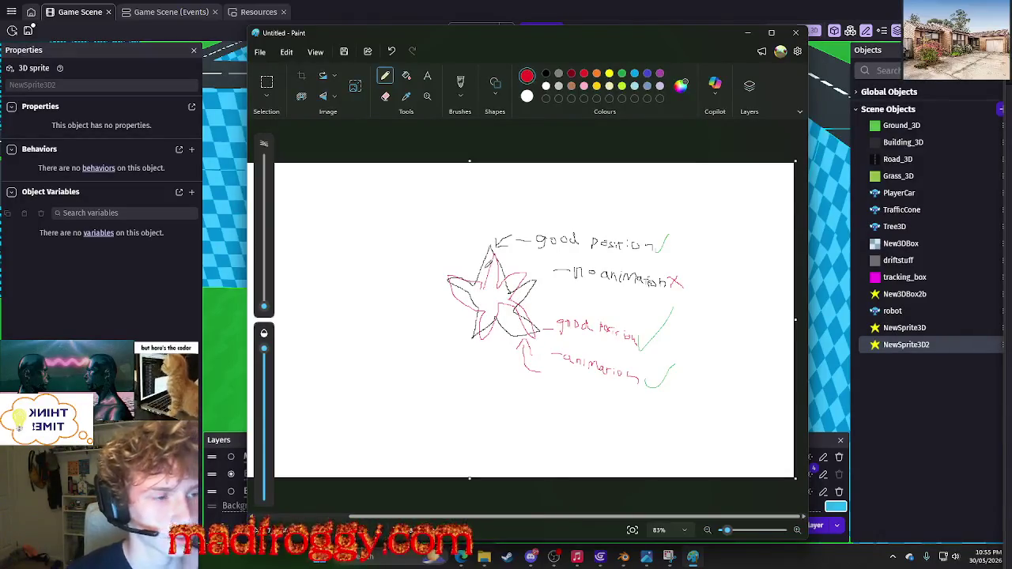
click(748, 33)
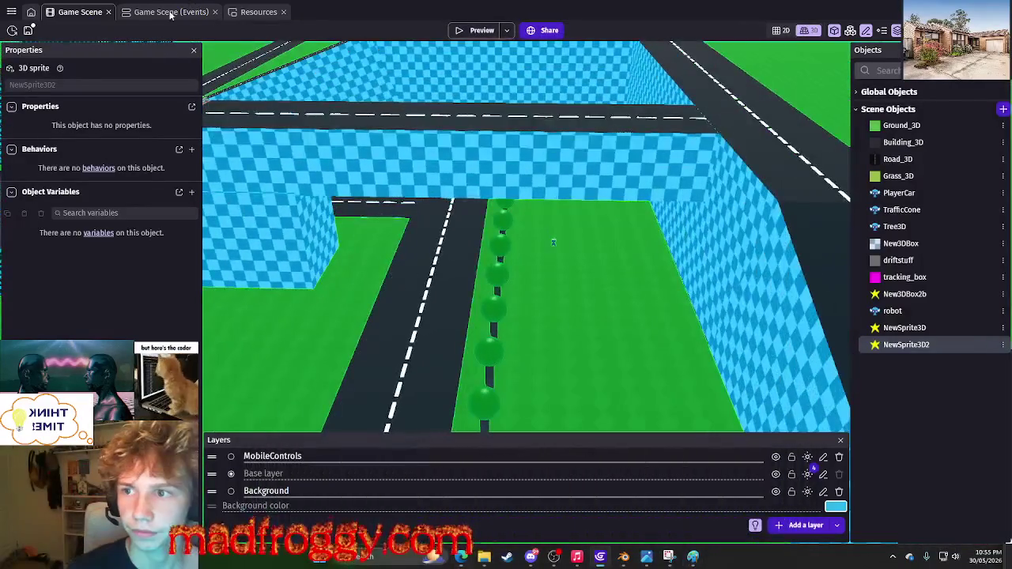
In the event sheet, add a Change position action for NewSprite3D with X and Y left blank.
click(169, 13)
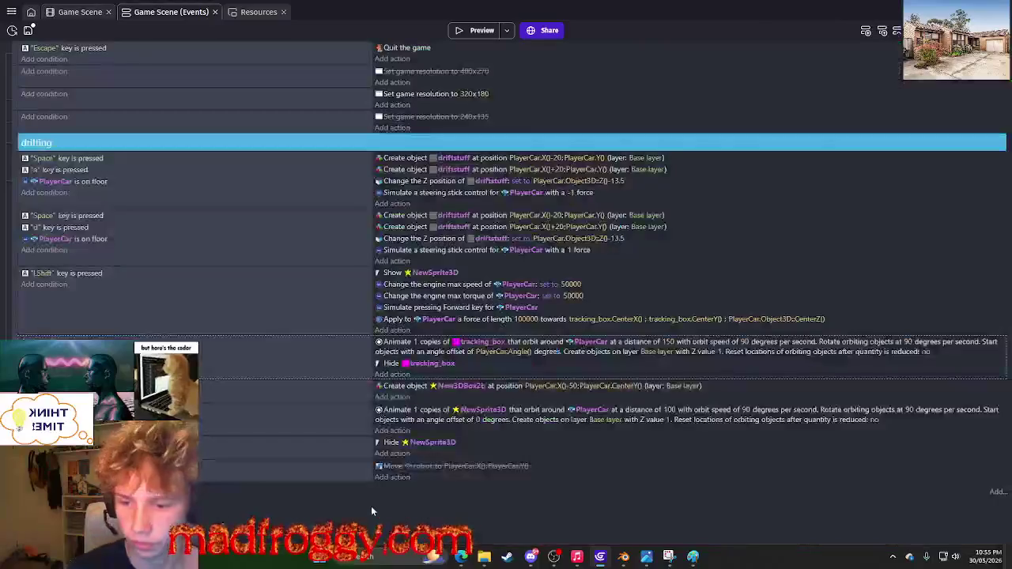
click(389, 488)
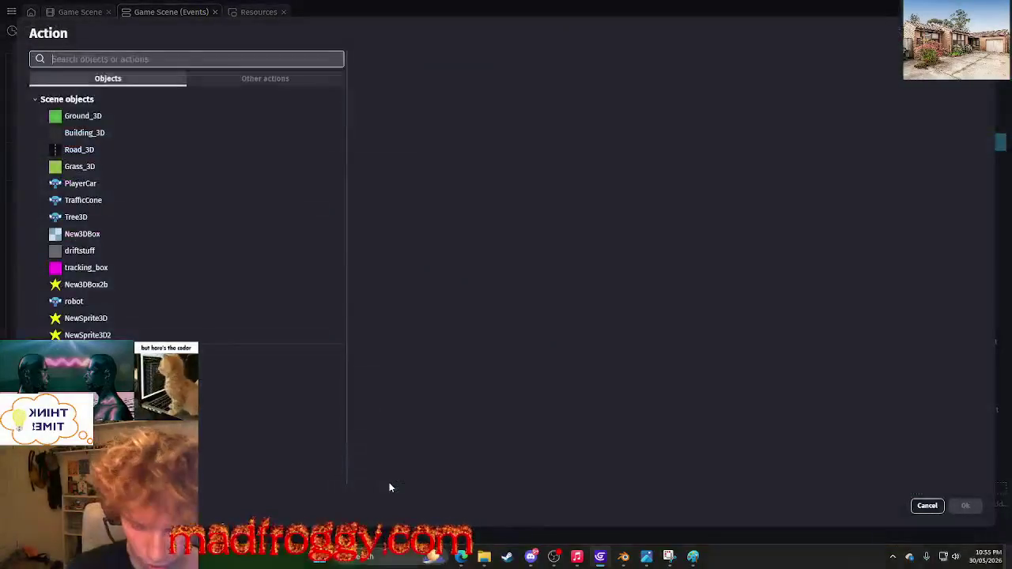
text(position)
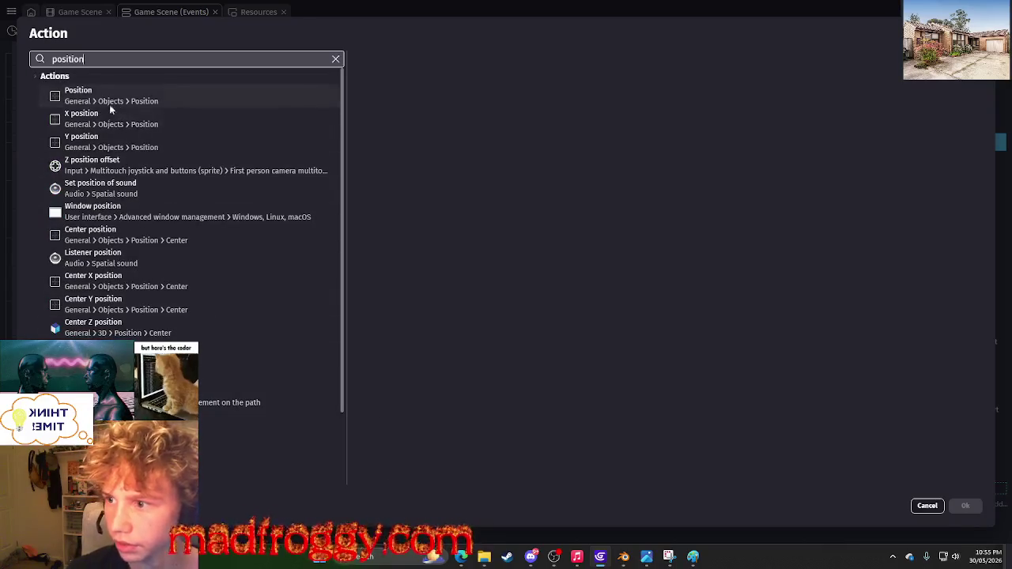
click(119, 95)
scroll(427, 194, down, 2)
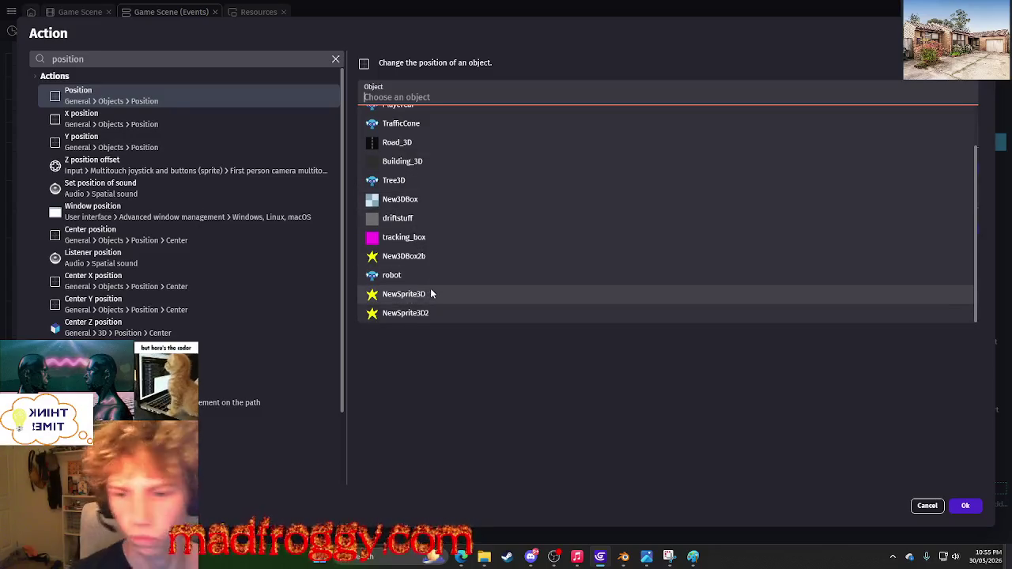
scroll(427, 119, up, 2)
scroll(431, 269, down, 2)
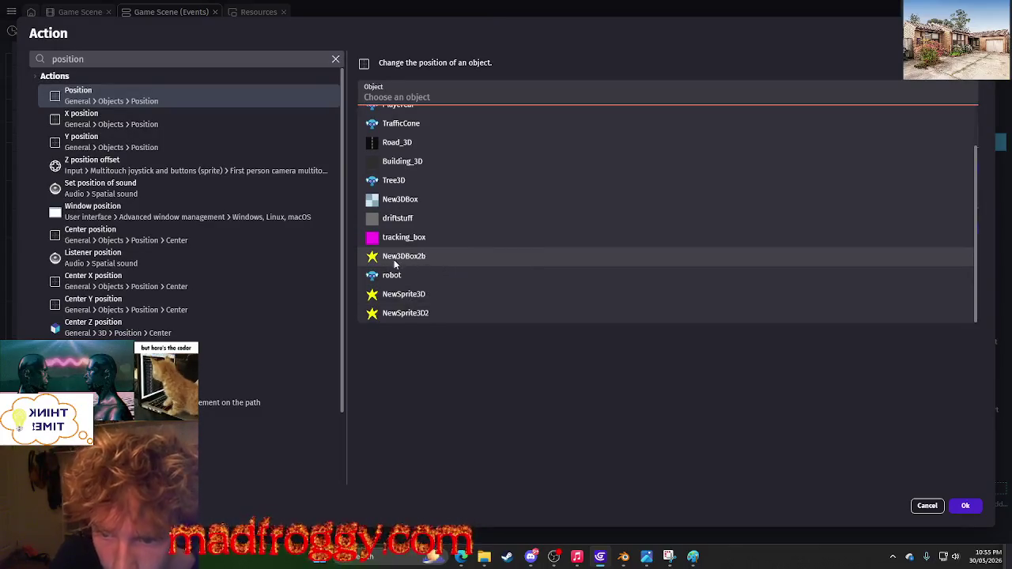
click(405, 294)
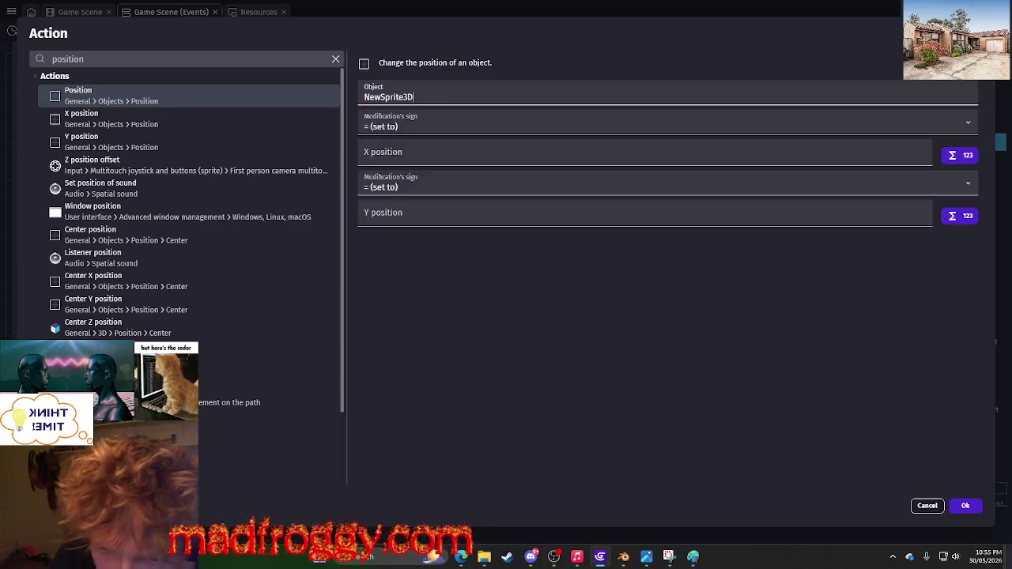
click(963, 507)
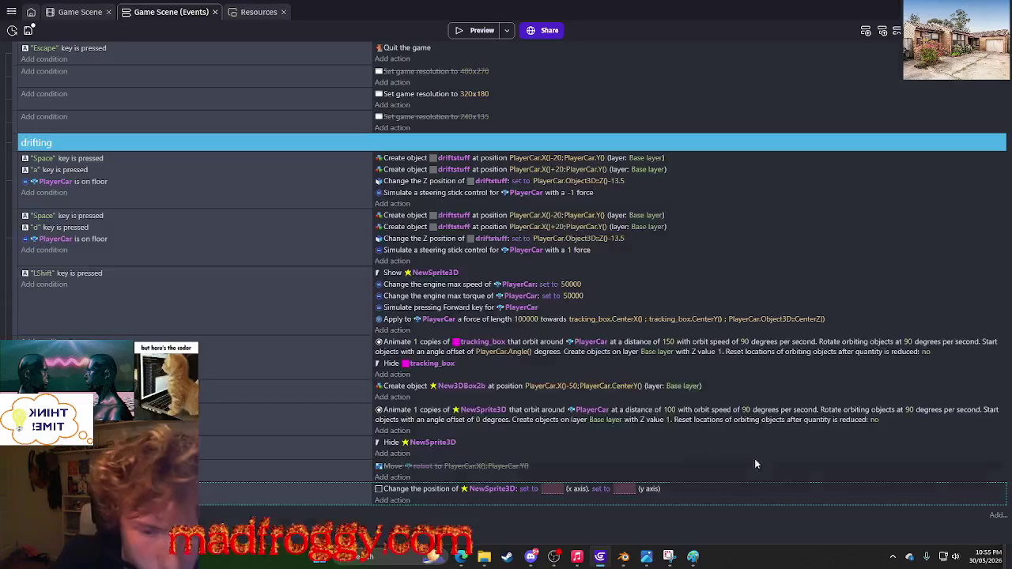
Make New3DBox2b the object that orbits PlayerCar.
click(461, 386)
key(Escape)
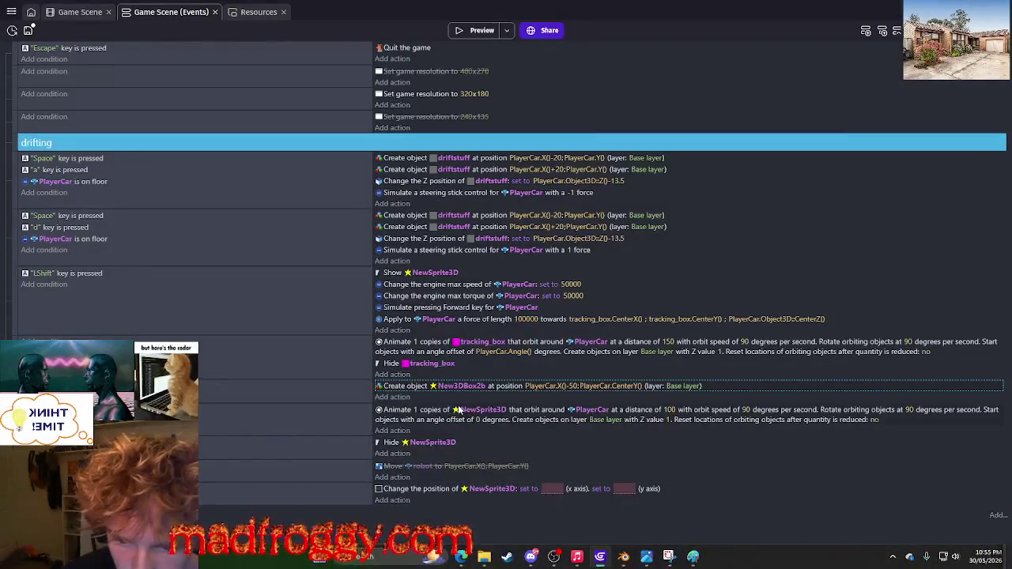
click(463, 409)
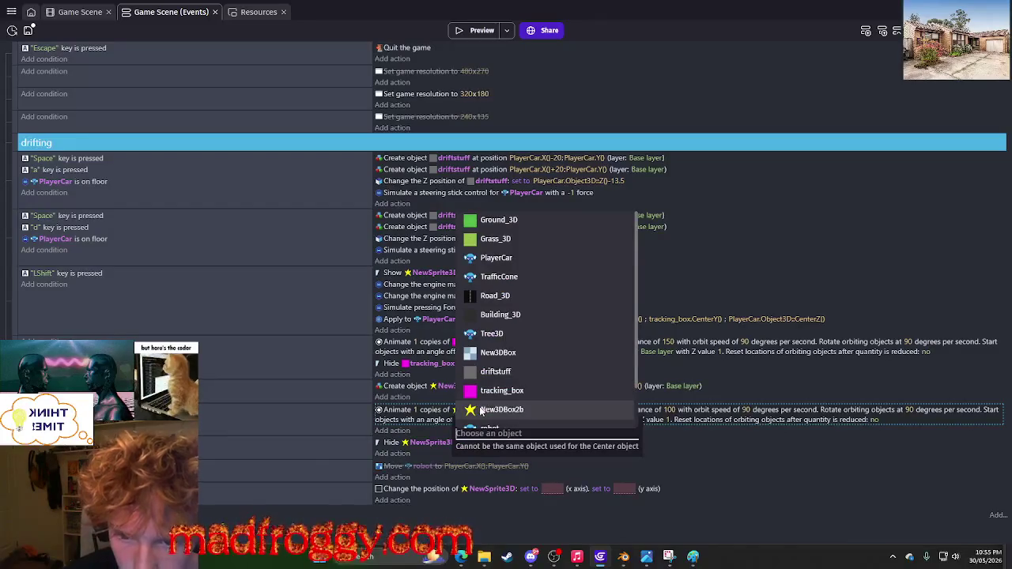
scroll(481, 411, down, 2)
click(490, 362)
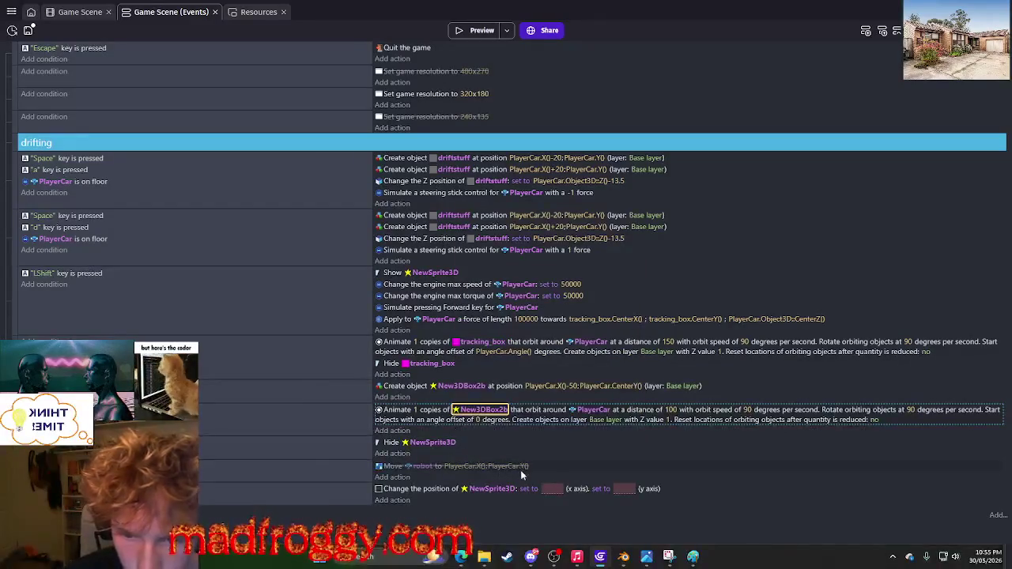
Set NewSprite3D's position to X New3DBox2b.X() and Y New3DBox2b.Y().
click(549, 489)
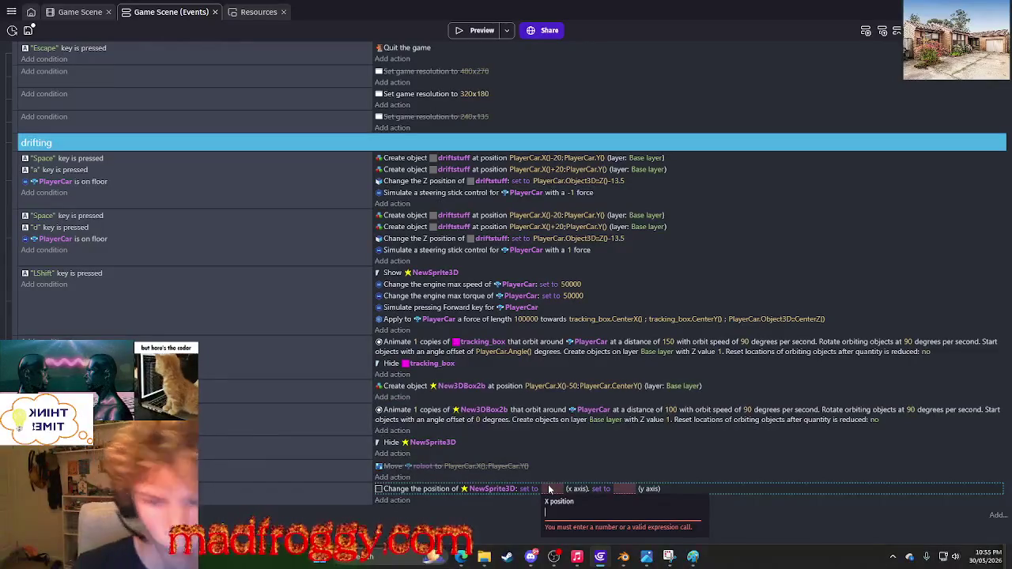
text(r)
key(BackSpace)
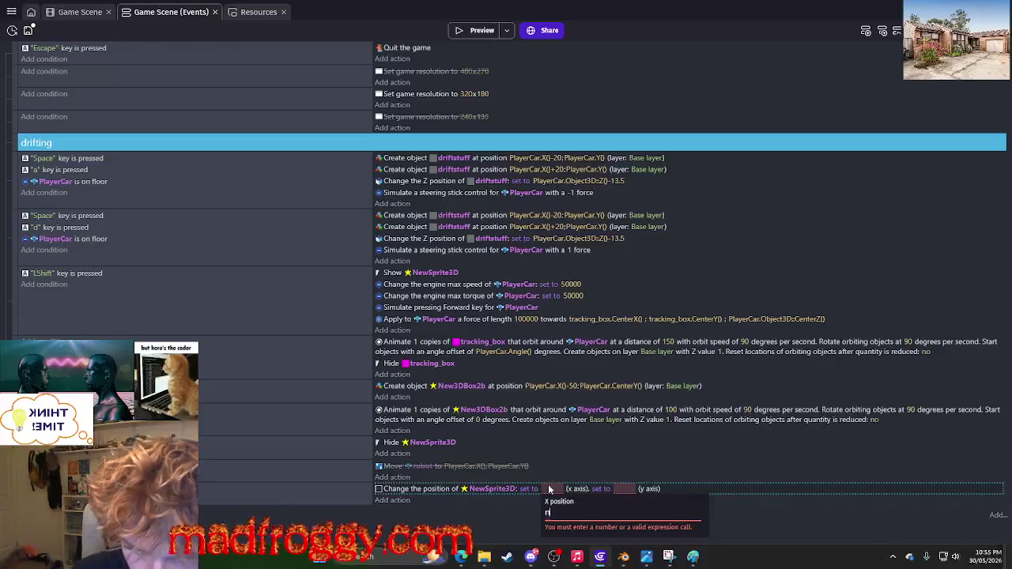
text(ew3DBox2b.)
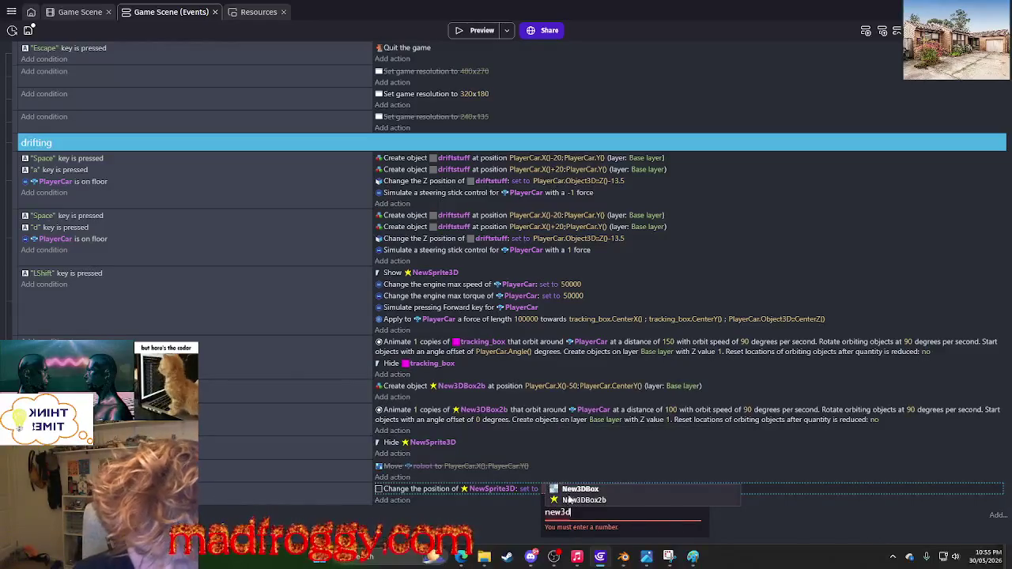
click(569, 499)
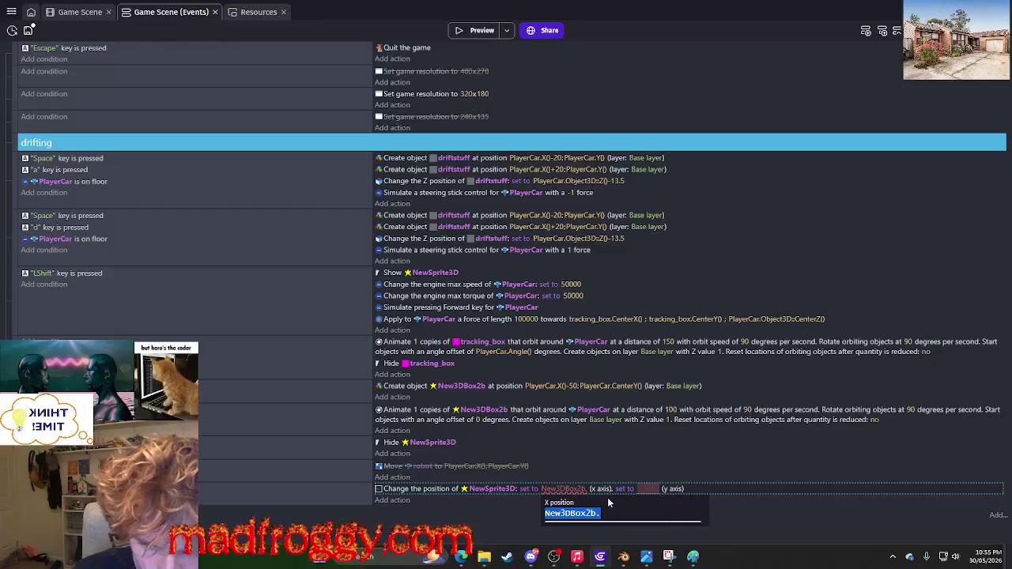
click(611, 515)
text(x)
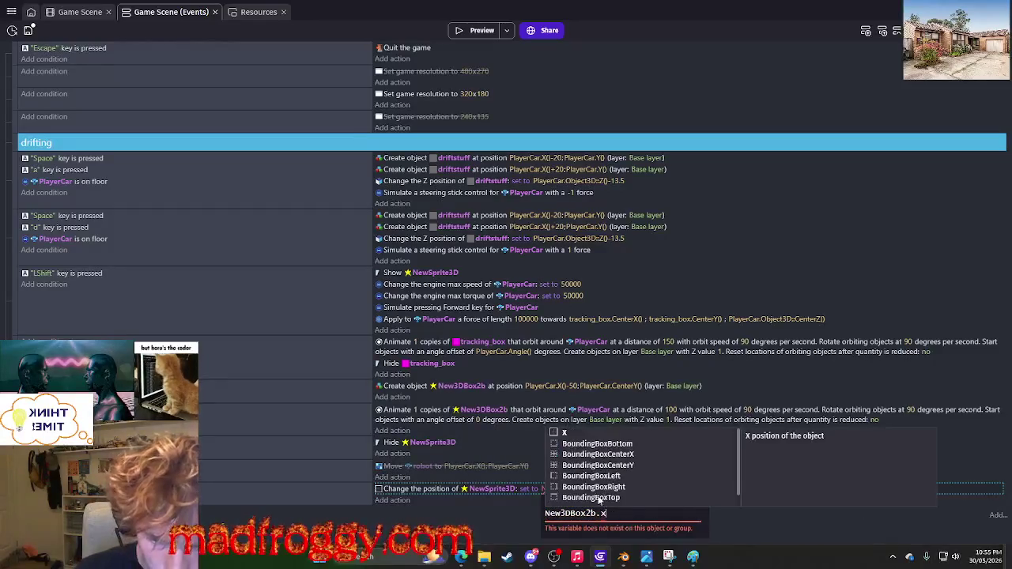
click(561, 434)
key(Return)
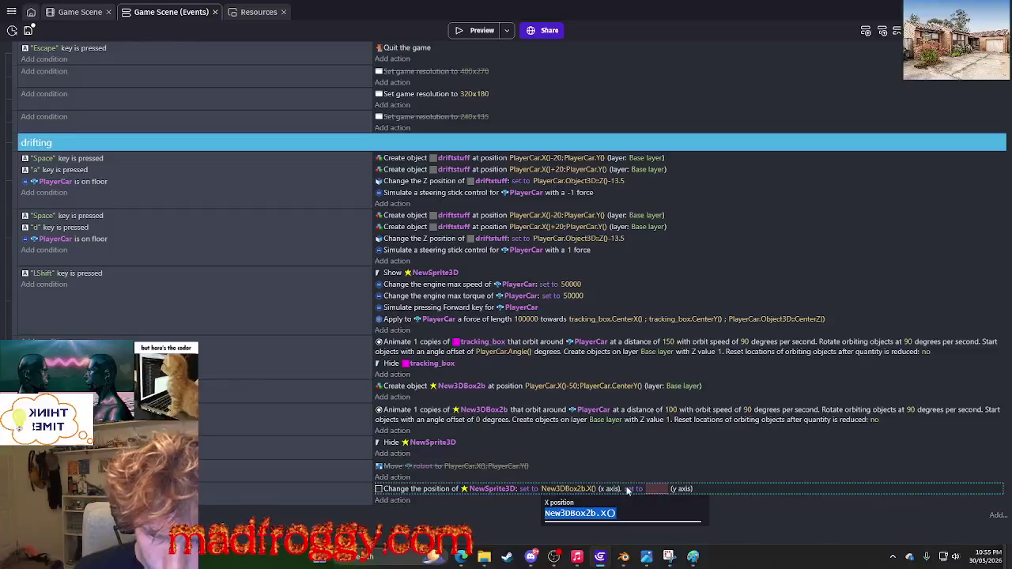
click(656, 488)
text(New3DBox2b.X())
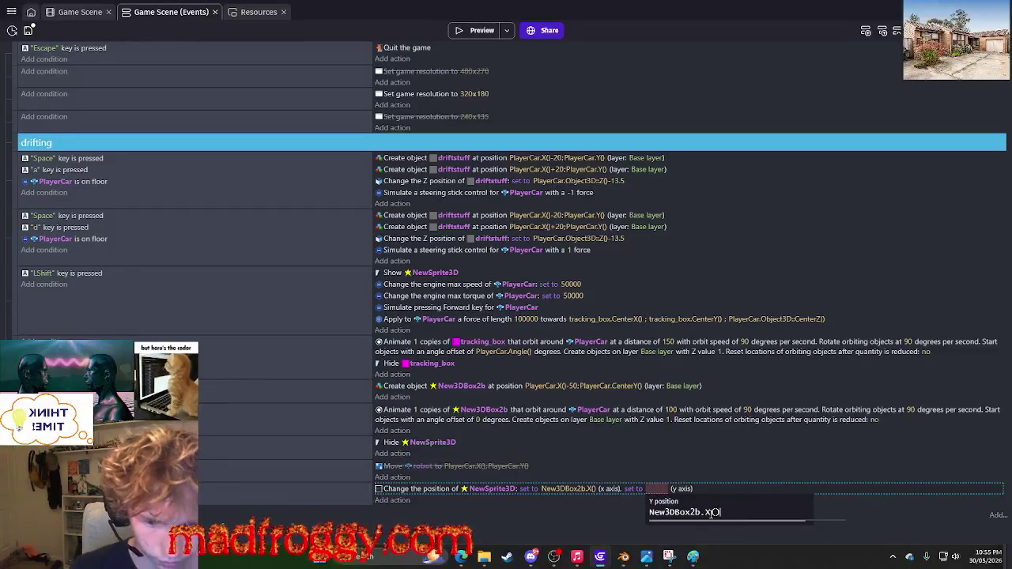
click(711, 513)
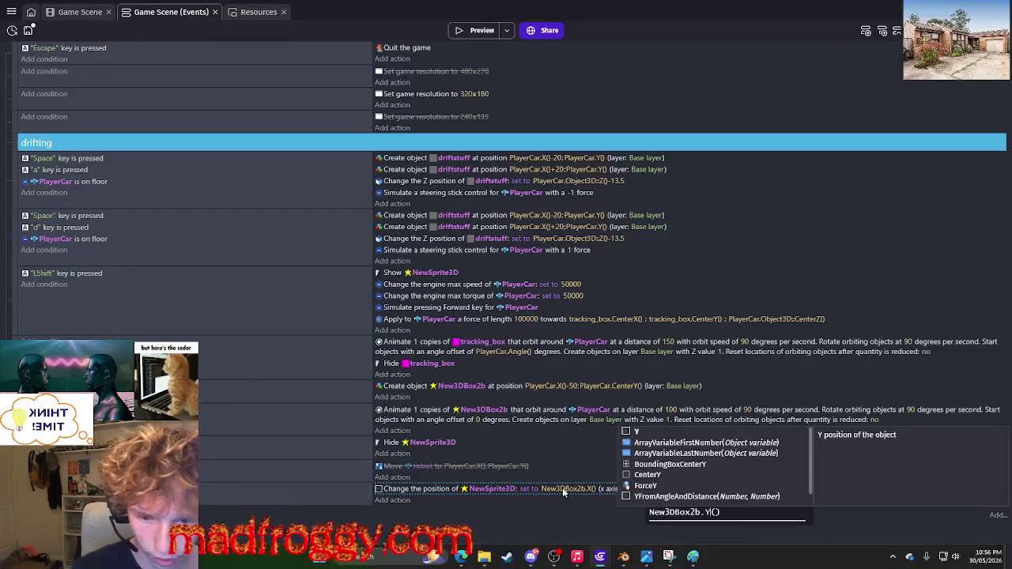
click(539, 509)
Duplicate the Hide NewSprite3D action as Hide New3DBox2b and launch a preview.
click(388, 445)
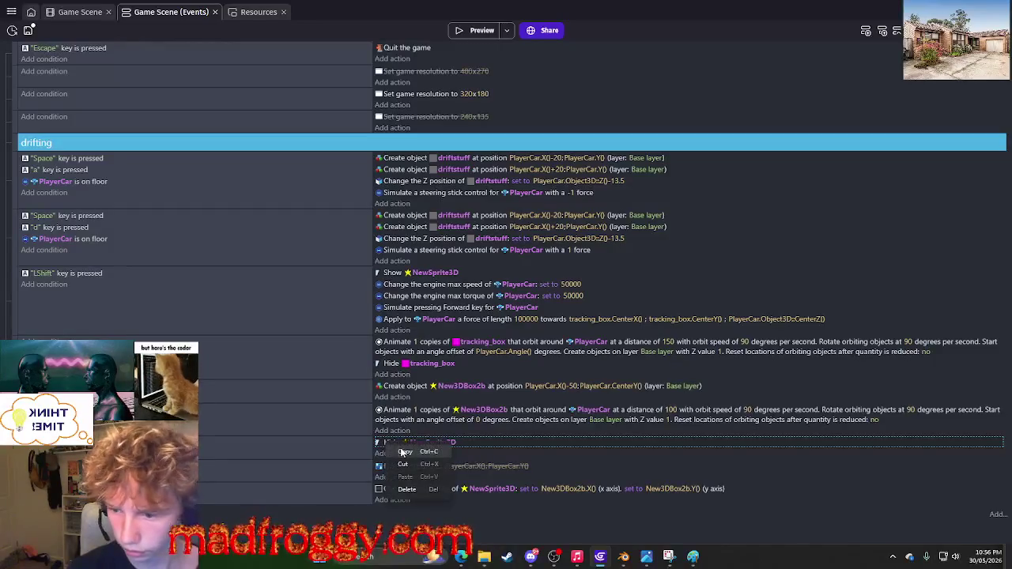
right_click(397, 444)
click(406, 475)
click(425, 454)
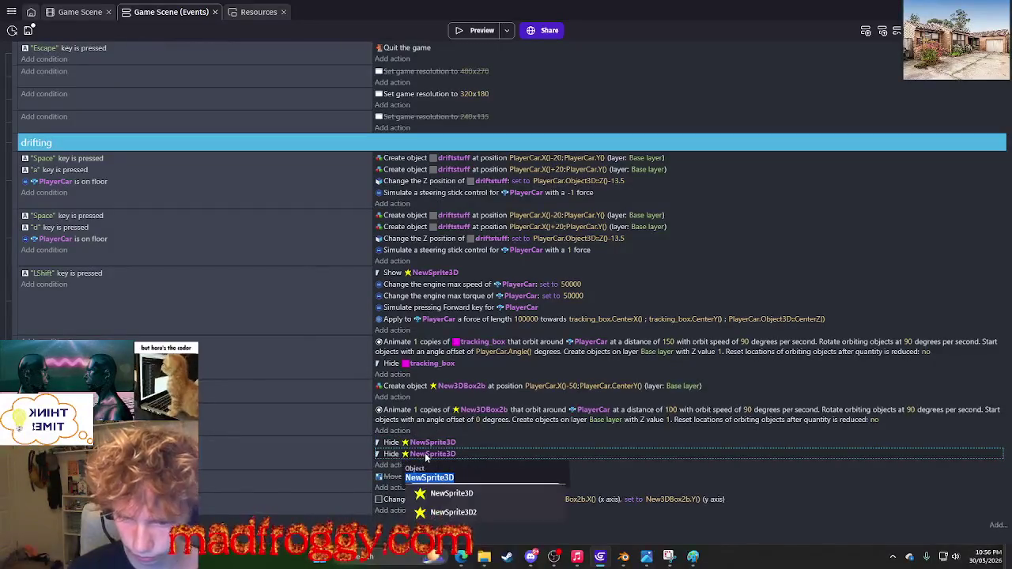
key(BackSpace)
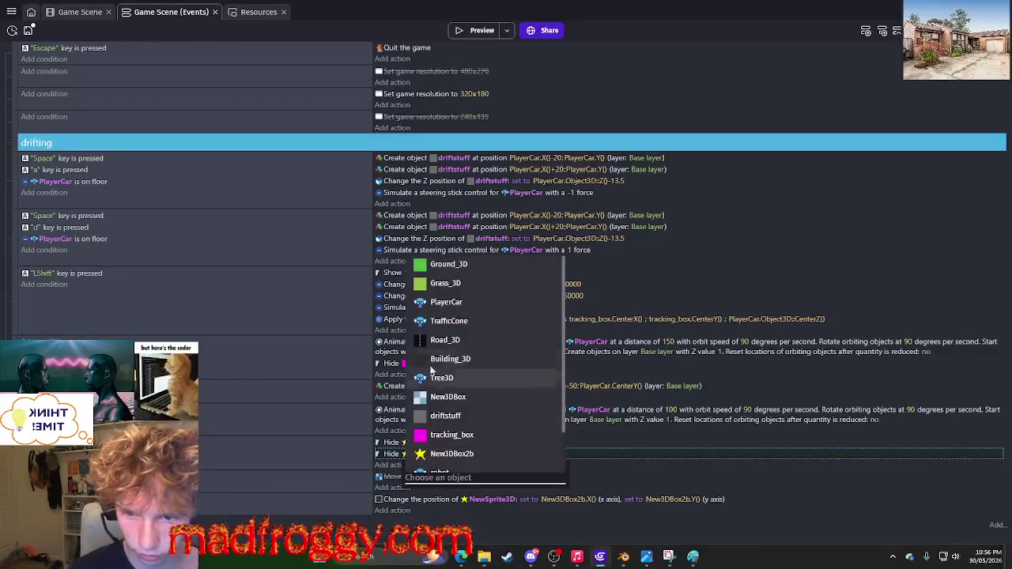
scroll(446, 400, down, 1)
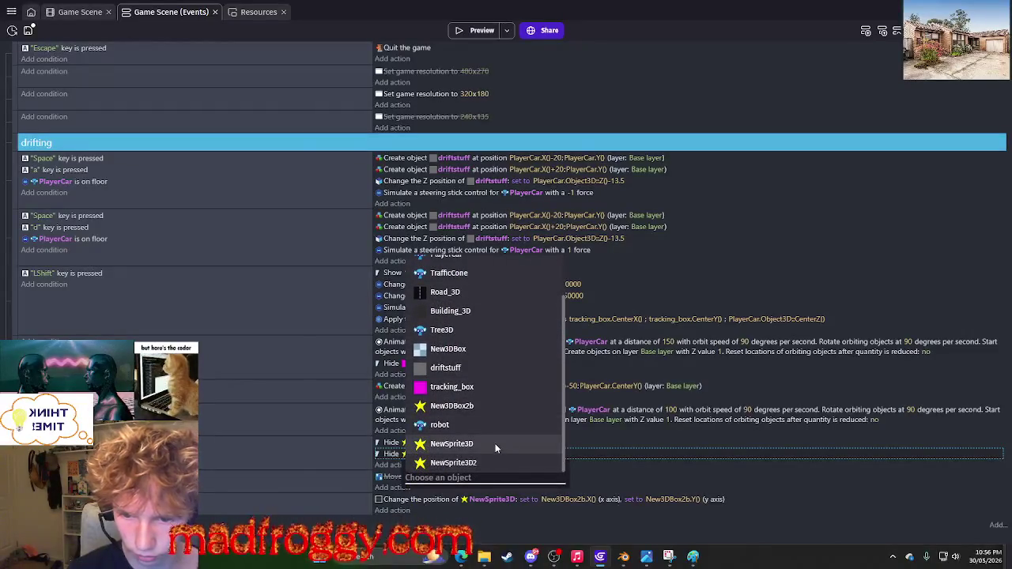
click(492, 404)
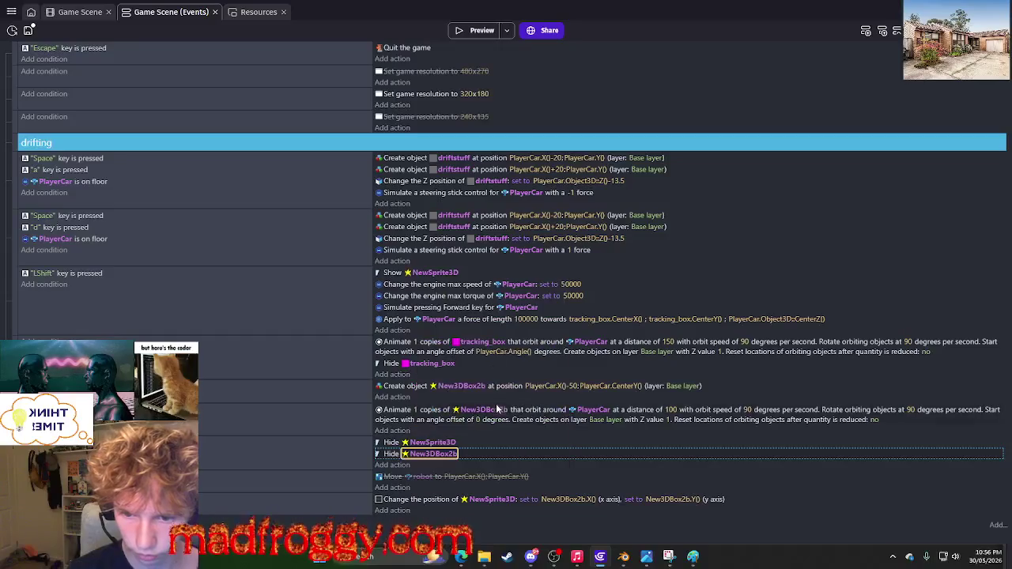
click(476, 33)
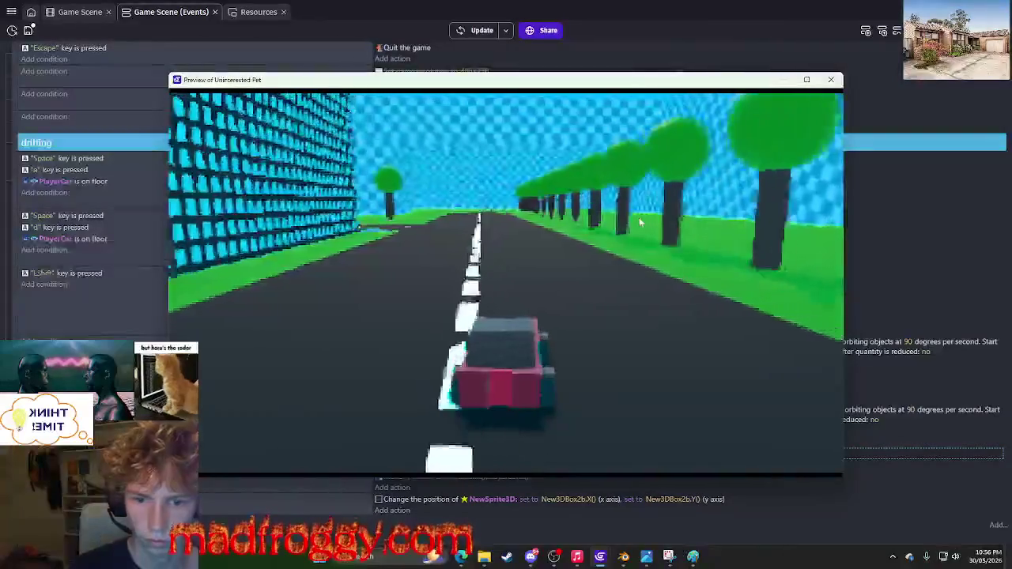
key(d)
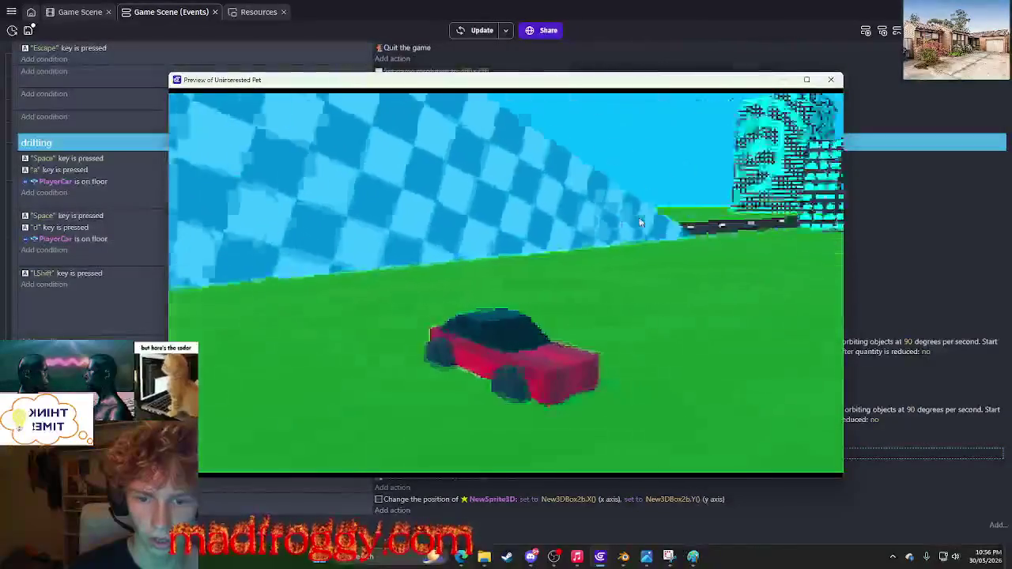
key(Escape)
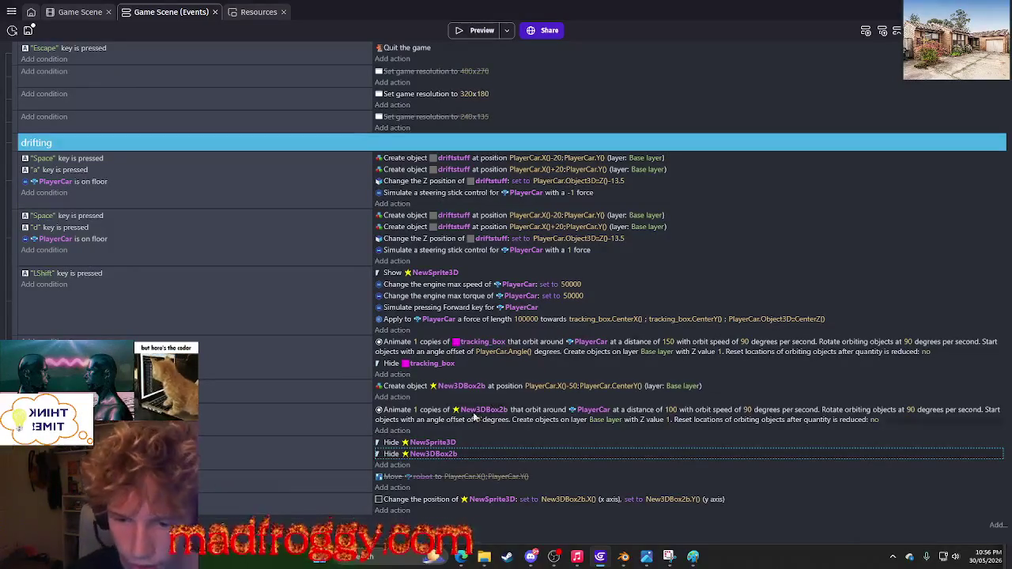
Apply the pending face settings in New3DBox2b's object editor.
click(81, 12)
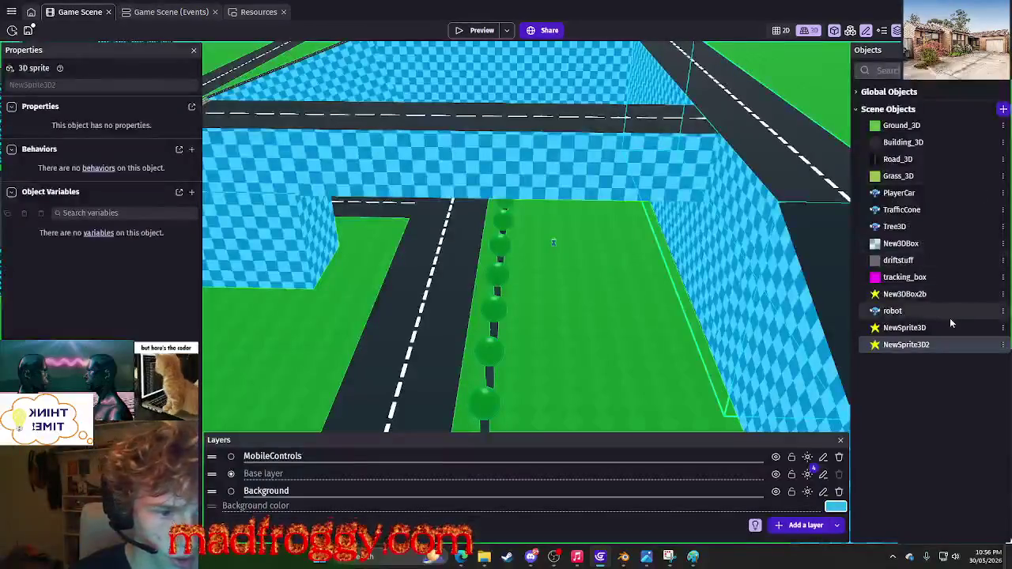
click(992, 294)
click(1003, 294)
click(883, 384)
scroll(316, 183, down, 3)
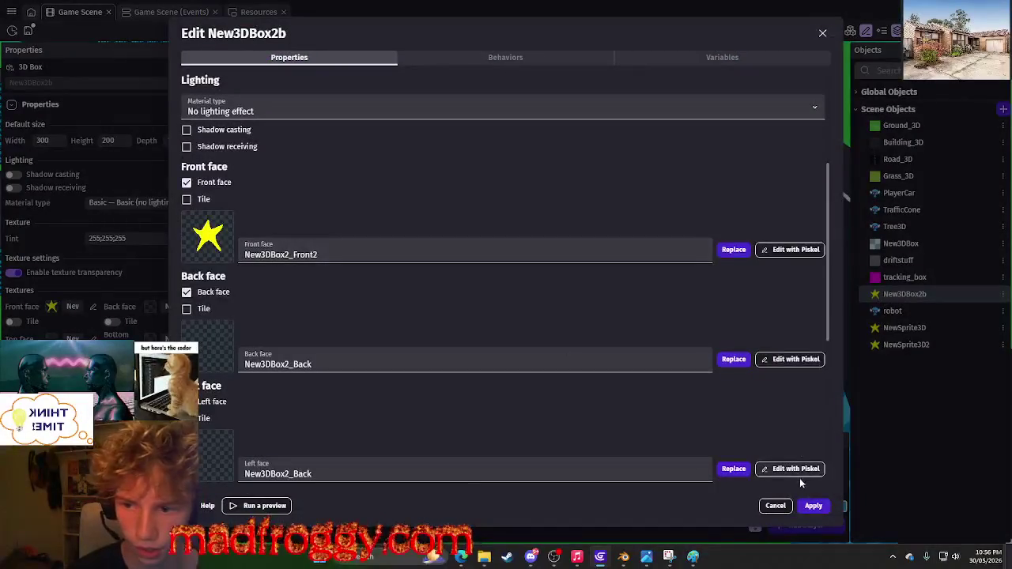
click(814, 506)
Delete the duplicate star sprite NewSprite3D2.
click(937, 311)
click(972, 327)
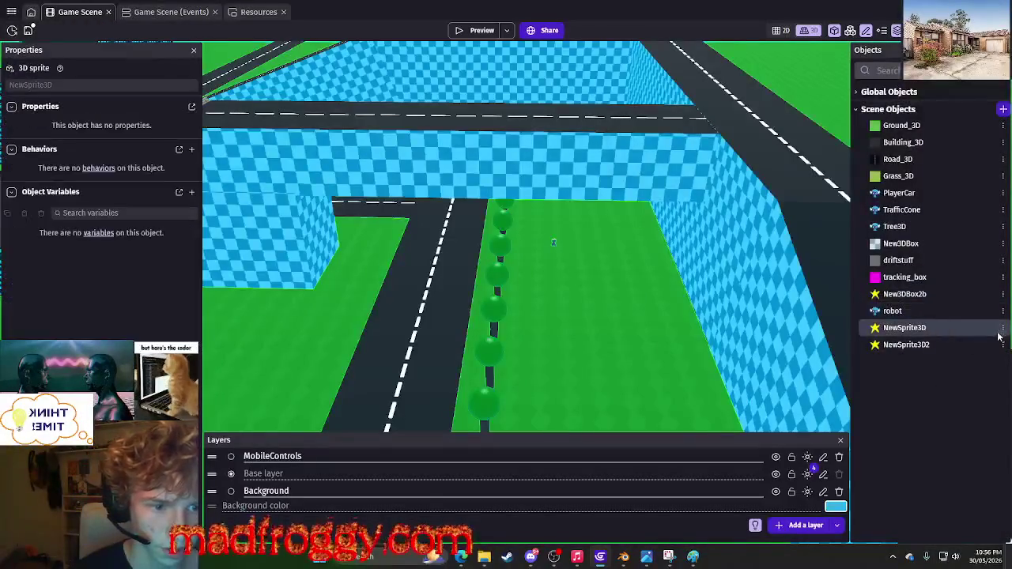
click(980, 345)
click(1003, 345)
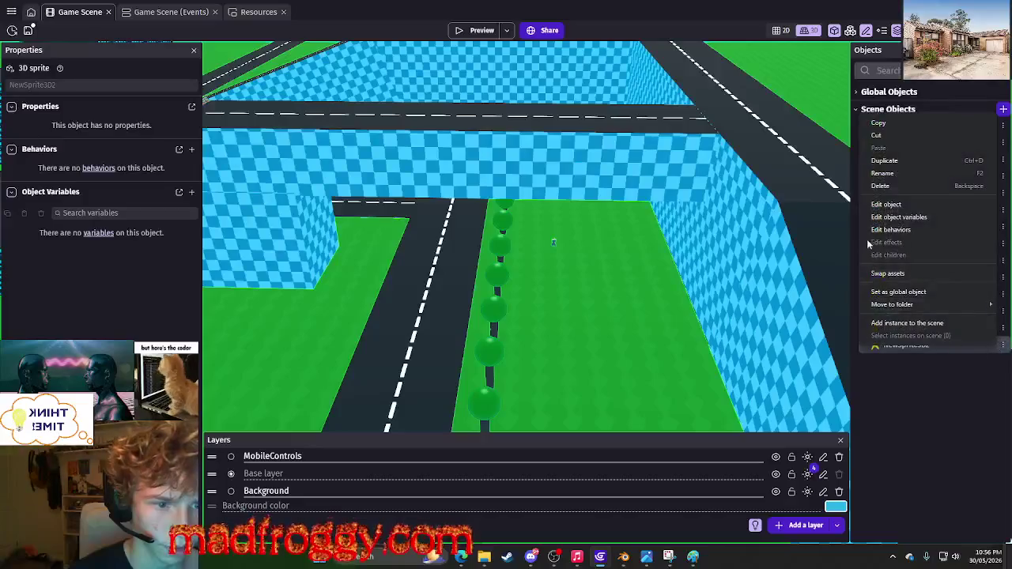
click(881, 186)
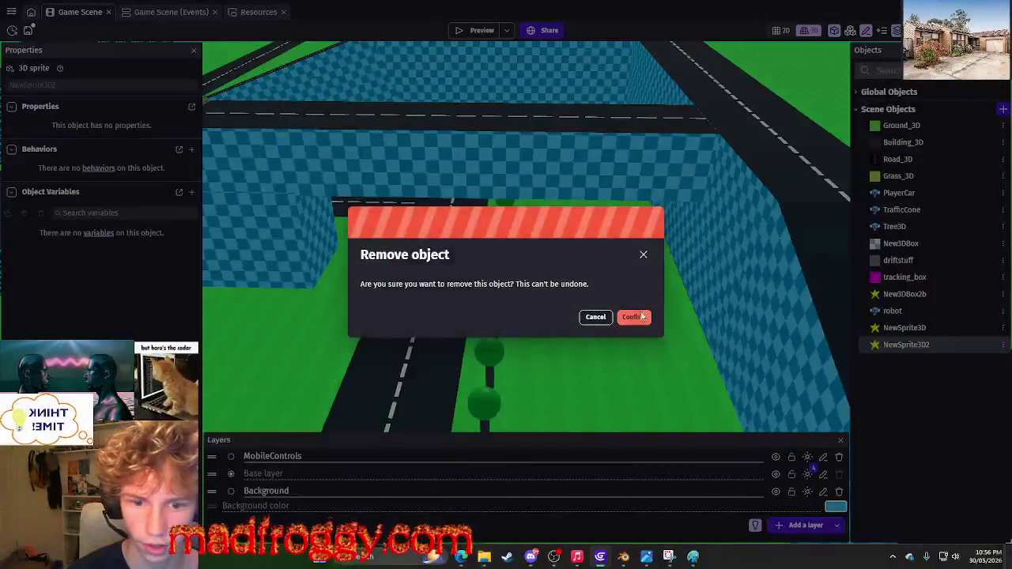
click(634, 316)
Rename NewSprite3D to spritestar.
click(1002, 330)
click(893, 187)
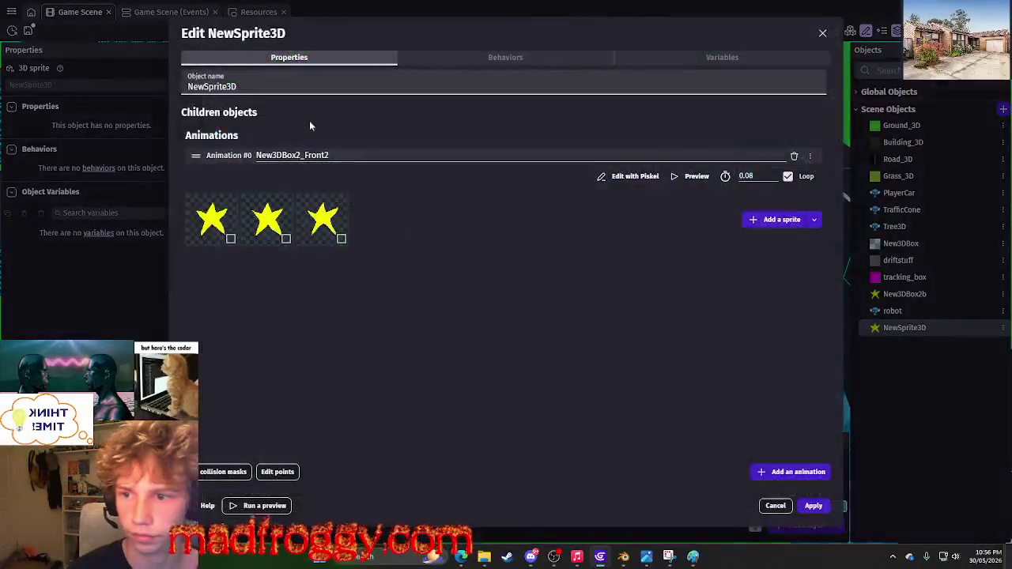
key(ctrl+a)
text(spri)
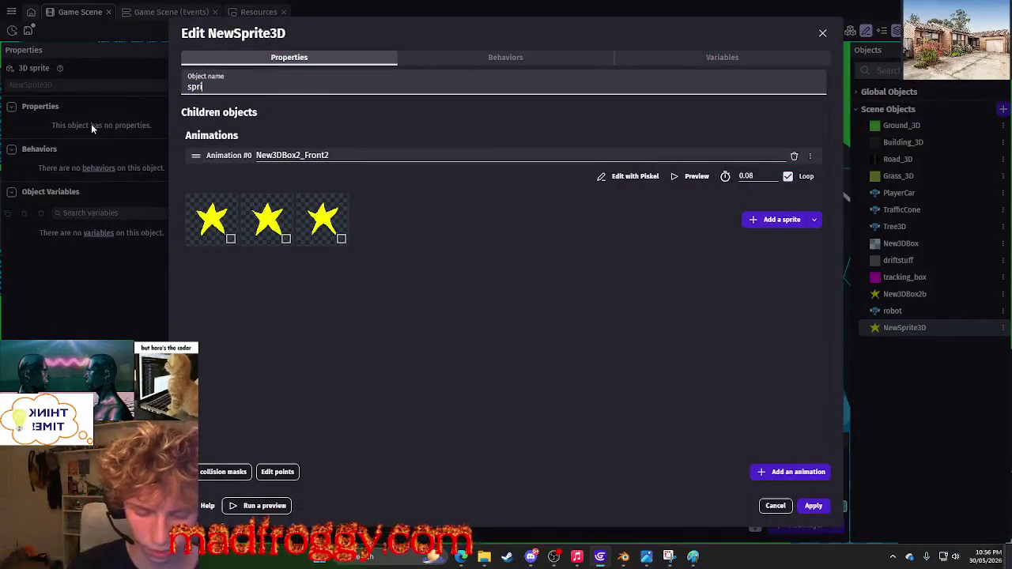
text(testar)
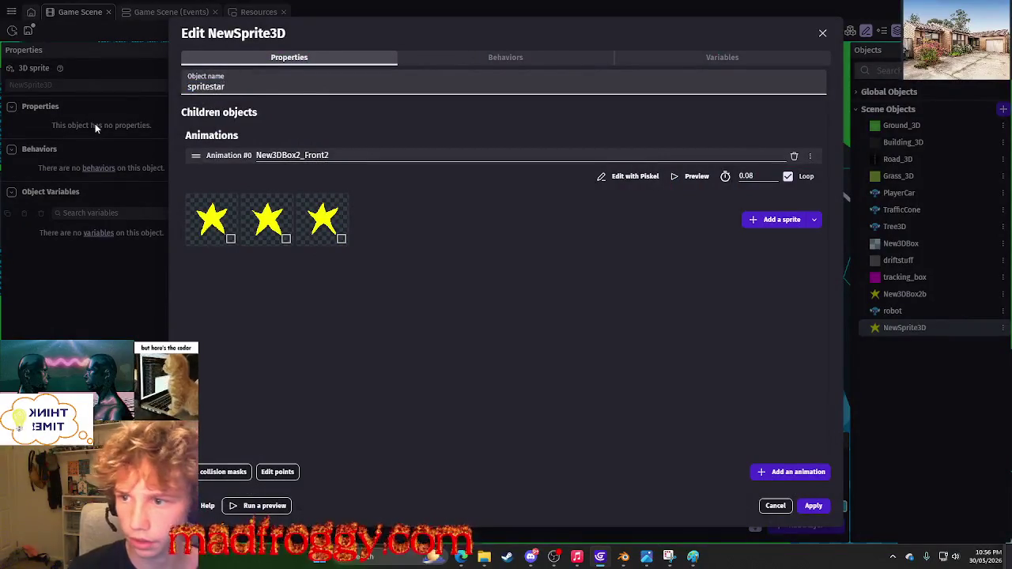
click(812, 506)
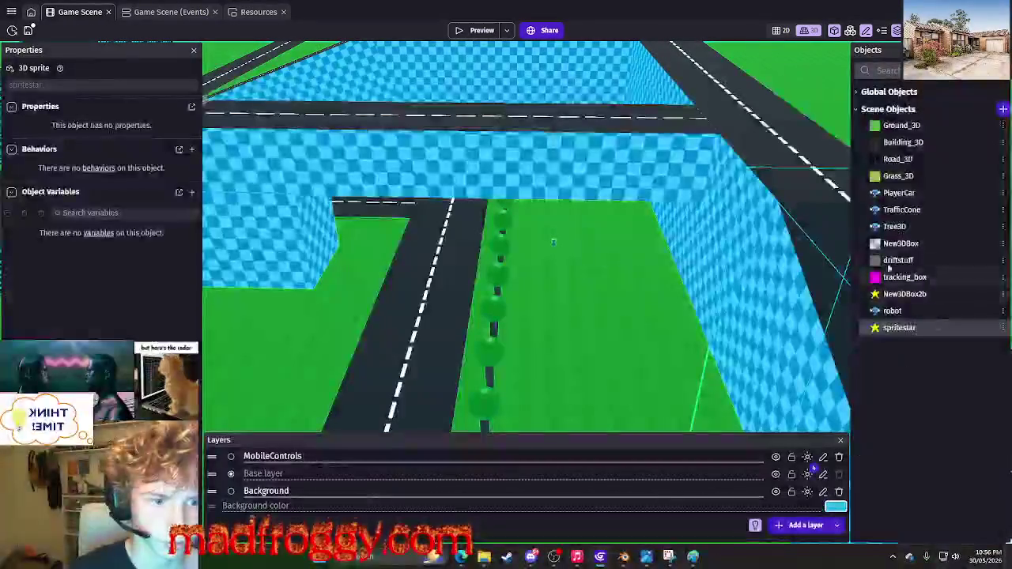
Rename New3DBox2b to box and switch to the event sheet.
right_click(870, 294)
click(904, 387)
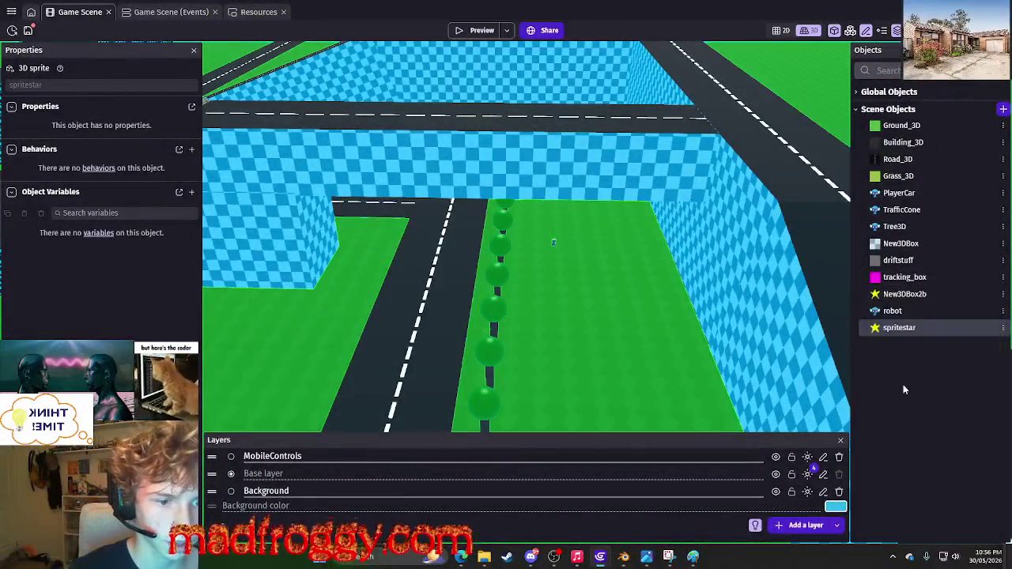
key(ctrl+a)
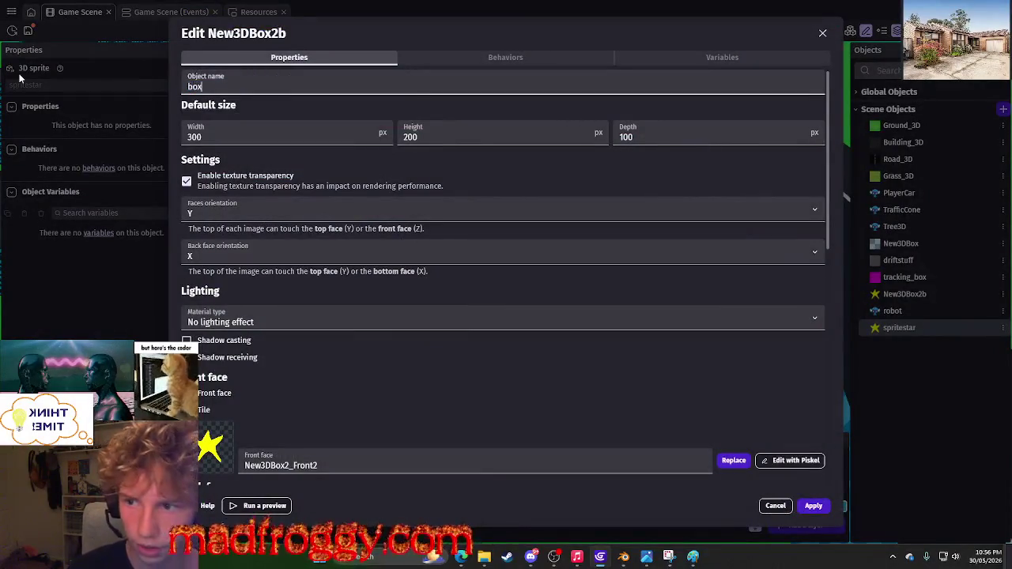
click(596, 363)
click(813, 506)
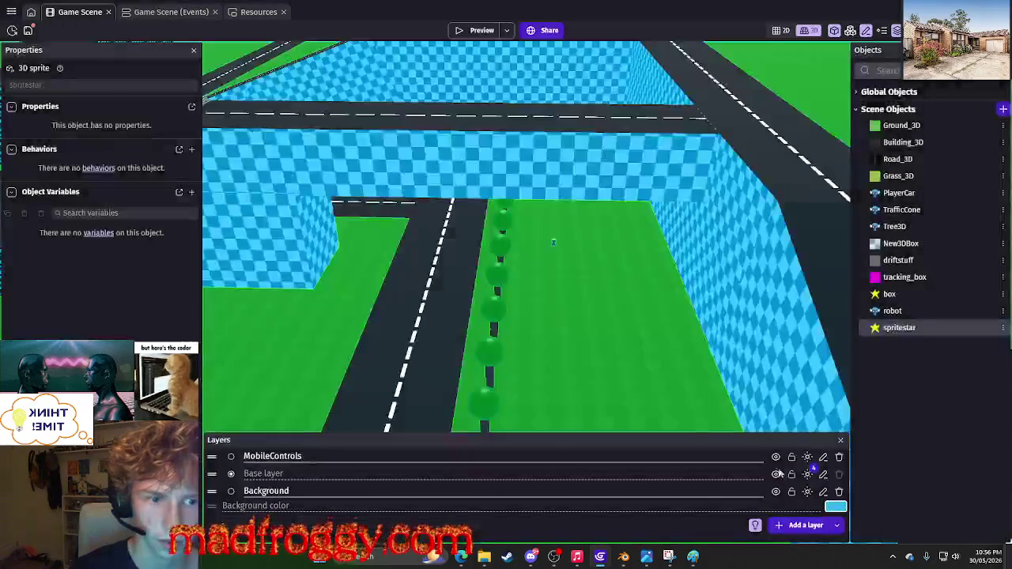
click(171, 11)
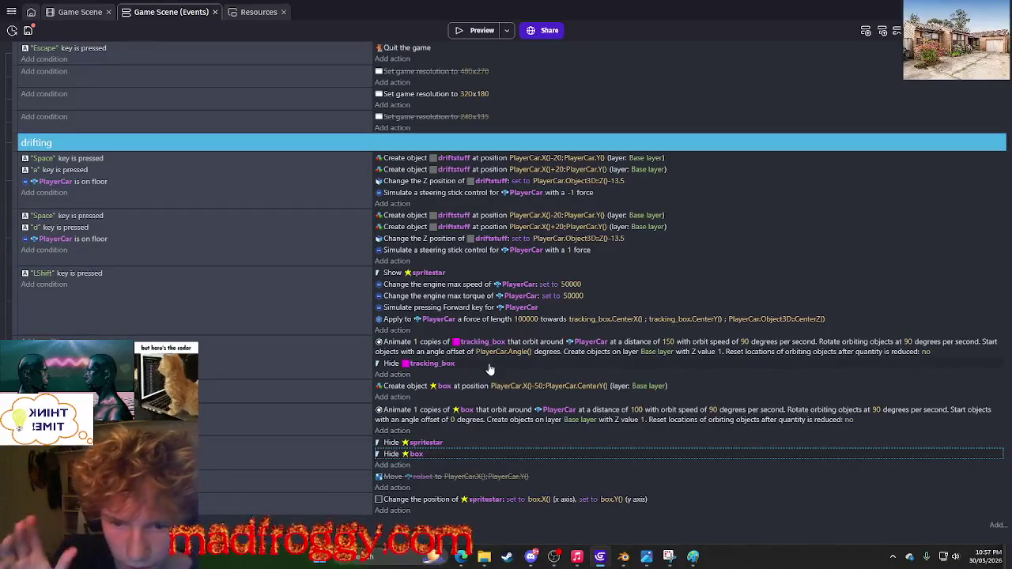
Change the Create object action to create spritestar instead of box.
click(406, 386)
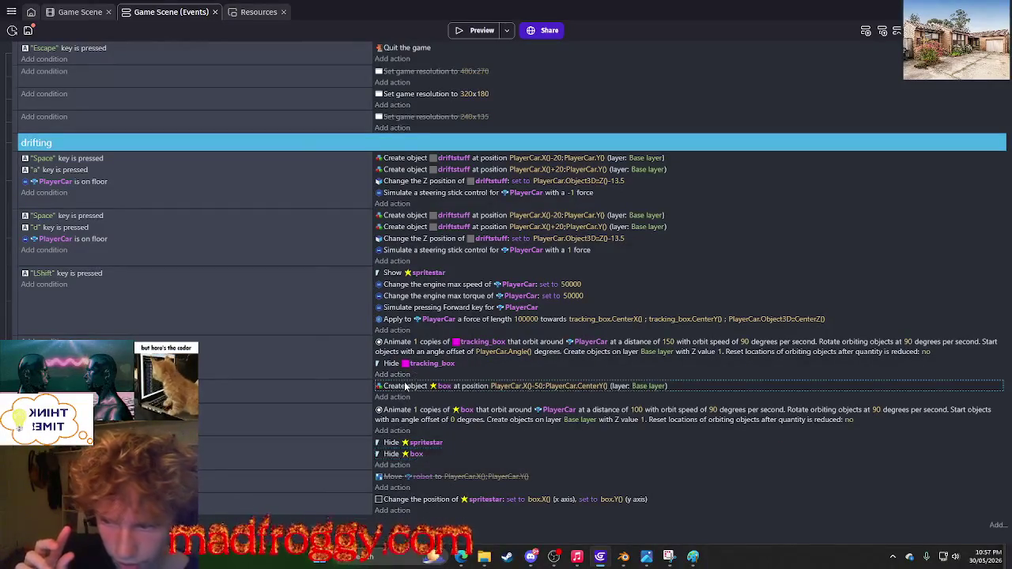
right_click(360, 400)
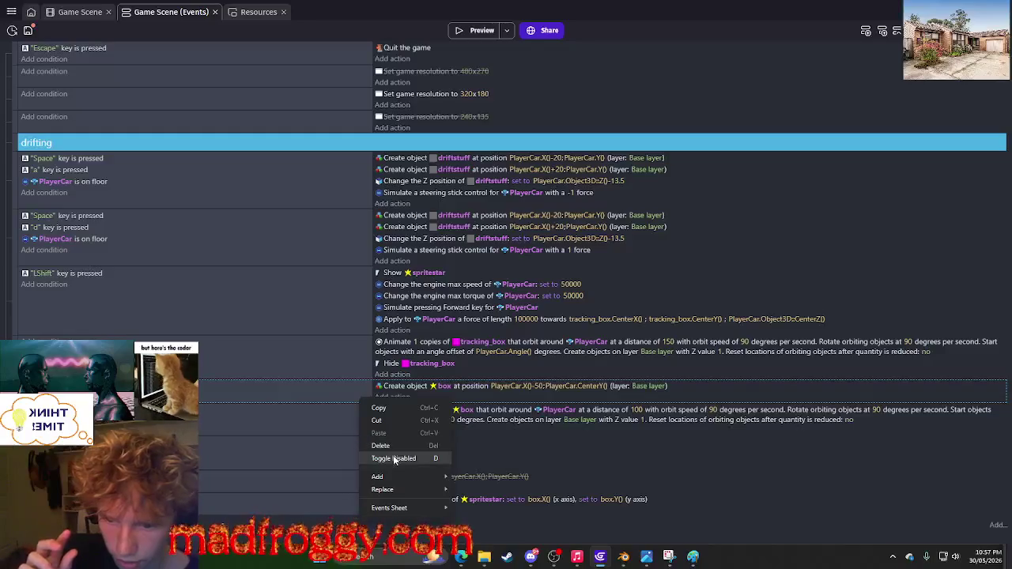
click(438, 386)
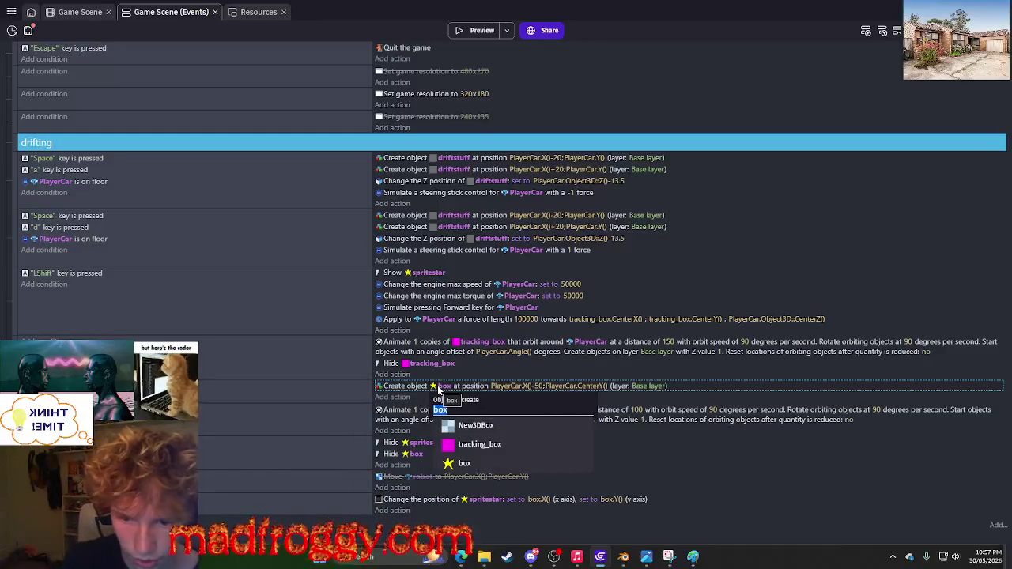
text(sp)
key(Return)
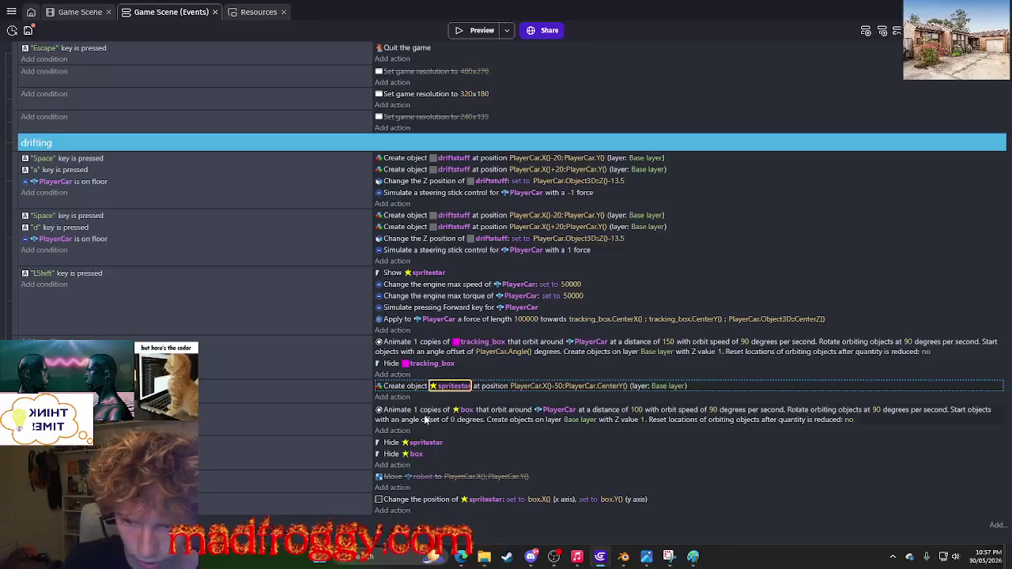
Move Create spritestar into the last event and Hide box below Move robot, then preview.
mouse_move(403, 388)
mouse_down()
mouse_move(400, 509)
mouse_move(400, 498)
mouse_up()
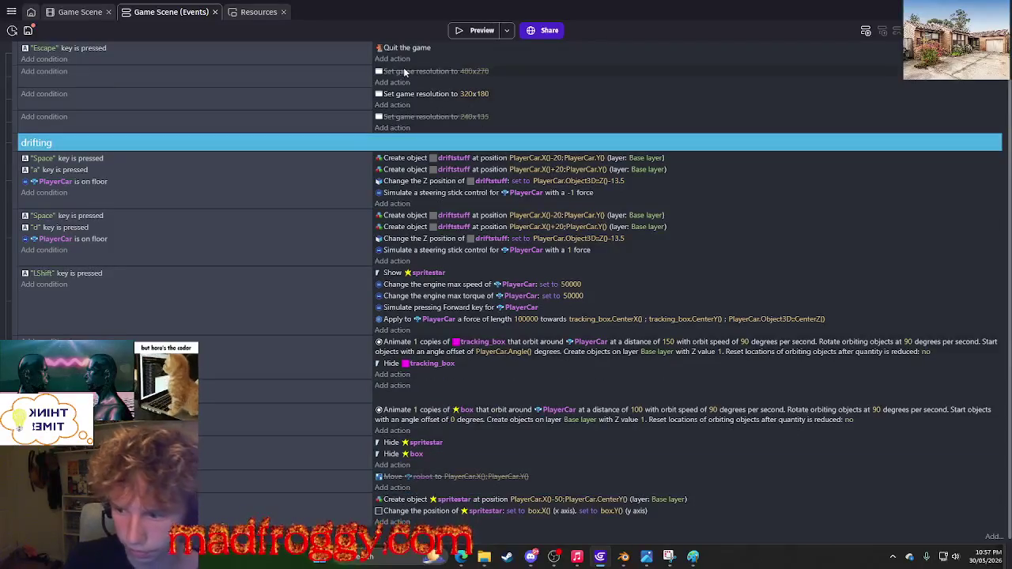
drag(389, 456, 391, 492)
click(474, 32)
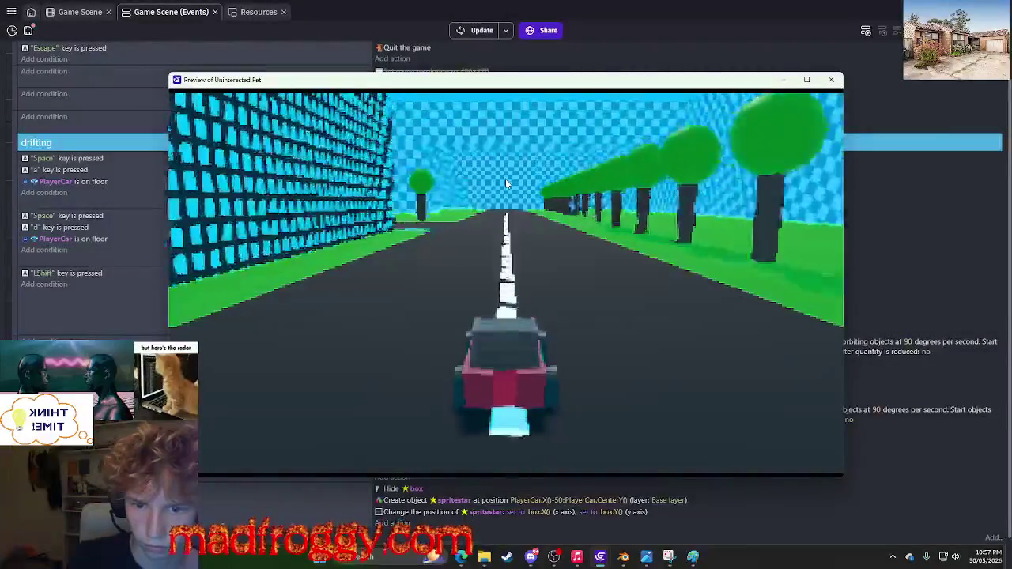
Relaunch the preview, drive, drift and boost to watch the yellow star follow the car.
click(831, 80)
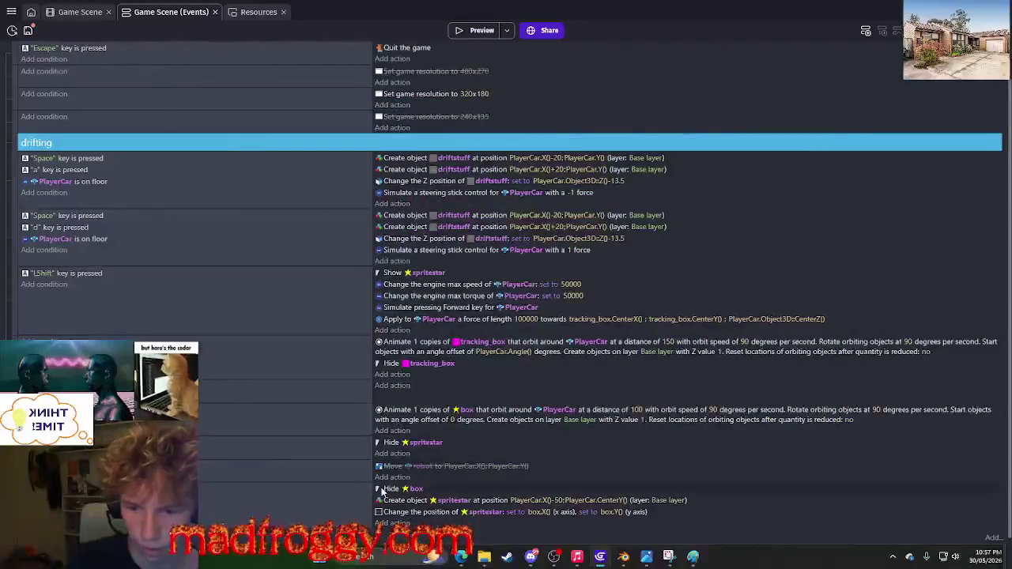
click(484, 32)
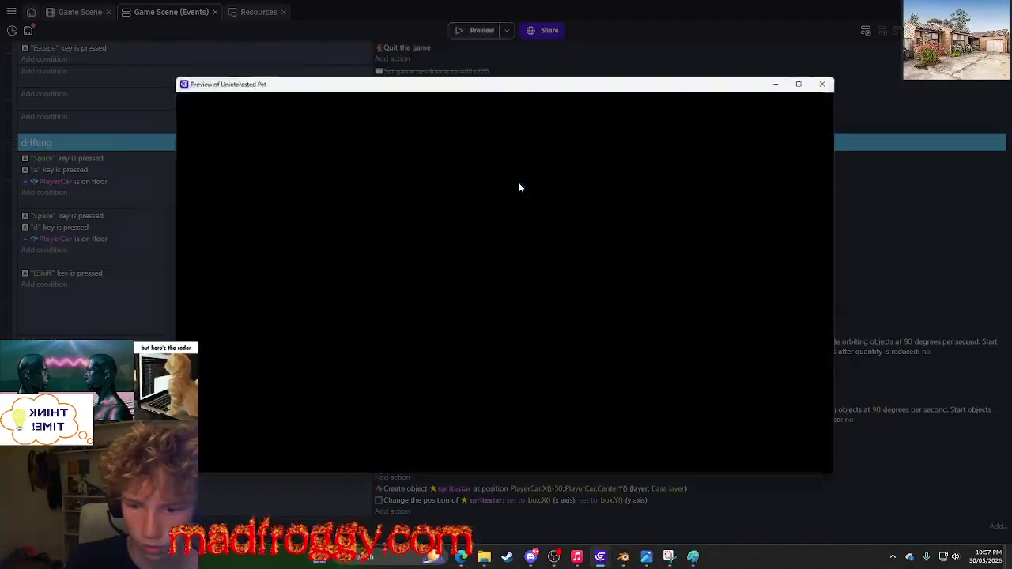
key(w)
key(a)
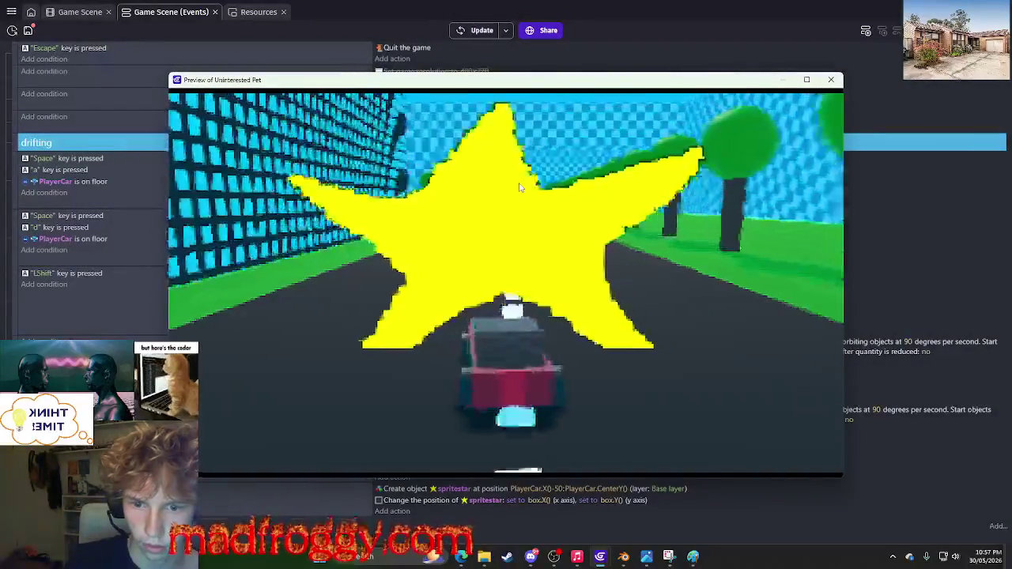
key(space)
key(a)
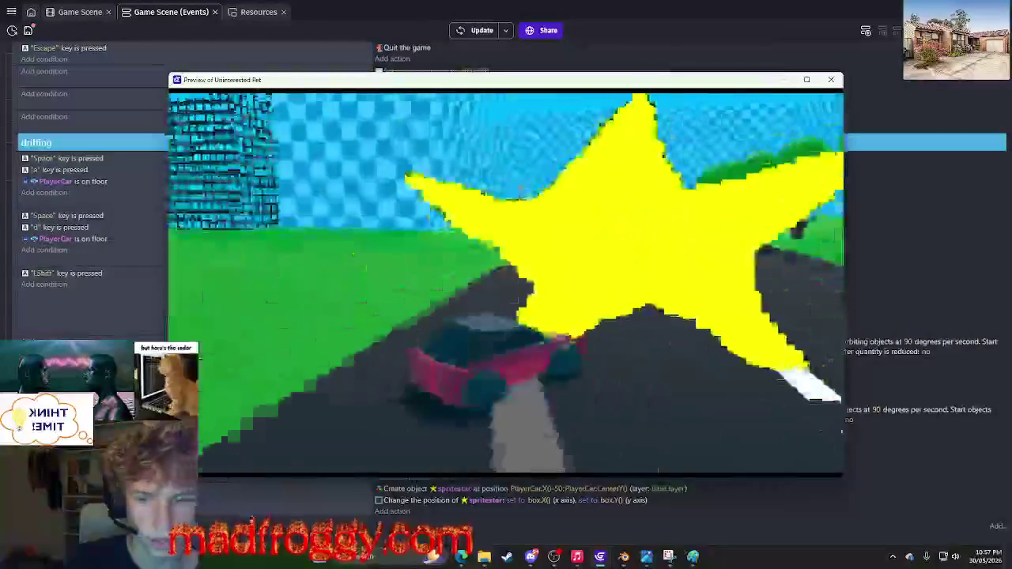
key(a)
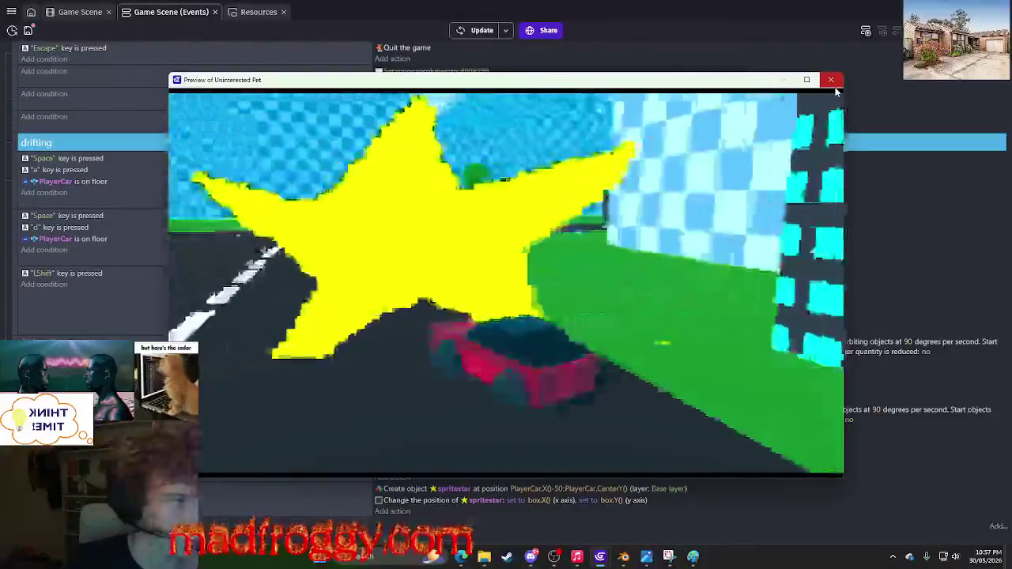
click(835, 87)
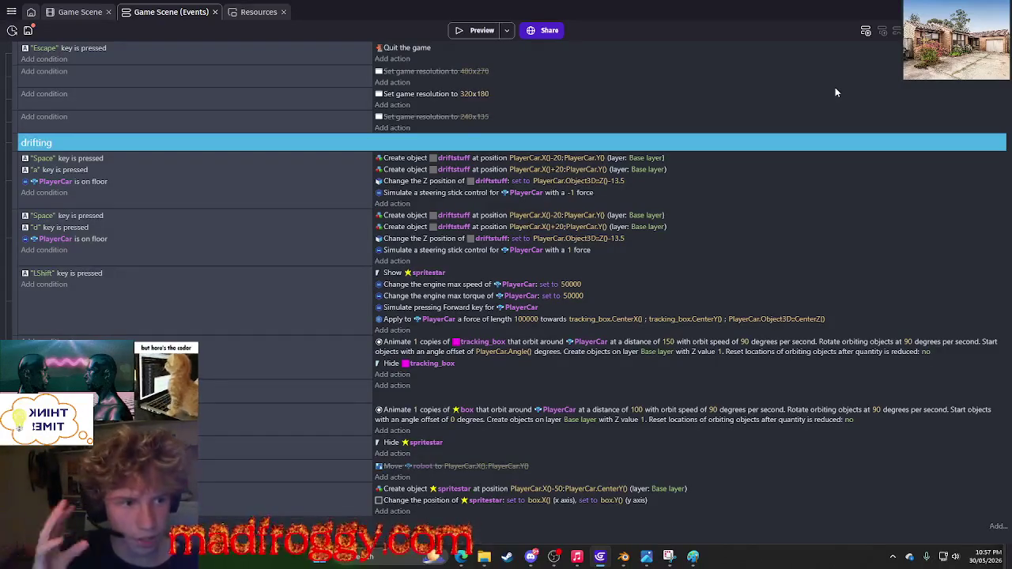
click(80, 11)
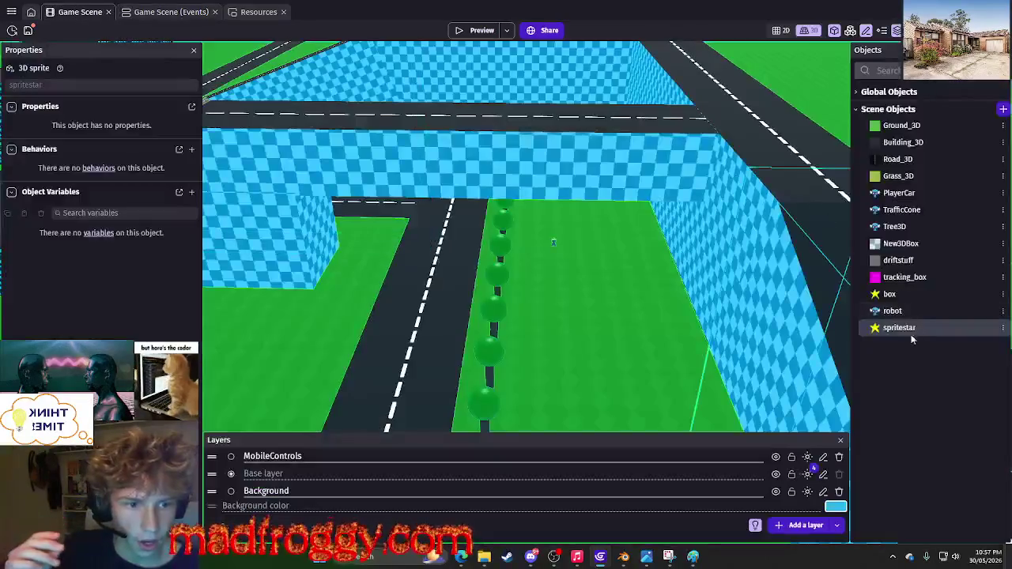
click(563, 288)
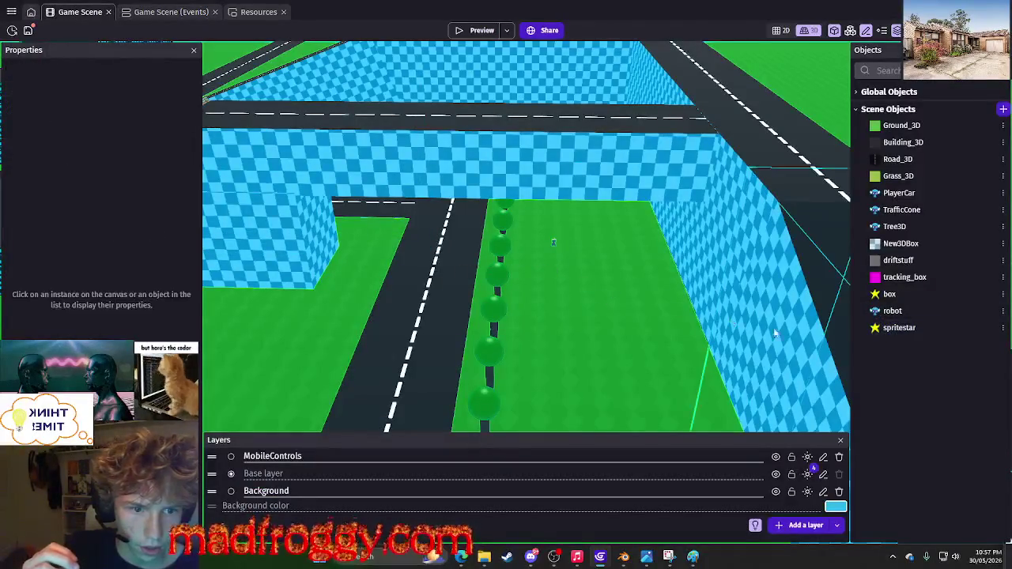
mouse_move(899, 327)
mouse_down()
mouse_move(545, 289)
mouse_move(546, 276)
mouse_up()
click(540, 275)
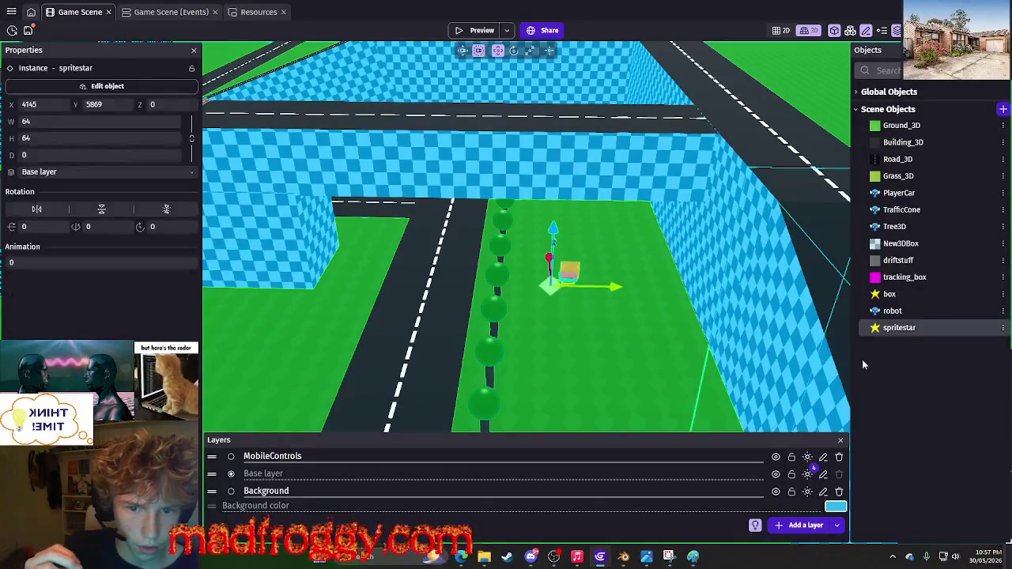
click(1002, 327)
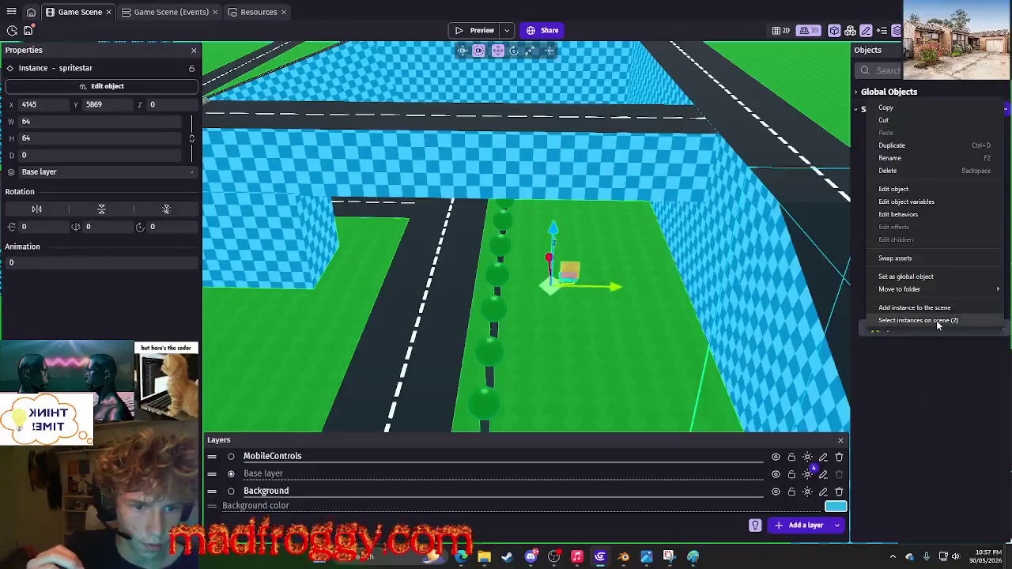
click(909, 320)
scroll(645, 329, down, 5)
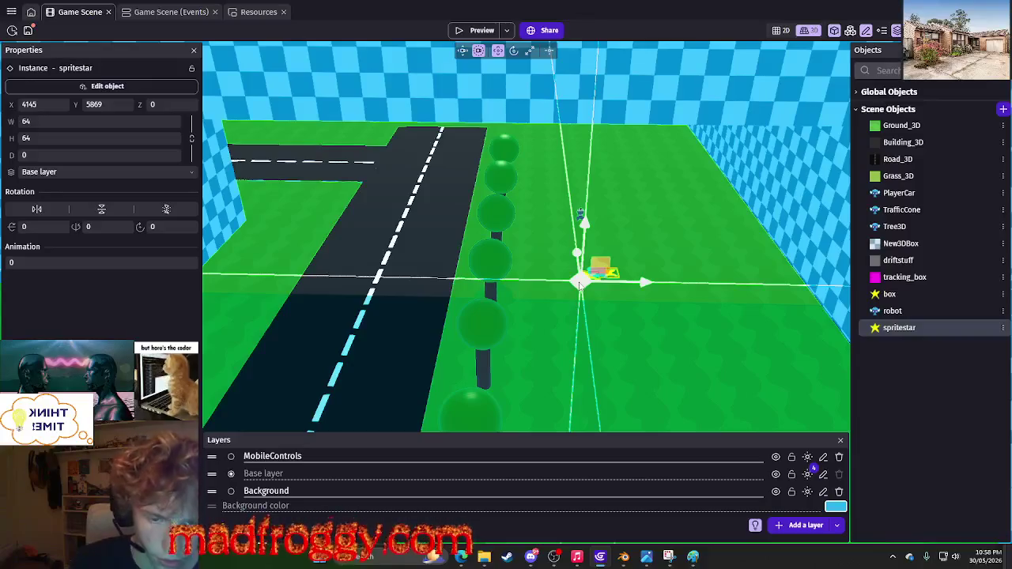
key(Delete)
click(622, 319)
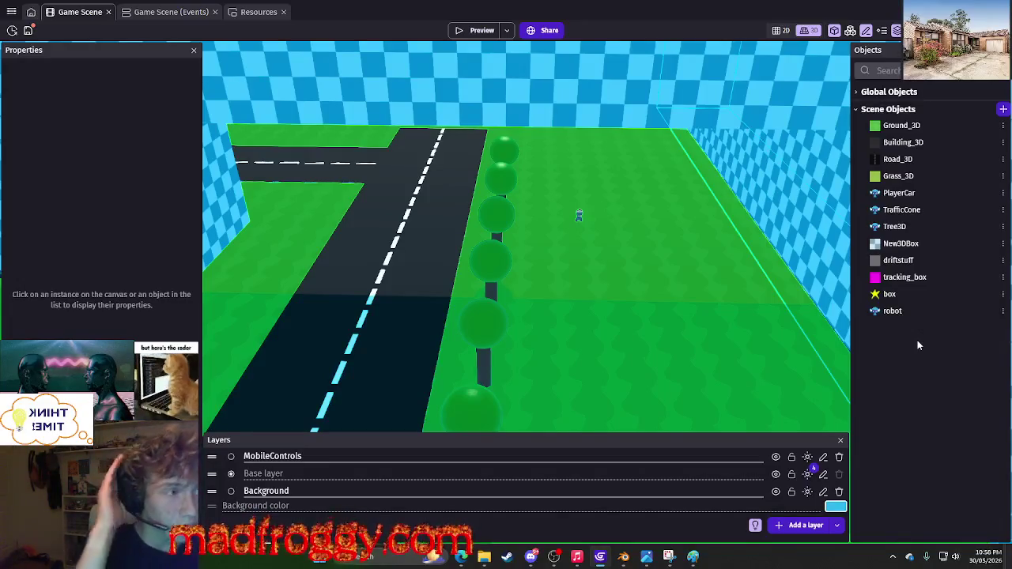
Create a 3D sprite animated with project images New3DBox2_Front2, New3DBox2_Front3 and New3DBox2_Front4.
click(1002, 109)
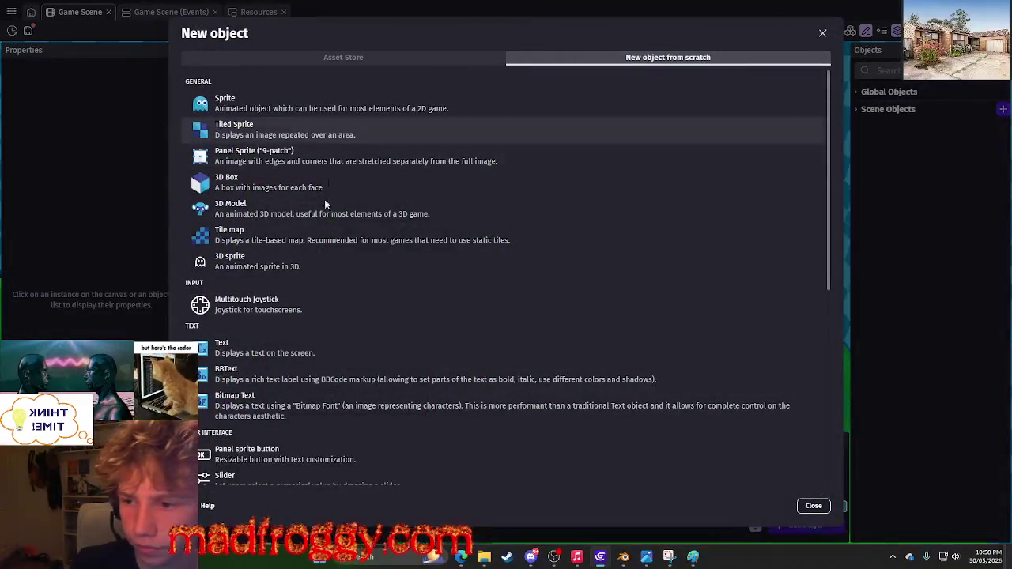
click(314, 260)
click(582, 196)
click(605, 227)
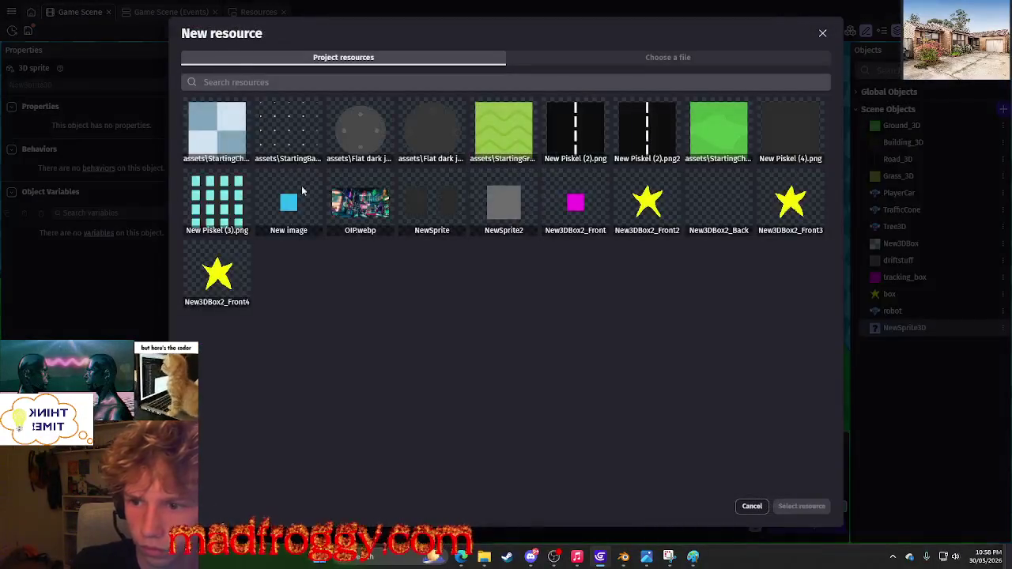
click(212, 267)
click(668, 213)
click(790, 203)
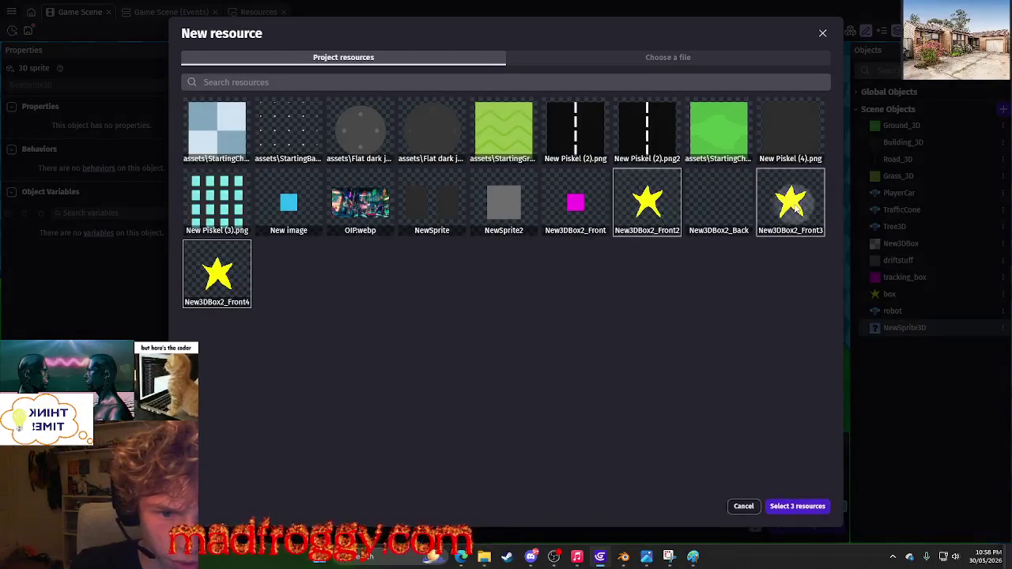
click(787, 505)
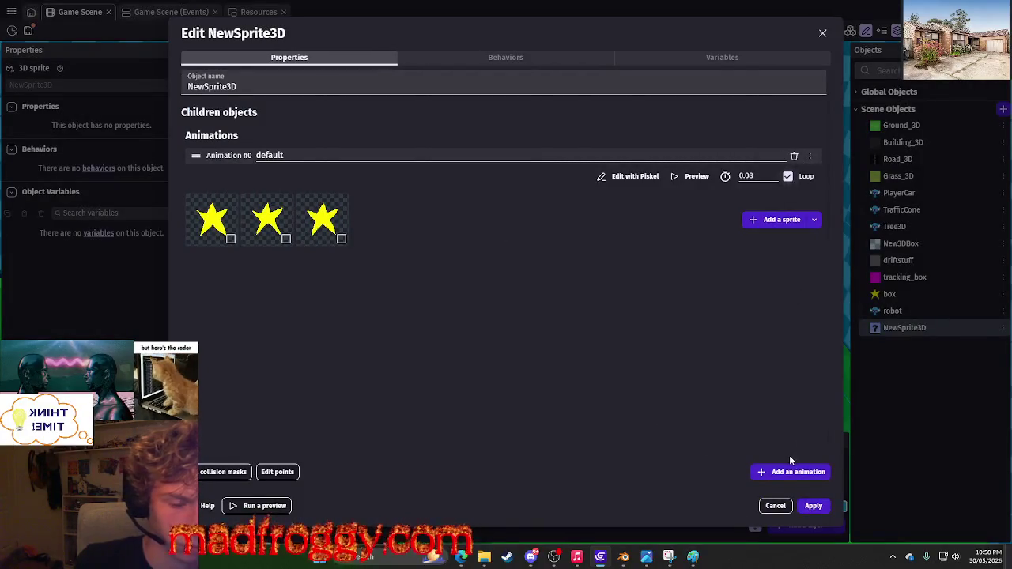
click(812, 506)
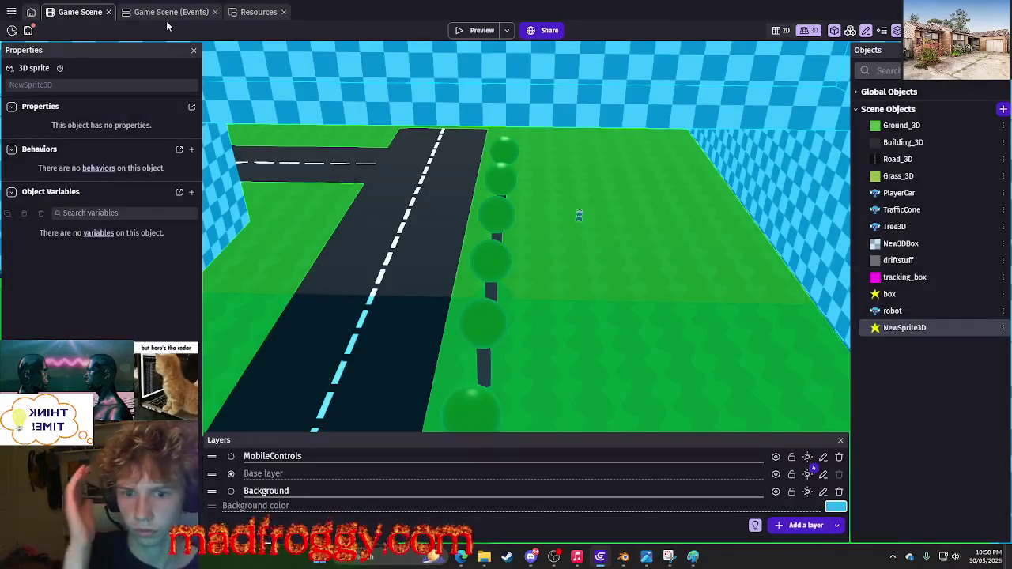
Inspect the box object's Behaviors tab, then cancel without changes.
click(1003, 294)
click(909, 383)
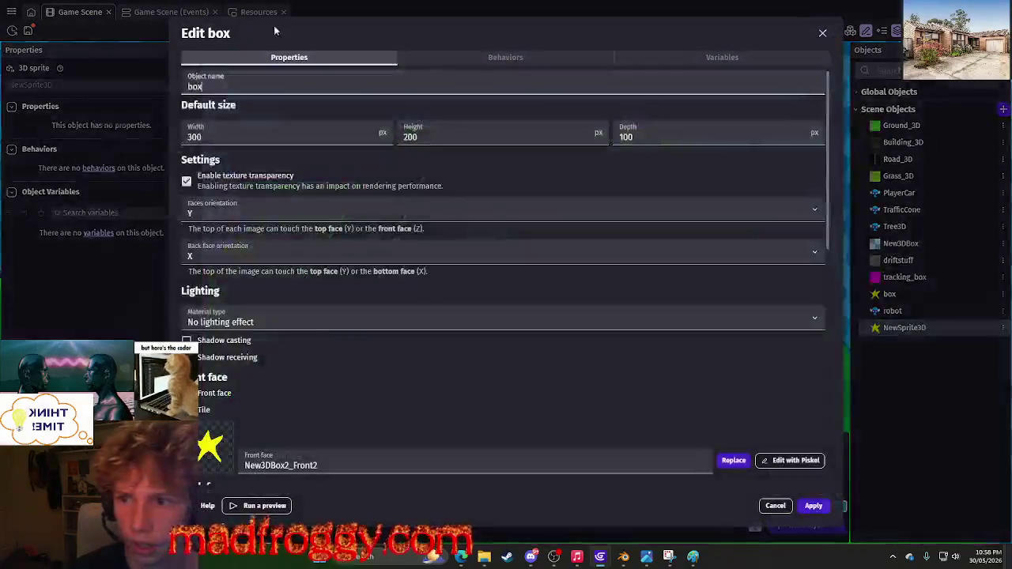
click(457, 61)
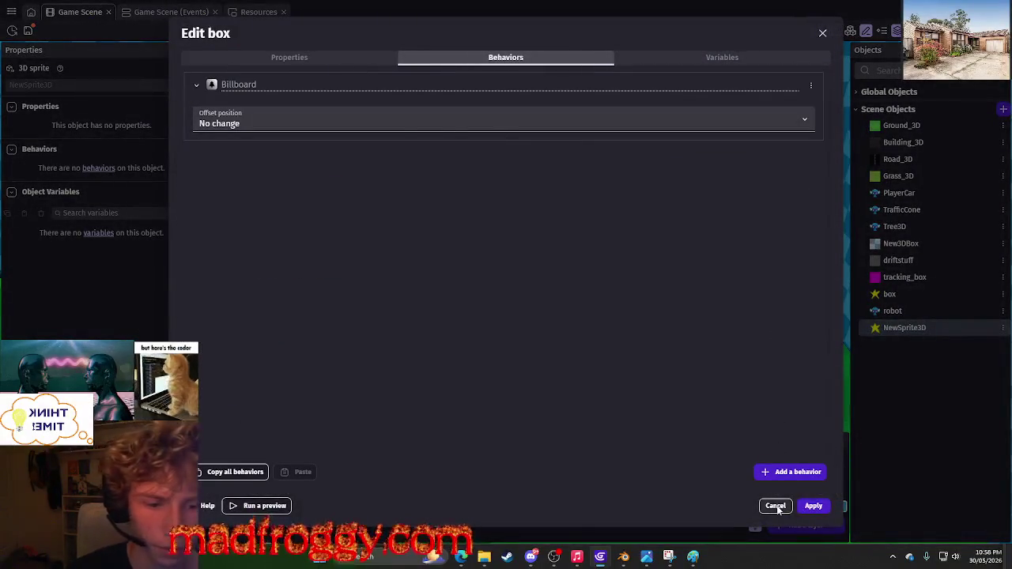
click(776, 506)
Add the Billboard behavior to the NewSprite3D star sprite and launch a preview.
click(1003, 328)
click(909, 203)
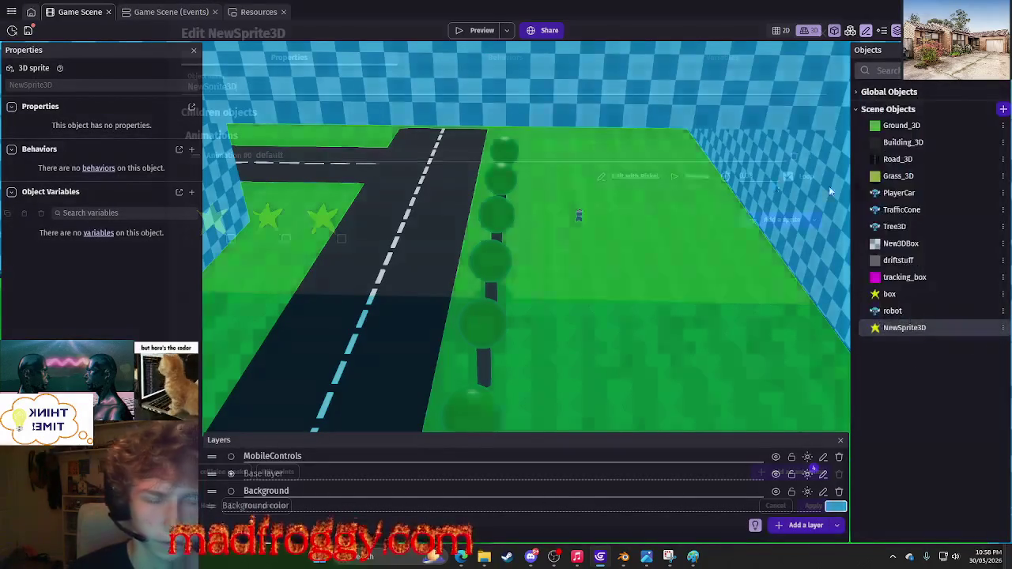
click(450, 60)
click(480, 295)
text(pathfind)
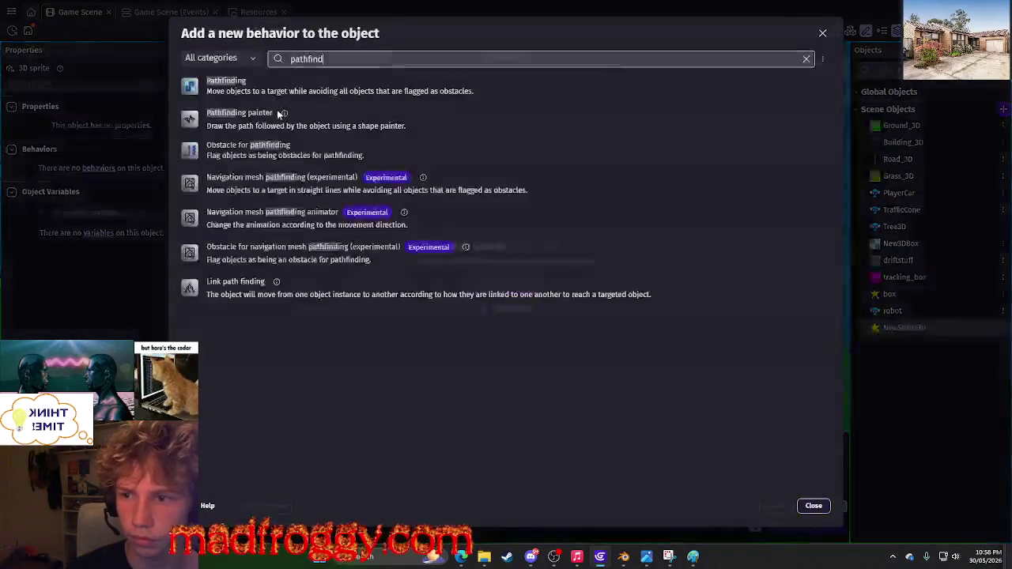
key(ctrl+a)
text(bill)
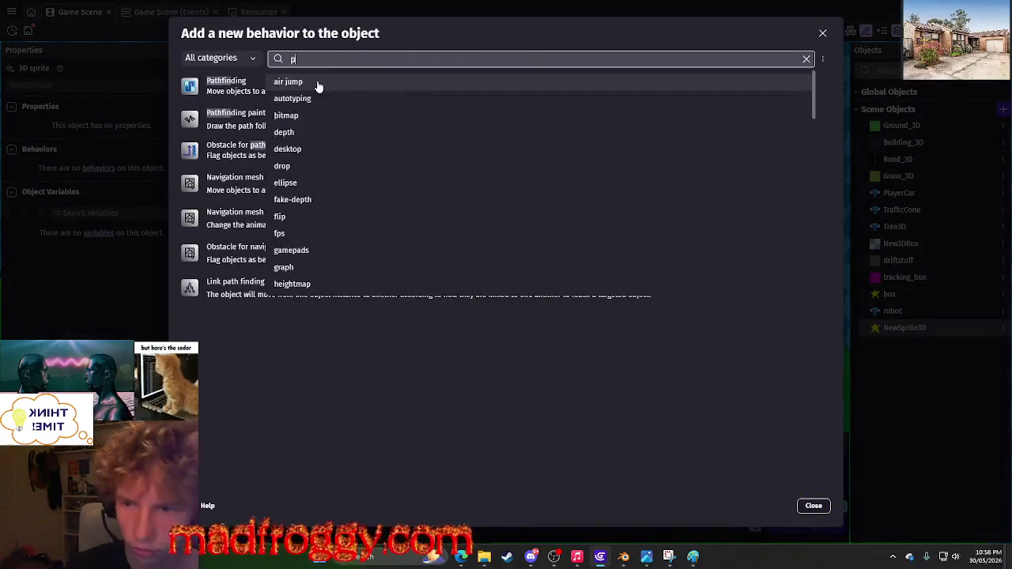
click(319, 84)
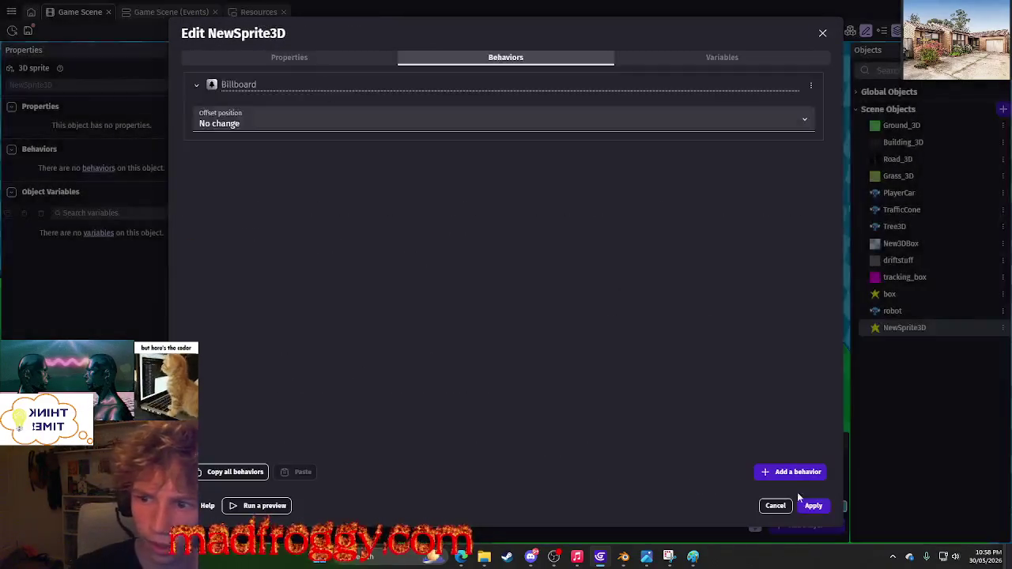
click(814, 509)
click(458, 33)
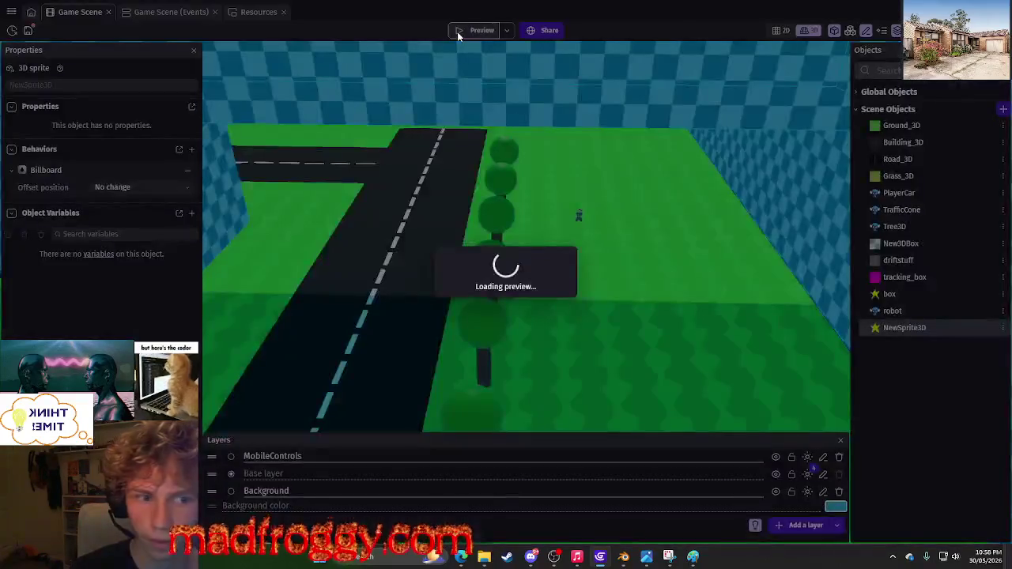
Steer the car in the preview, close it, and dismiss the diagnostic report about spritestar.
key(Right)
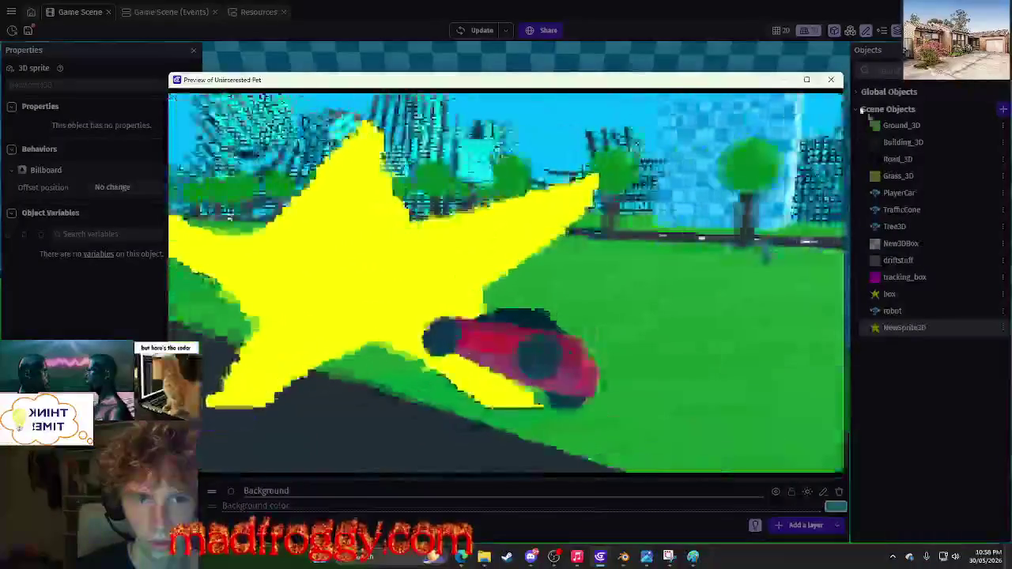
key(alt+F4)
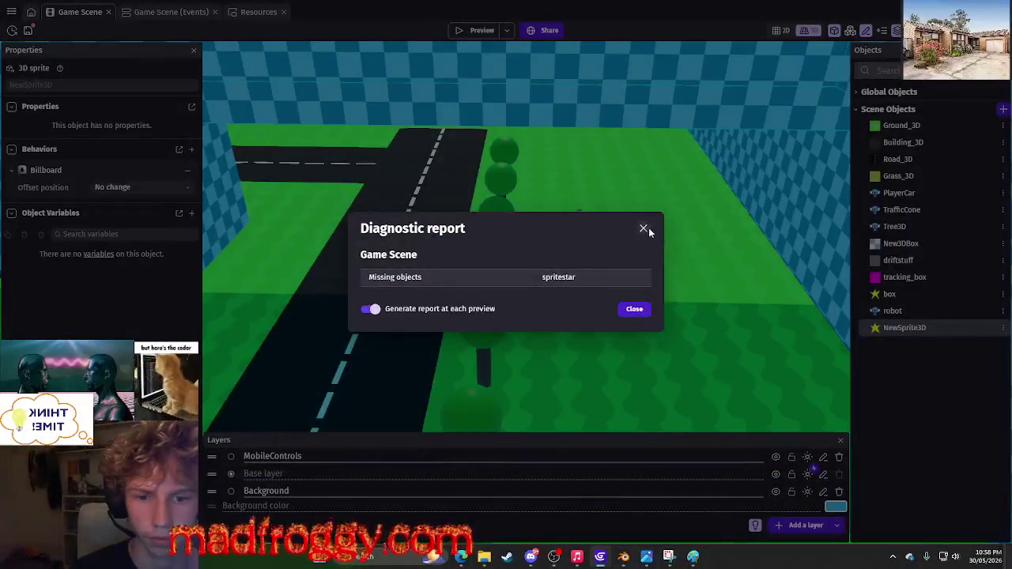
click(644, 228)
click(153, 14)
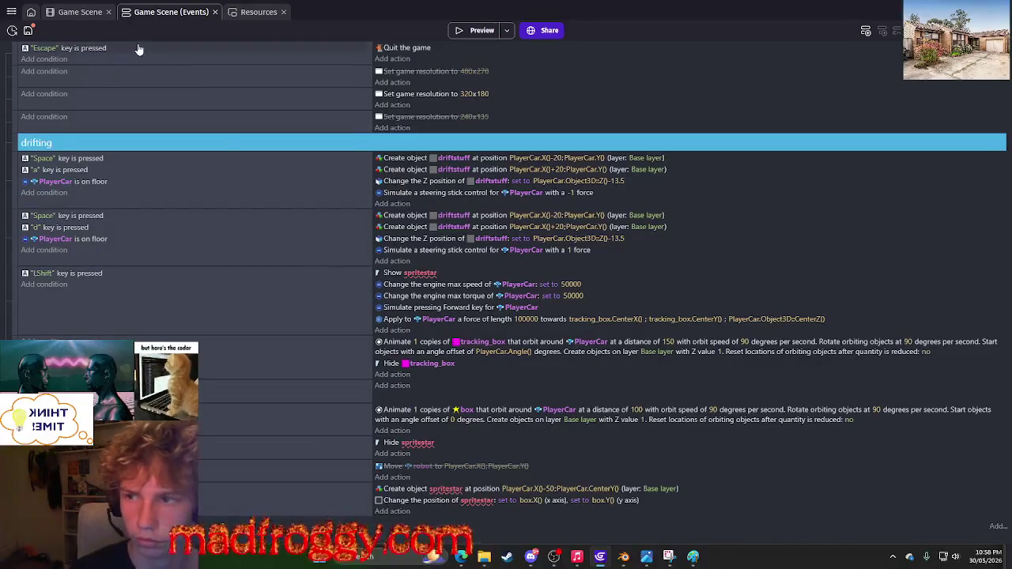
click(89, 13)
Rename the NewSprite3D object to 'spritestar' and go back to the event sheet.
click(1002, 327)
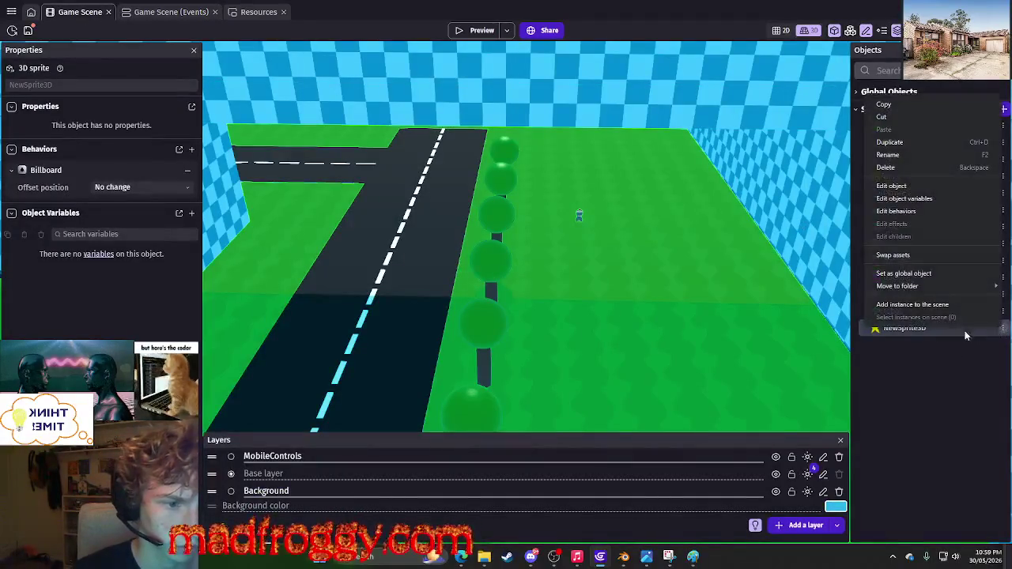
click(889, 187)
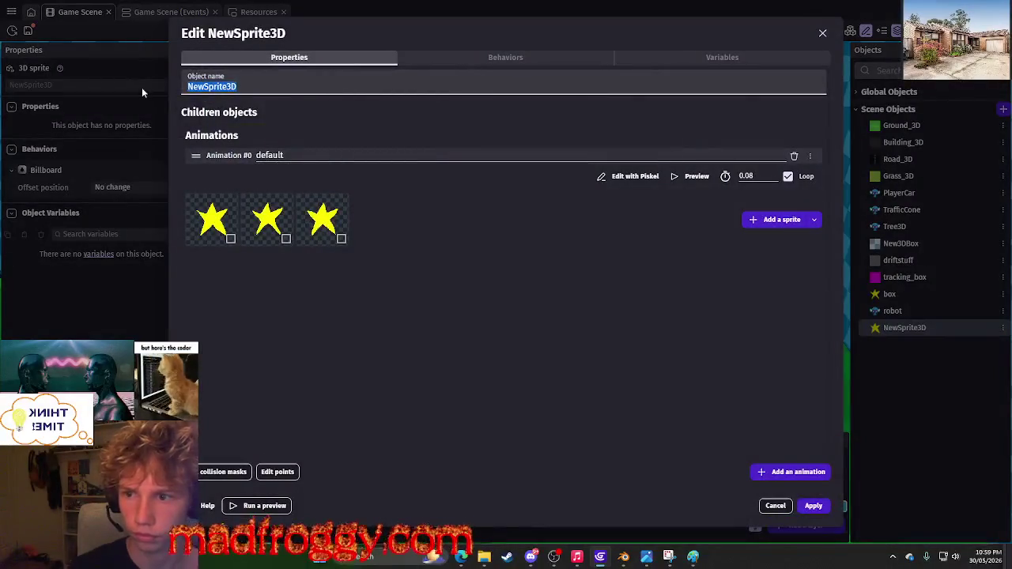
text(spritestar)
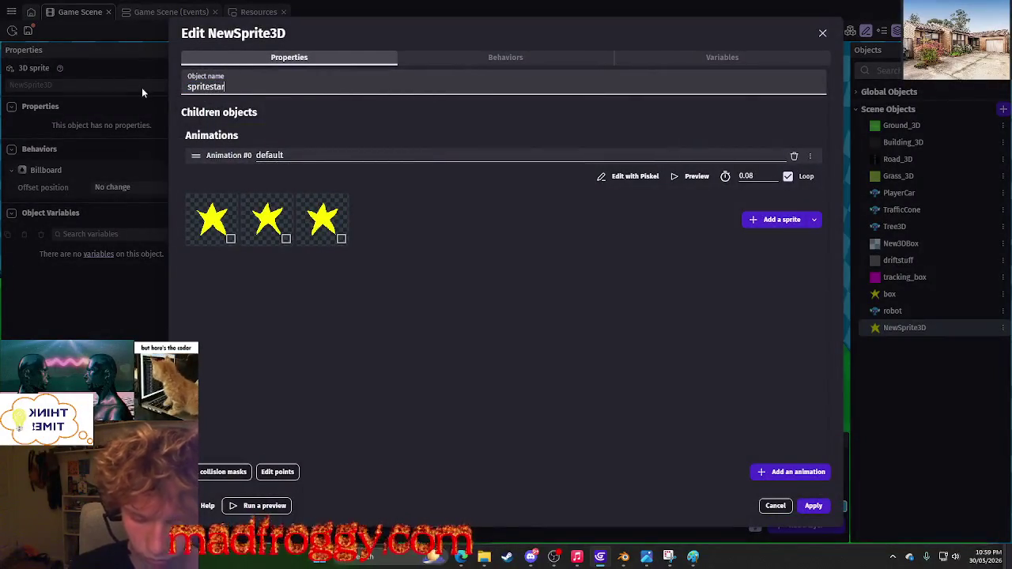
click(633, 362)
click(814, 506)
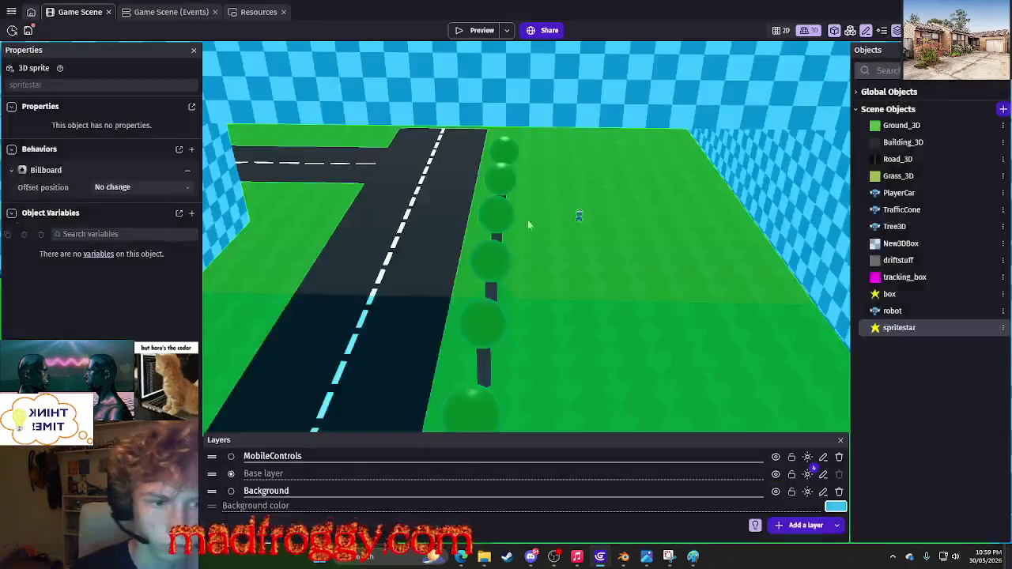
click(156, 12)
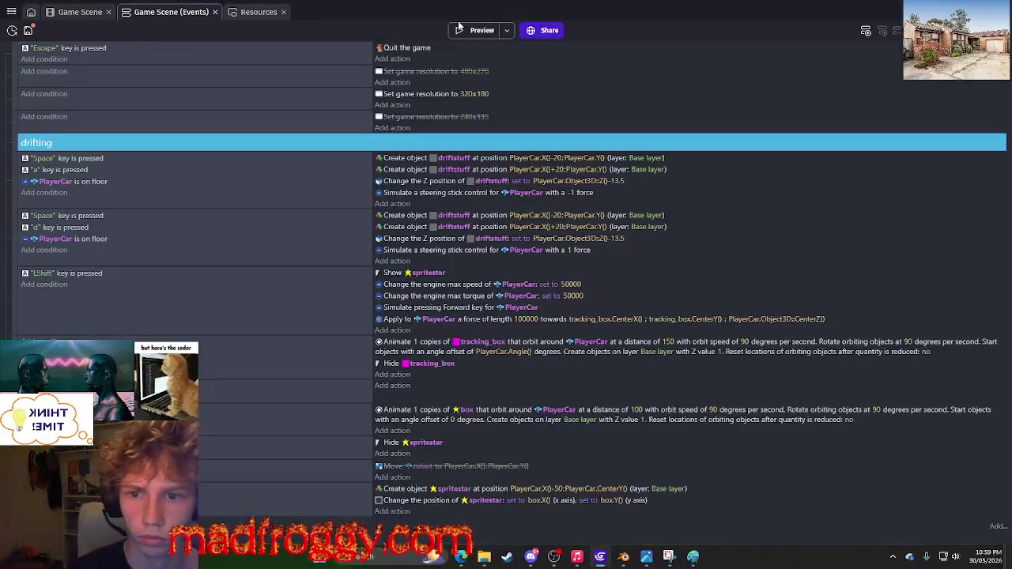
right_click(321, 458)
Disable the 'Hide spritestar' action and test-drive the preview with the star beside the car.
click(370, 397)
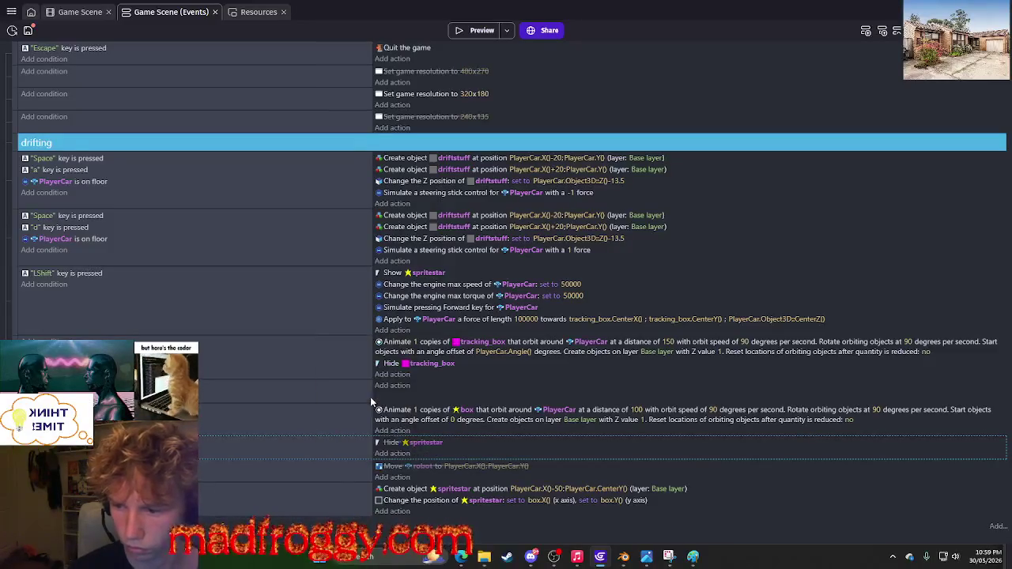
click(460, 31)
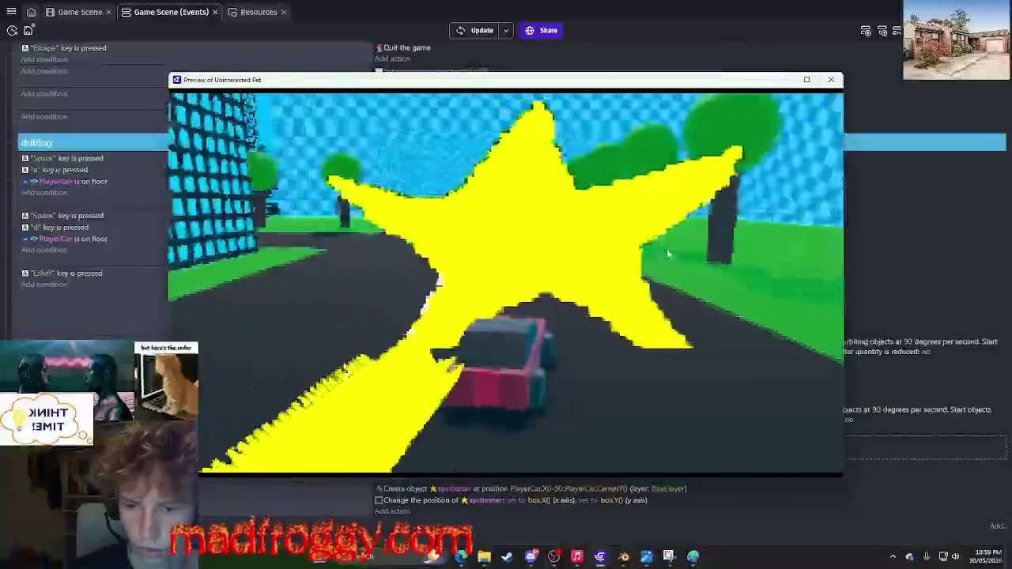
key(a)
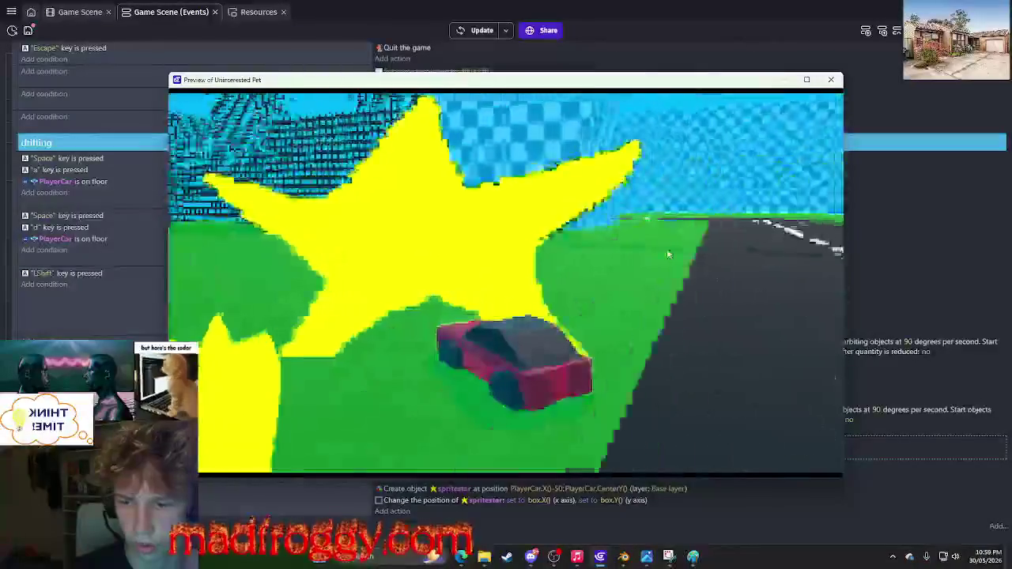
key(d)
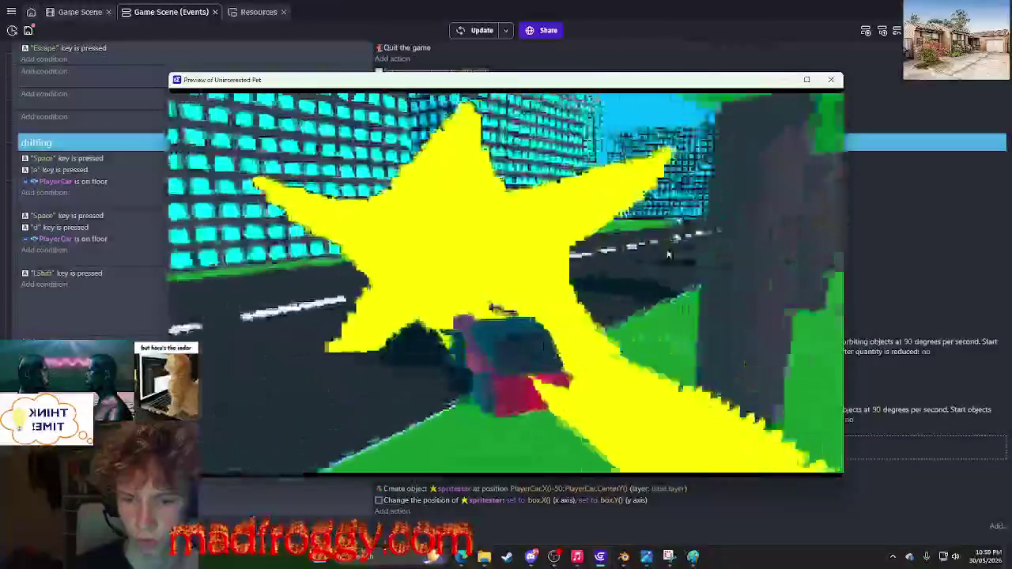
key(a)
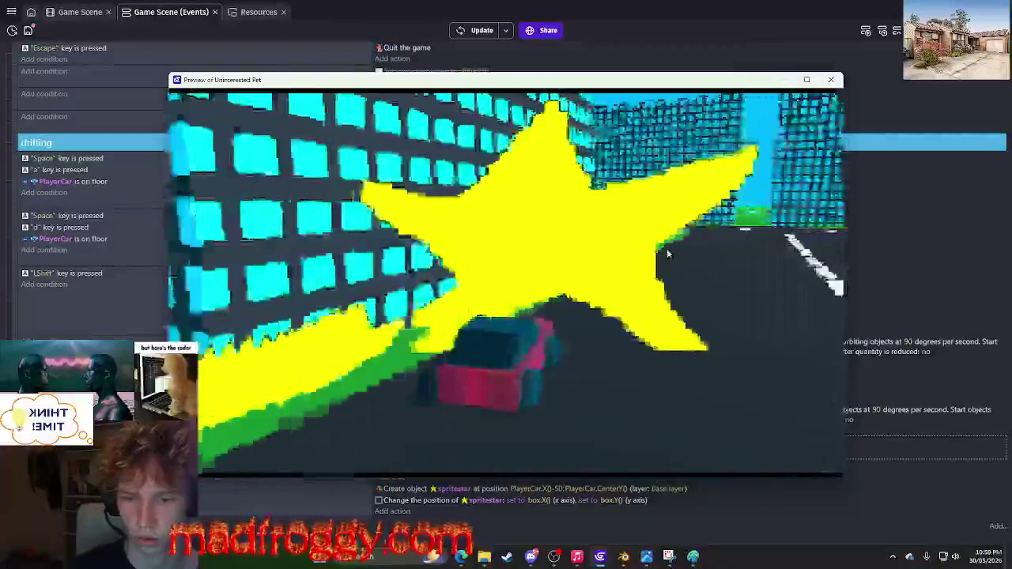
click(829, 80)
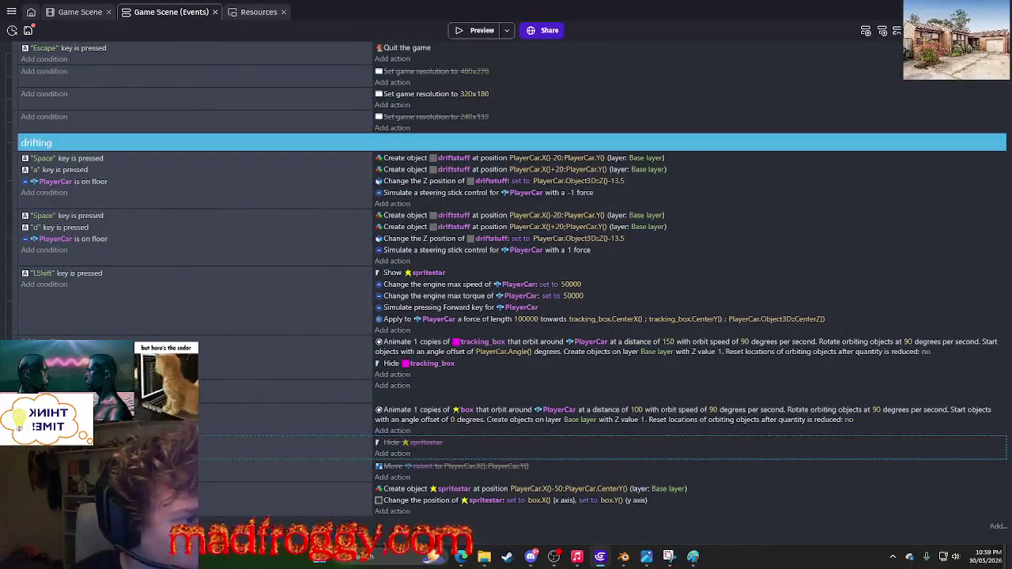
key(alt+Tab)
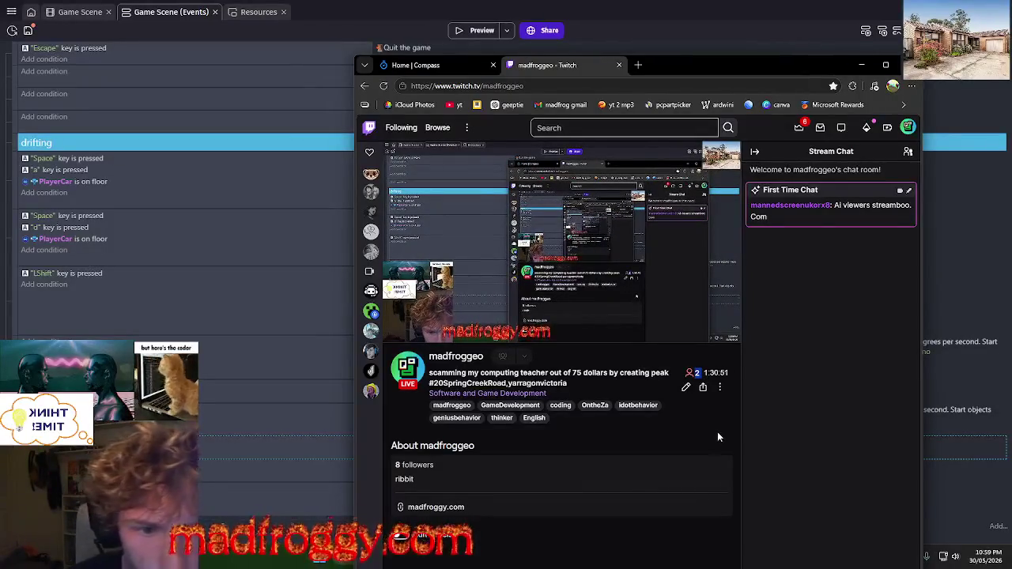
View a chatter's profile card, then nudge the Twitch window right and minimize it.
click(800, 207)
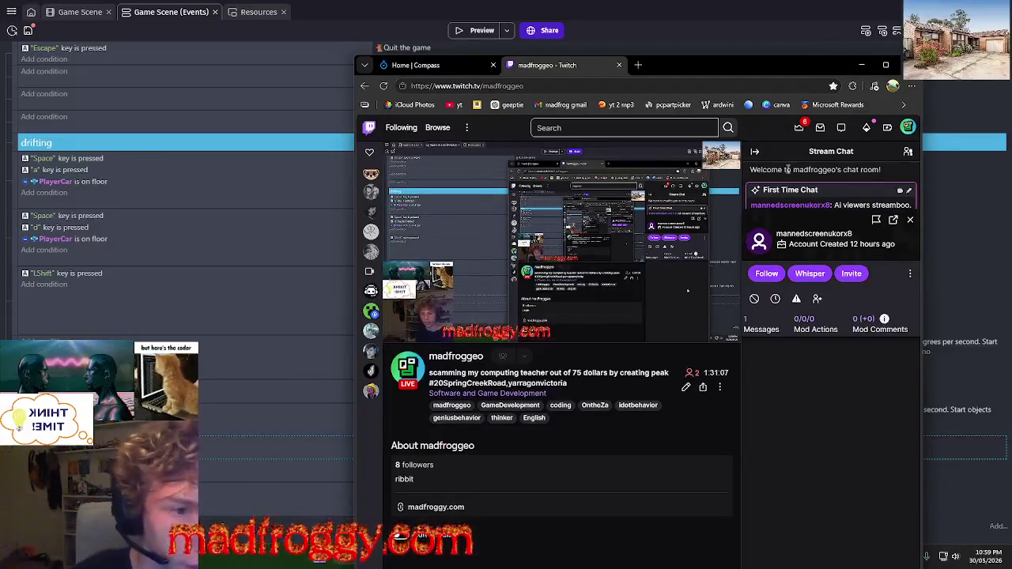
mouse_move(755, 67)
mouse_down()
mouse_move(844, 66)
mouse_move(809, 59)
mouse_up()
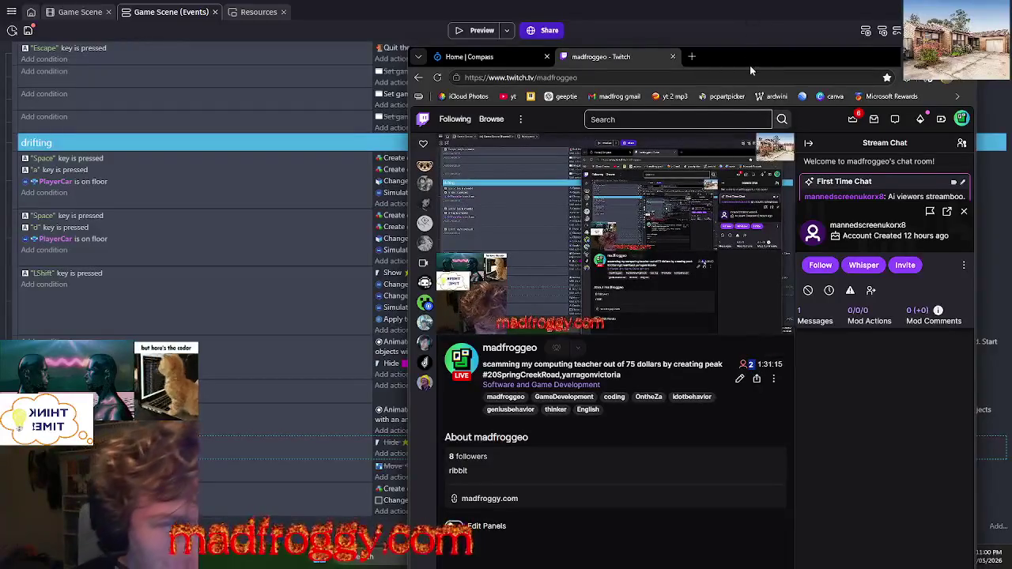
click(751, 16)
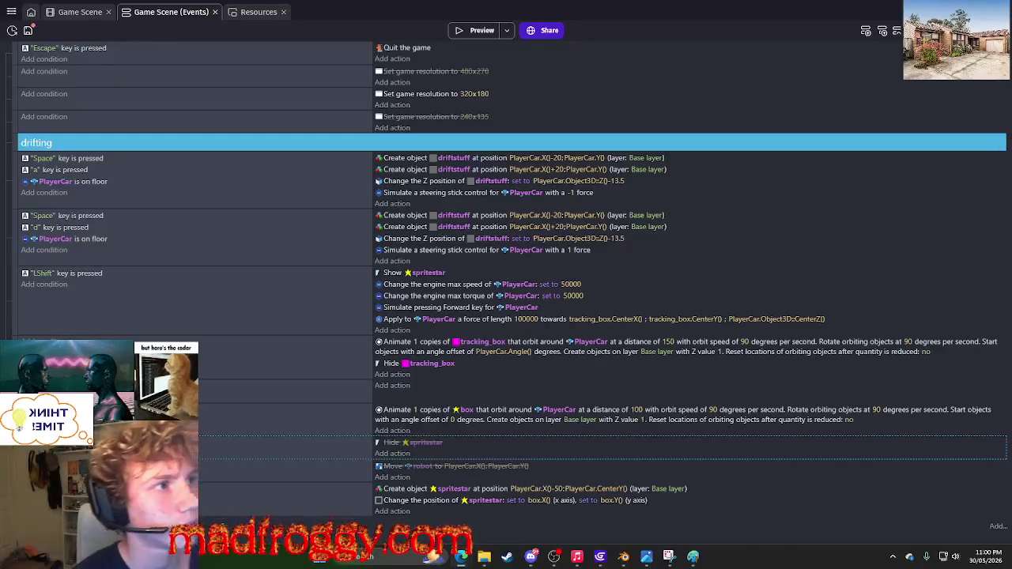
click(316, 501)
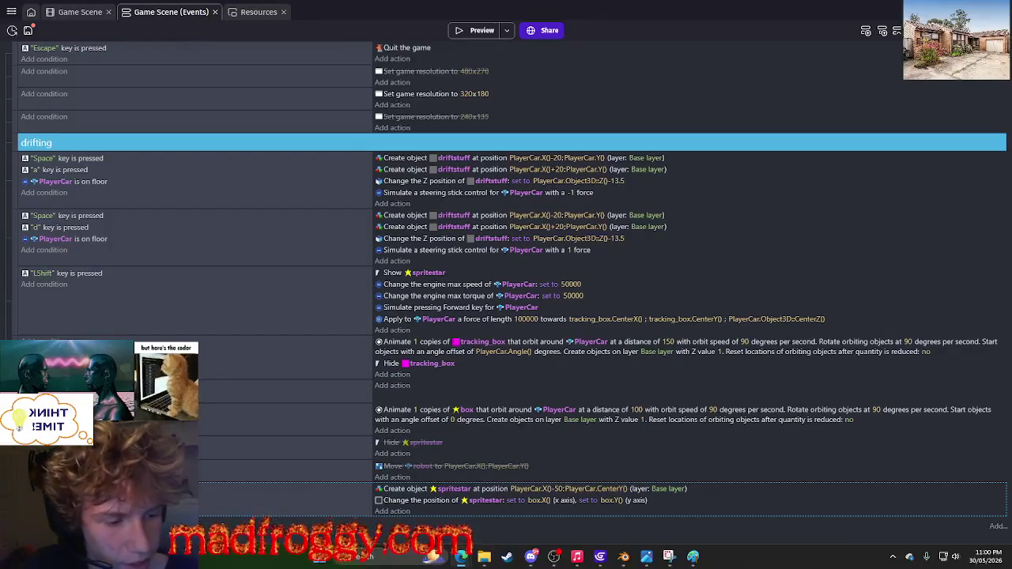
mouse_move(1011, 261)
mouse_down()
mouse_move(921, 256)
mouse_move(616, 38)
mouse_move(578, 39)
mouse_move(1011, 198)
mouse_up()
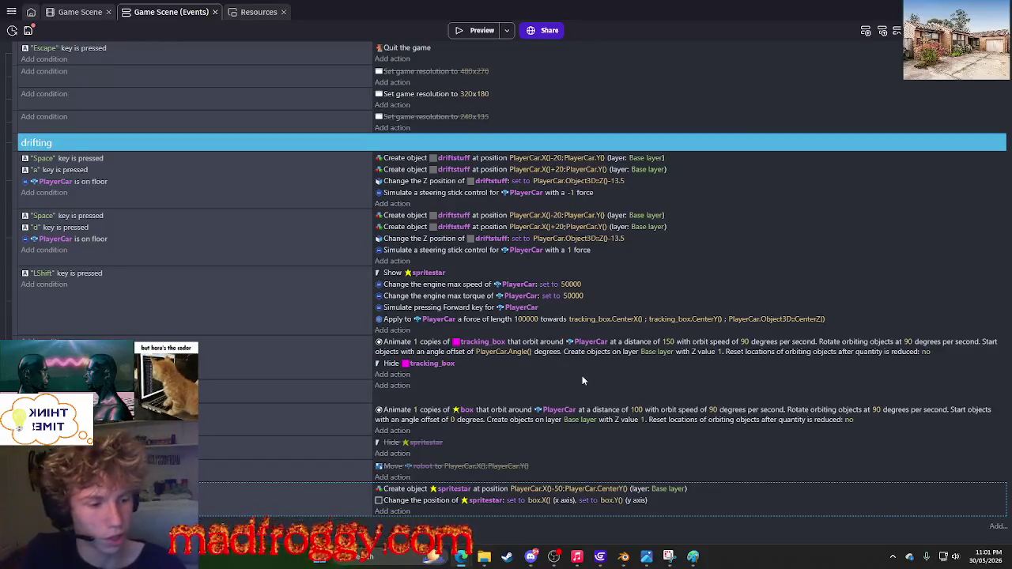
click(415, 504)
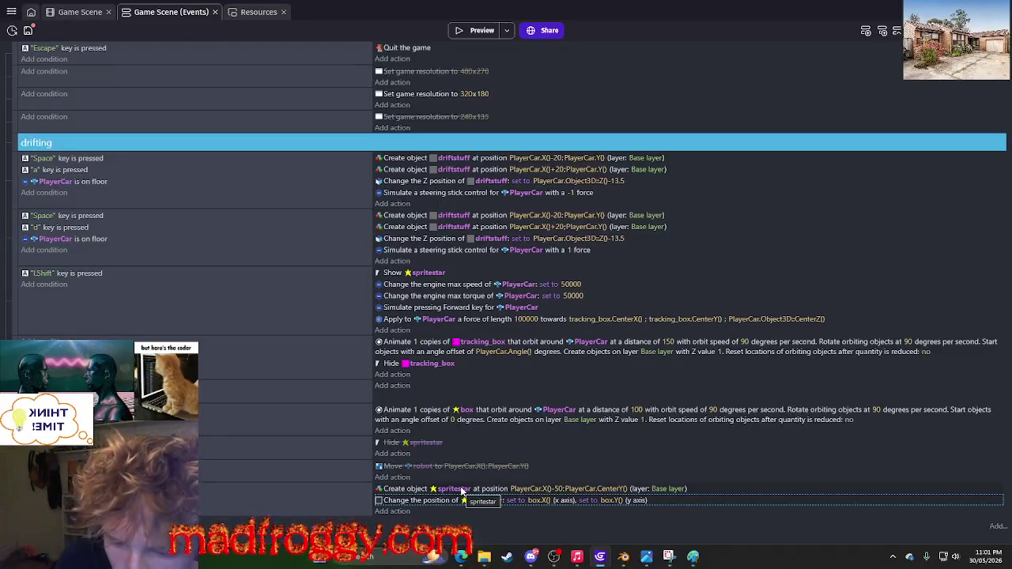
click(439, 490)
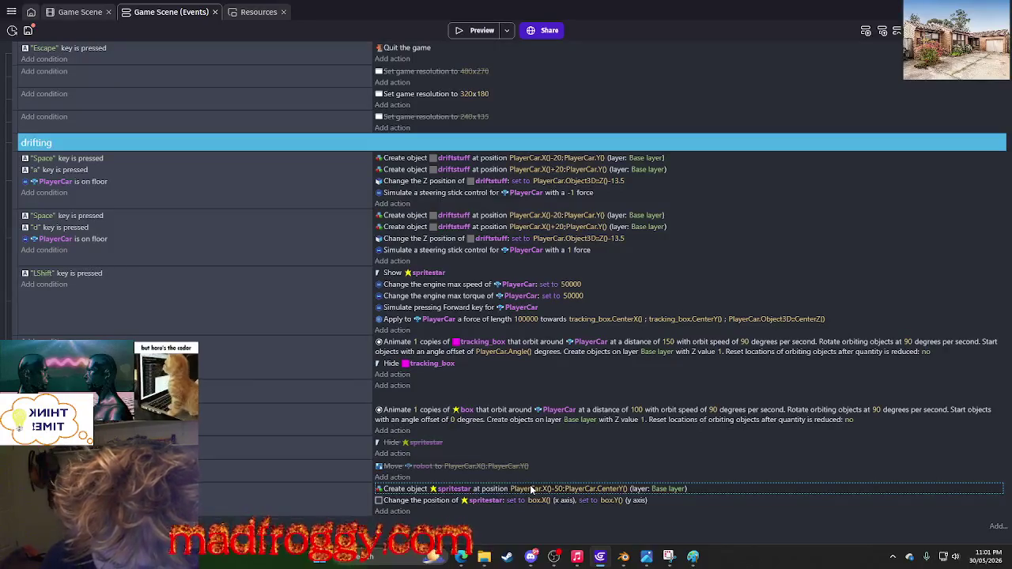
Delete the 'Create object spritestar' action and test-run the game preview.
right_click(493, 492)
click(538, 491)
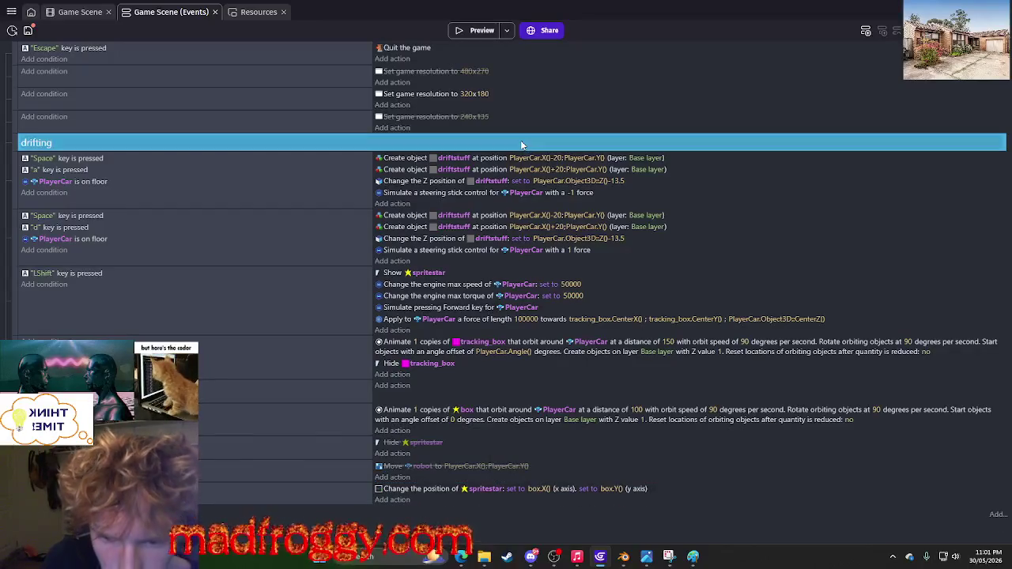
click(466, 30)
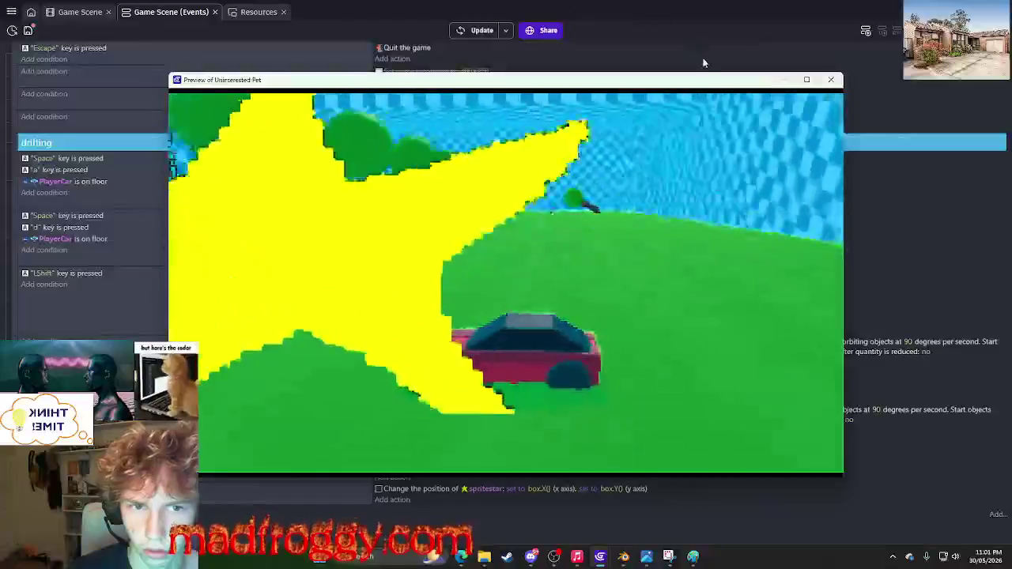
key(Escape)
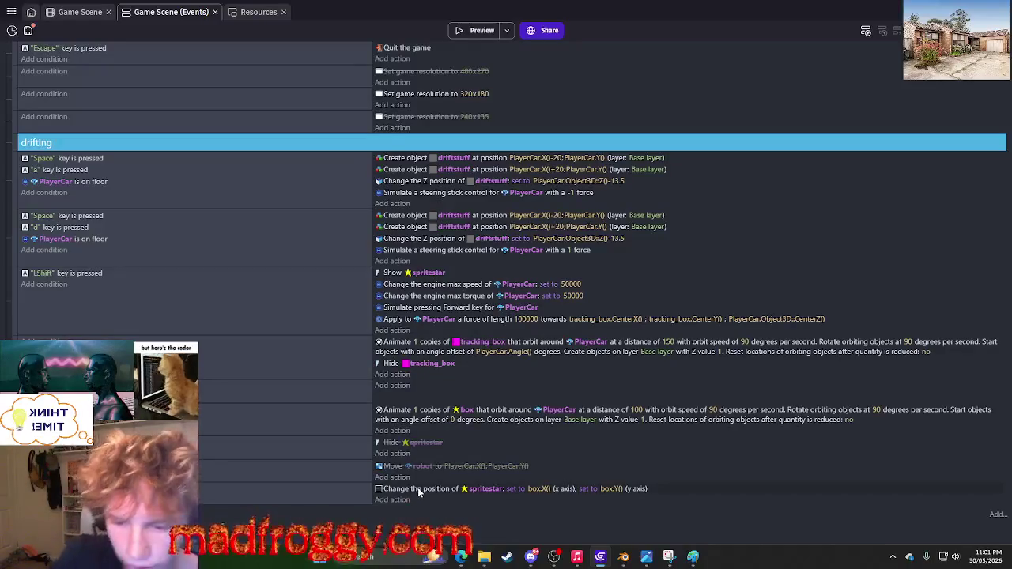
click(399, 213)
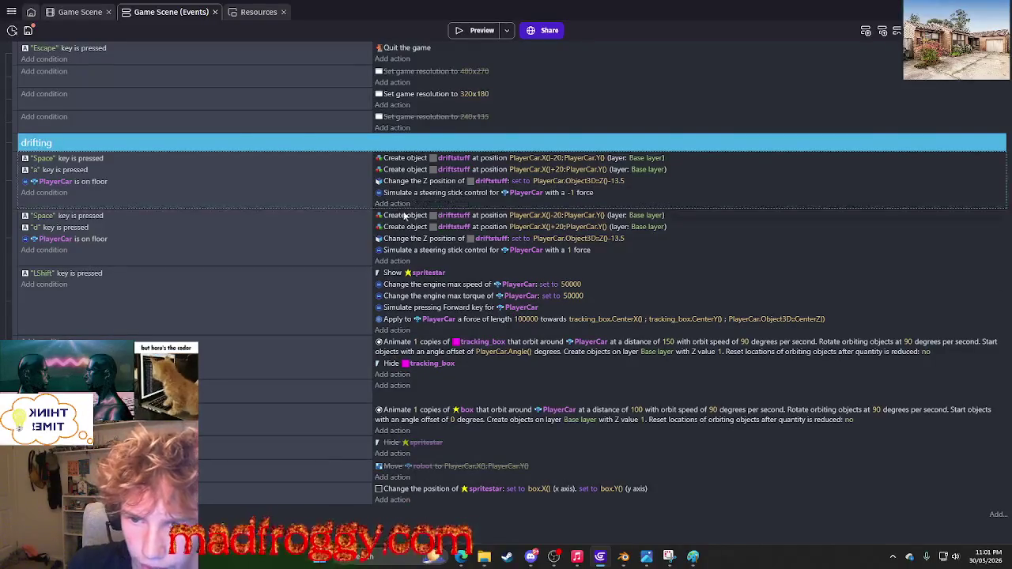
Paste the copied driftstuff creation action and move it below 'Hide tracking_box'.
click(419, 488)
key(ctrl+v)
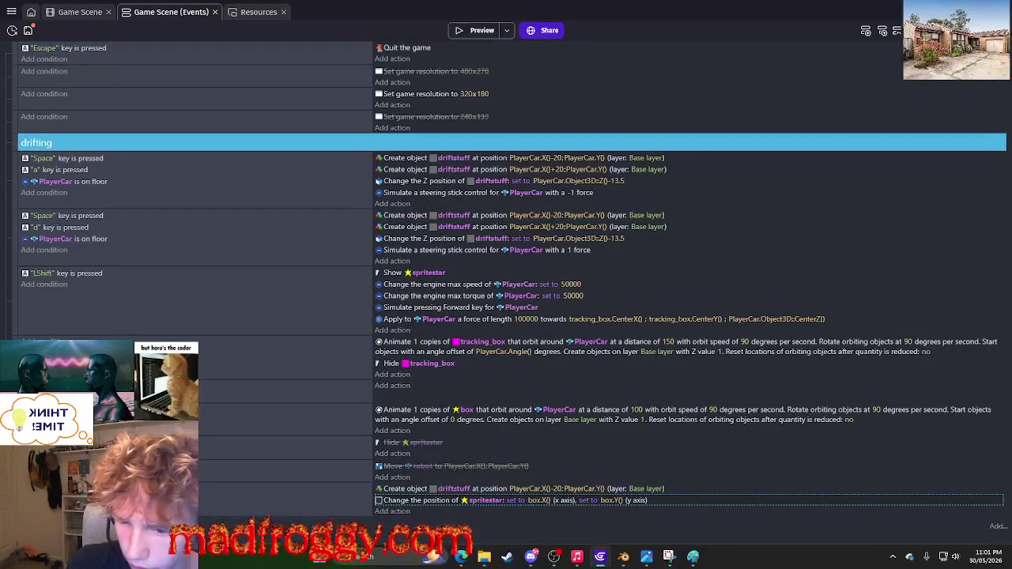
click(397, 490)
mouse_move(399, 495)
mouse_down()
mouse_move(395, 487)
mouse_move(409, 500)
mouse_move(406, 518)
mouse_up()
mouse_move(197, 475)
mouse_down()
mouse_move(197, 443)
mouse_move(412, 393)
mouse_move(482, 400)
mouse_up()
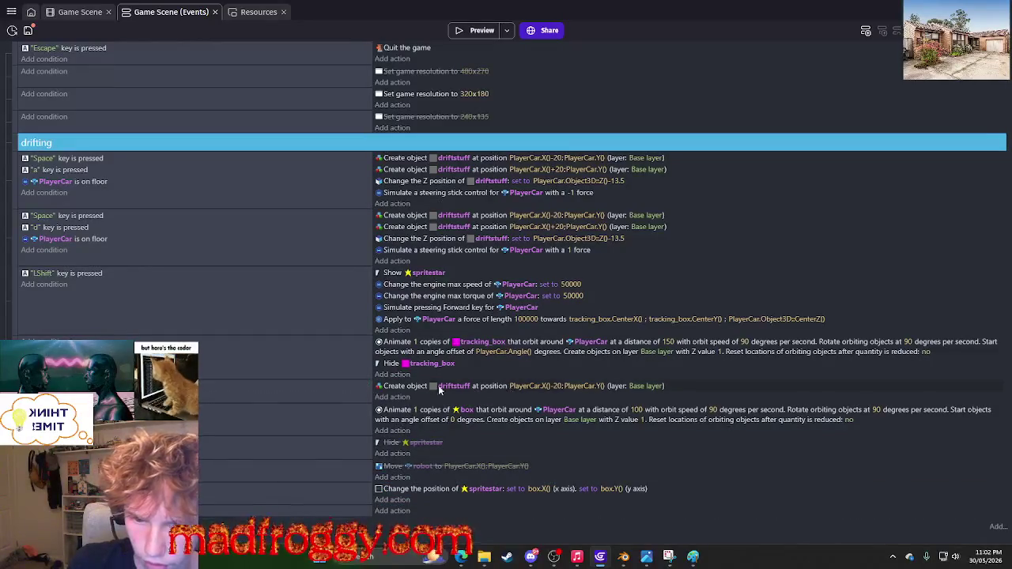
Make the pasted action create spritestar at PlayerCar.X()-20;PlayerCar.Y(), then preview.
click(454, 386)
text(s)
click(464, 468)
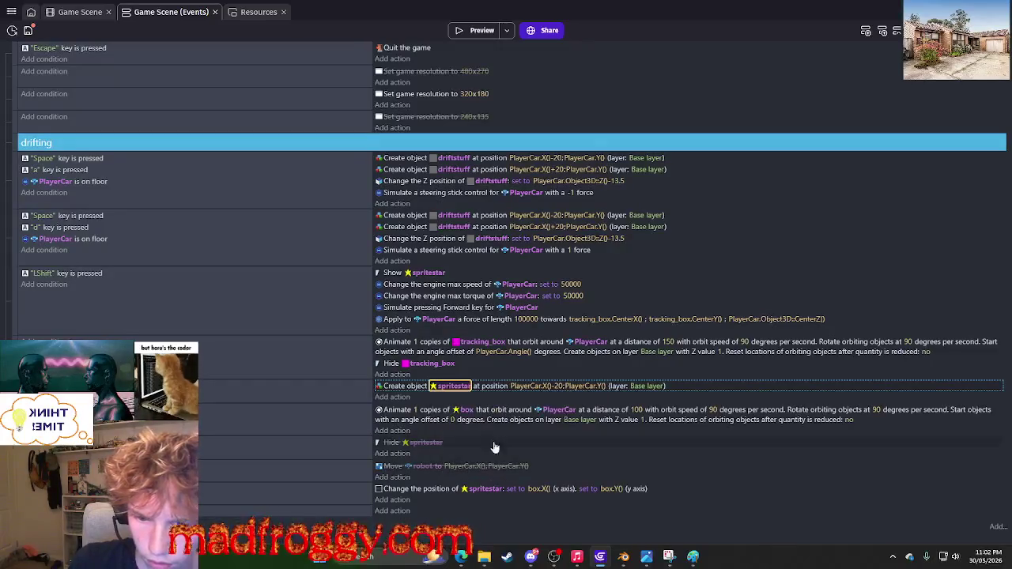
click(460, 30)
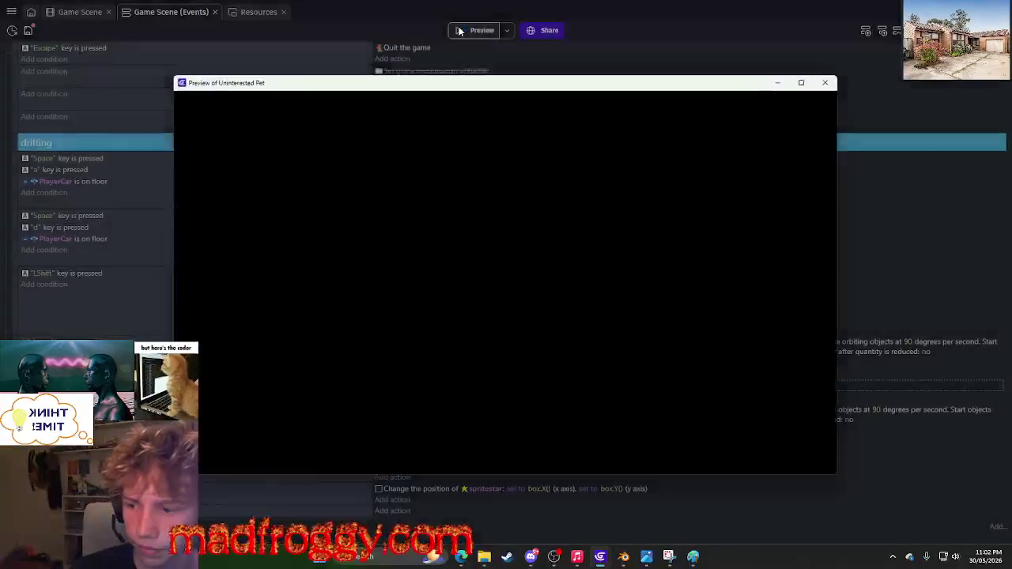
Test-drive the car left and right with the star following, then return to the scene layout.
key(d)
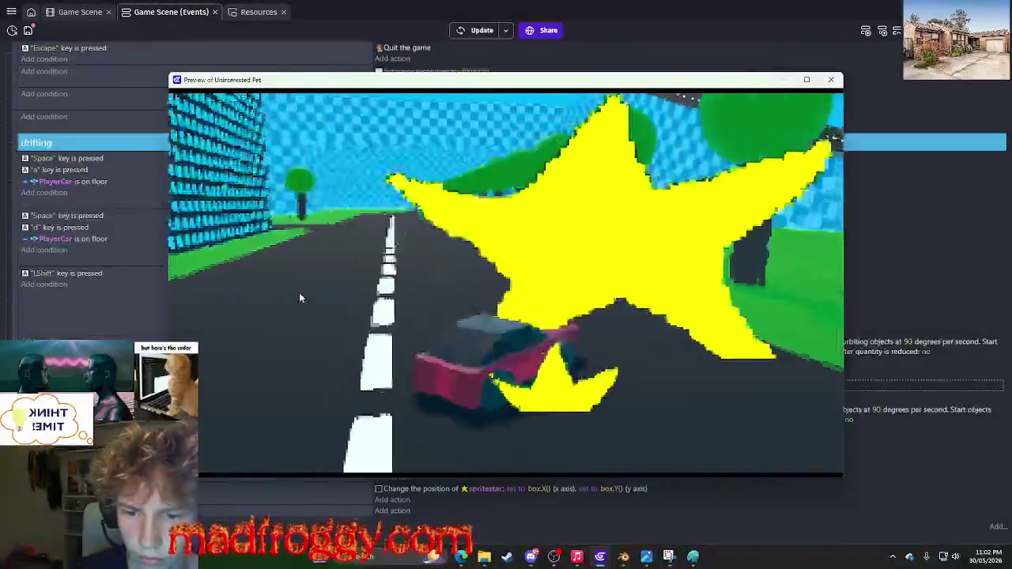
key(a)
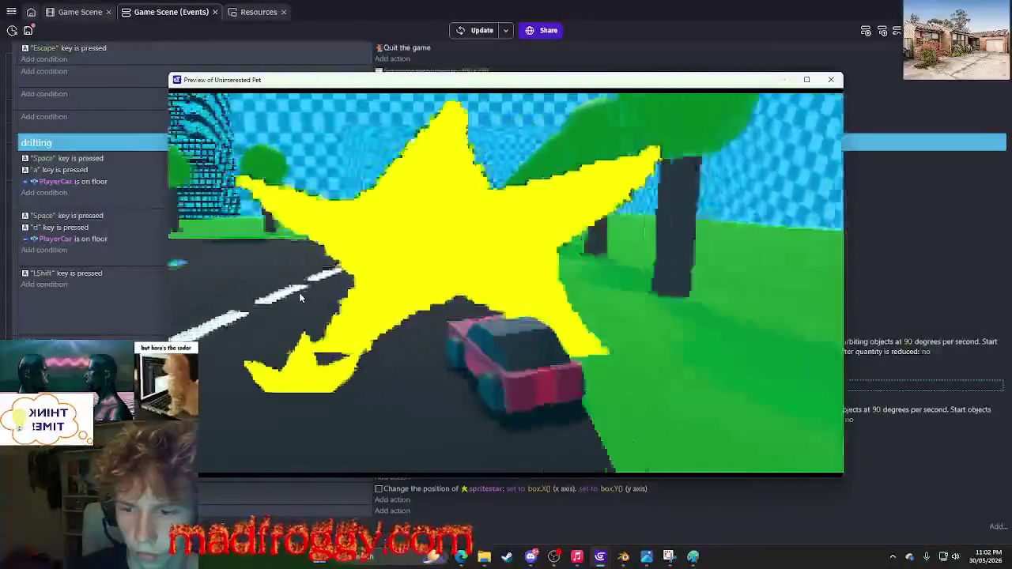
key(a)
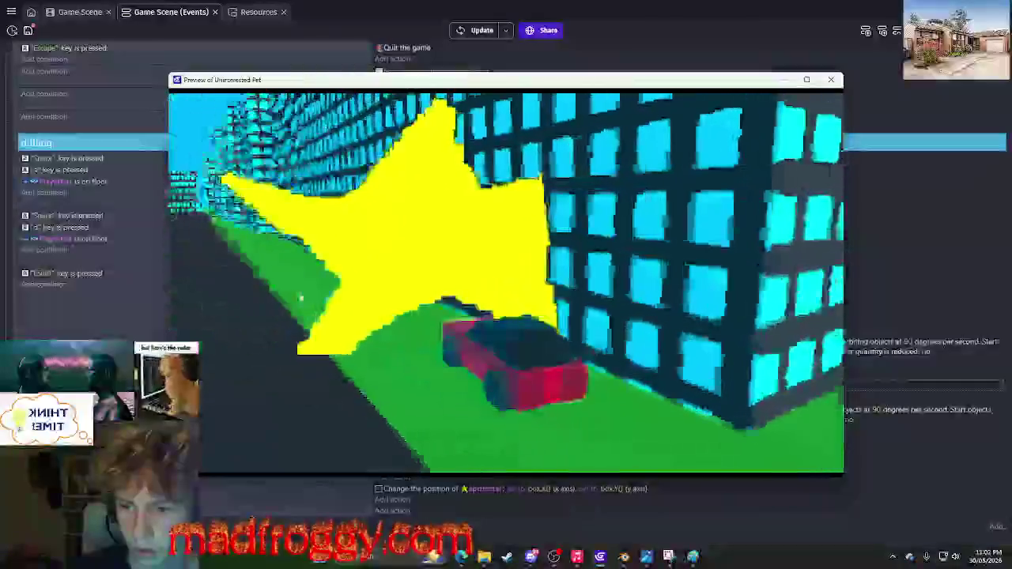
key(a)
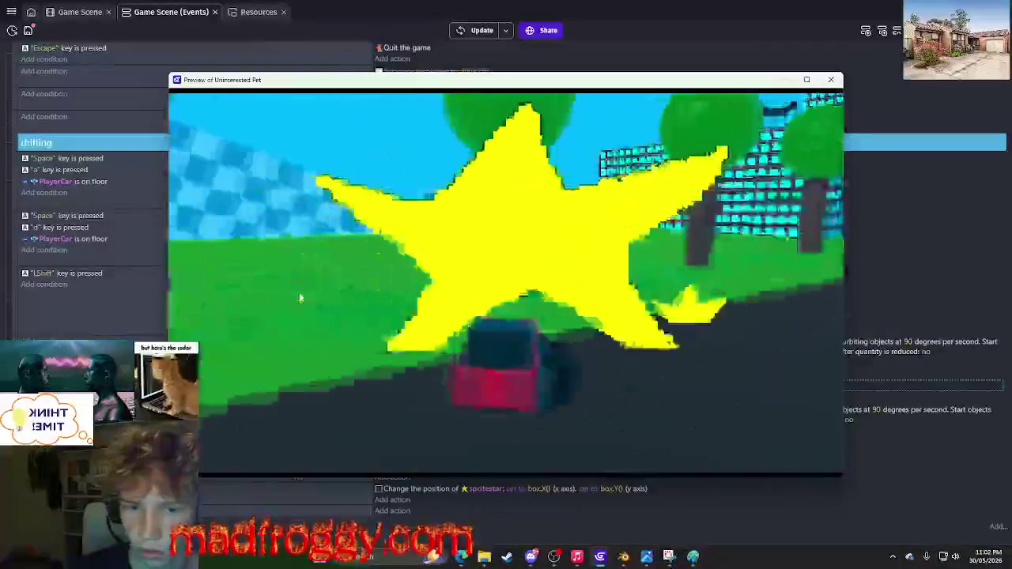
key(a)
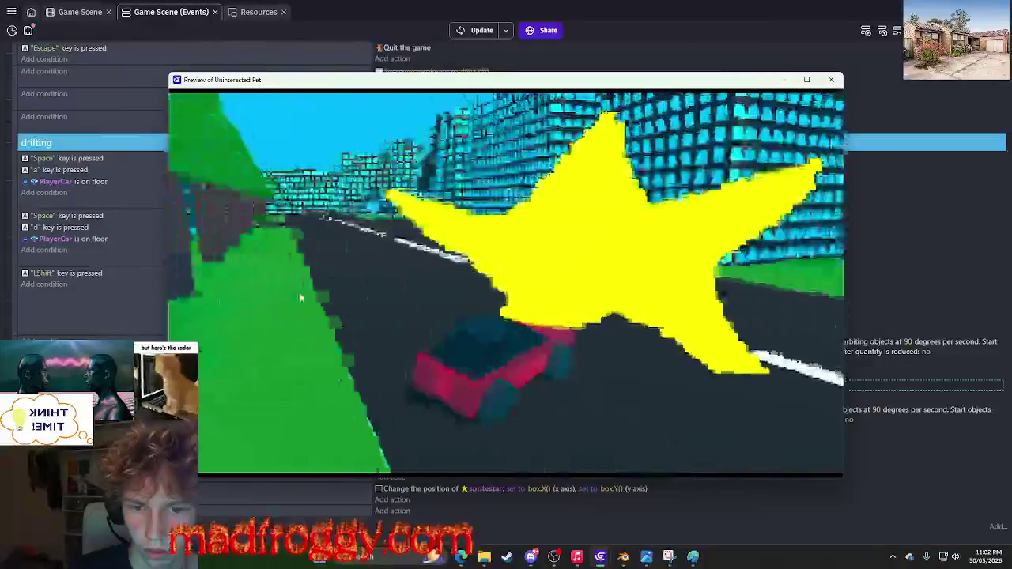
key(d)
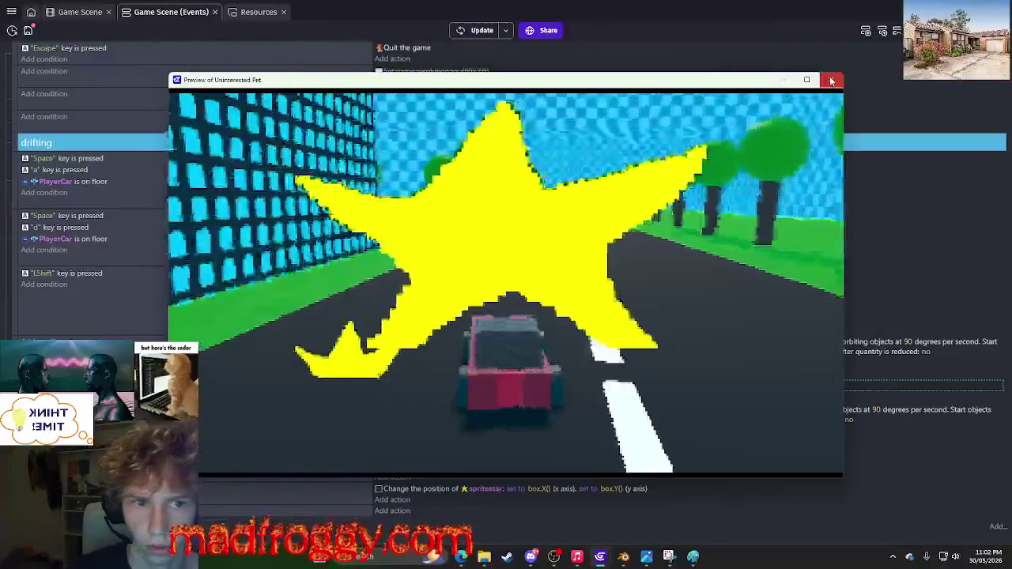
key(Escape)
click(79, 12)
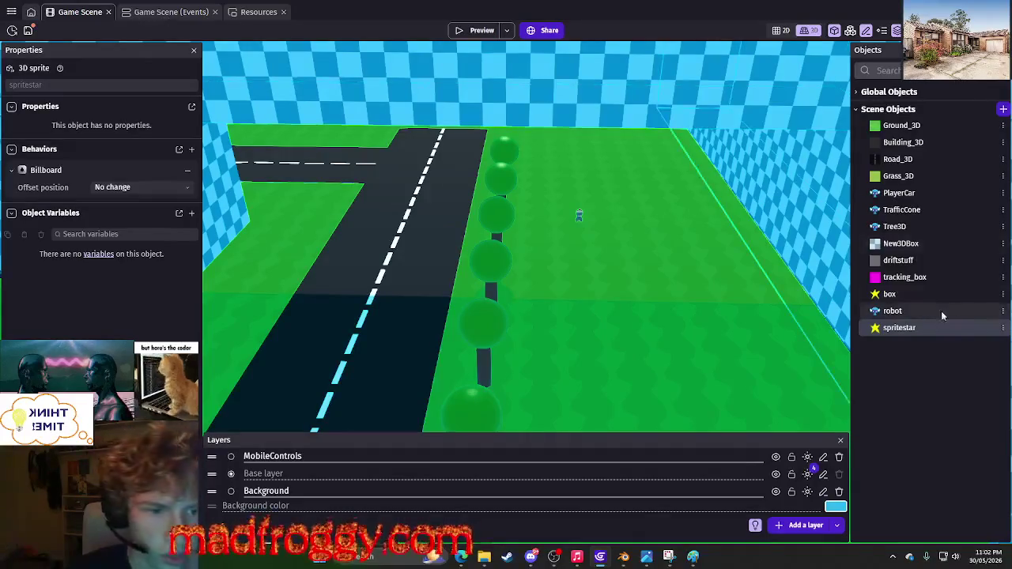
Review the box object's 300 × 200 × 100 size unchanged, then return to the events sheet.
click(1001, 294)
double_click(889, 293)
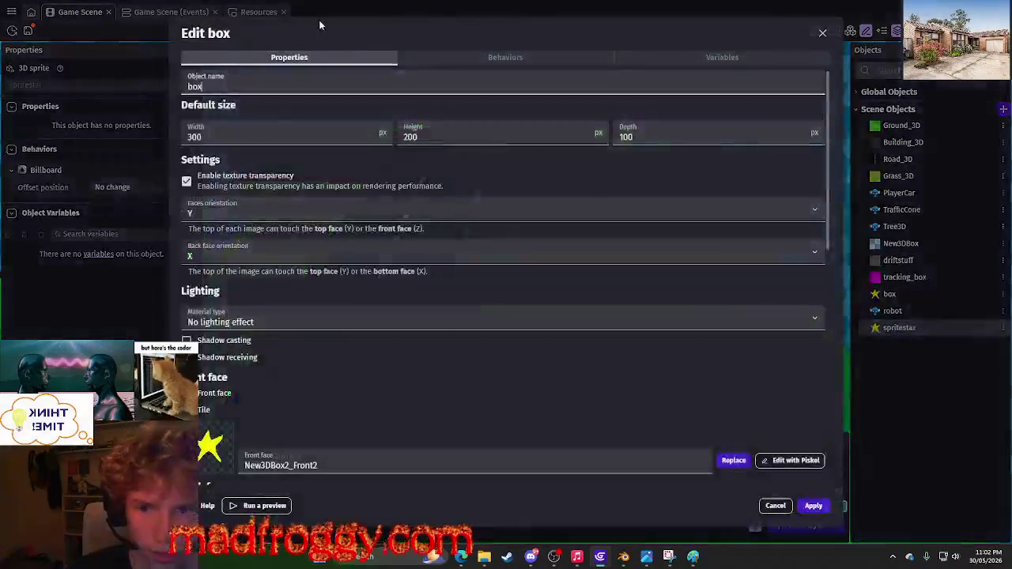
click(496, 136)
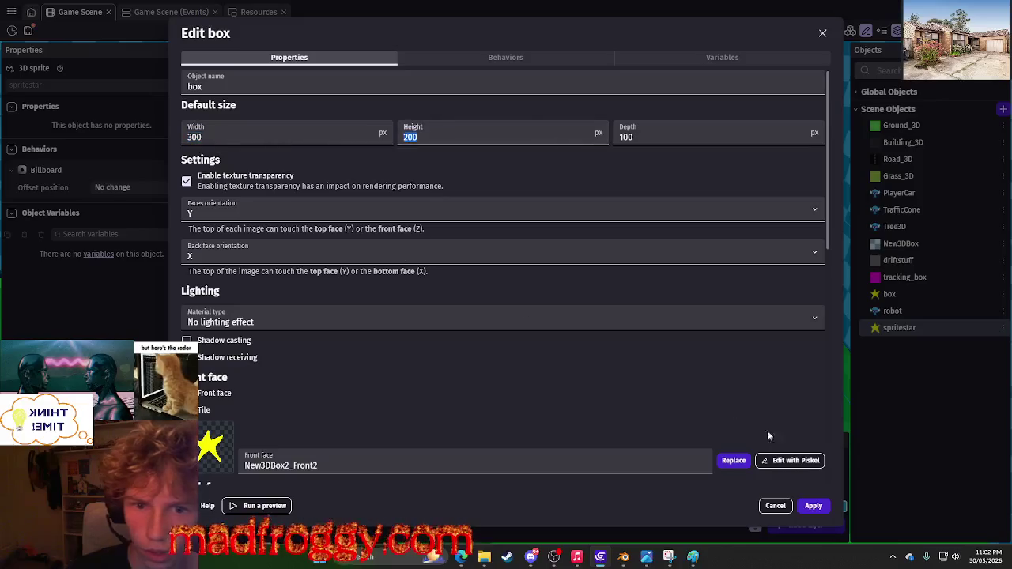
click(774, 506)
click(174, 12)
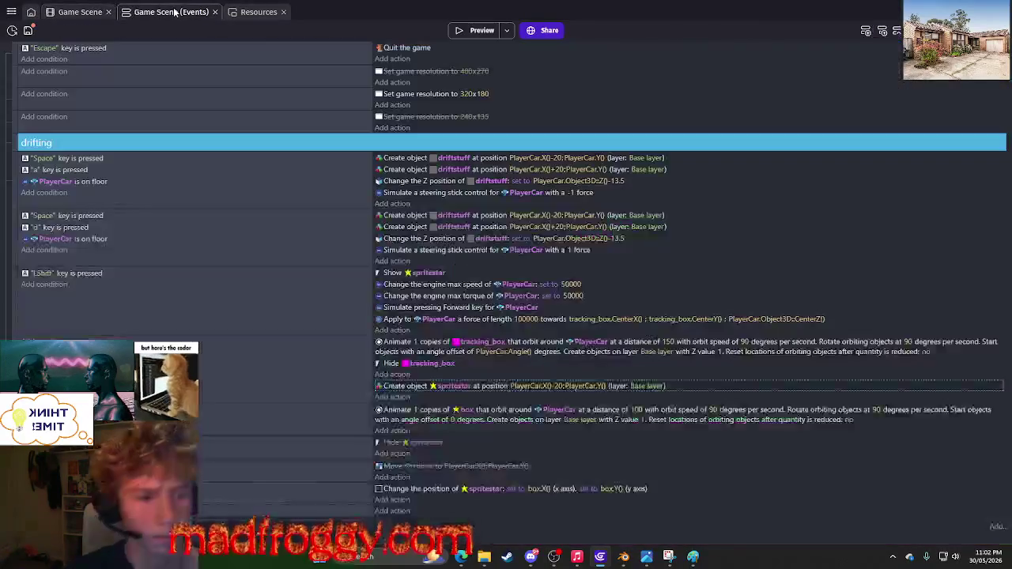
Add a Size action setting spritestar to 300 x 200, then preview the game.
click(394, 512)
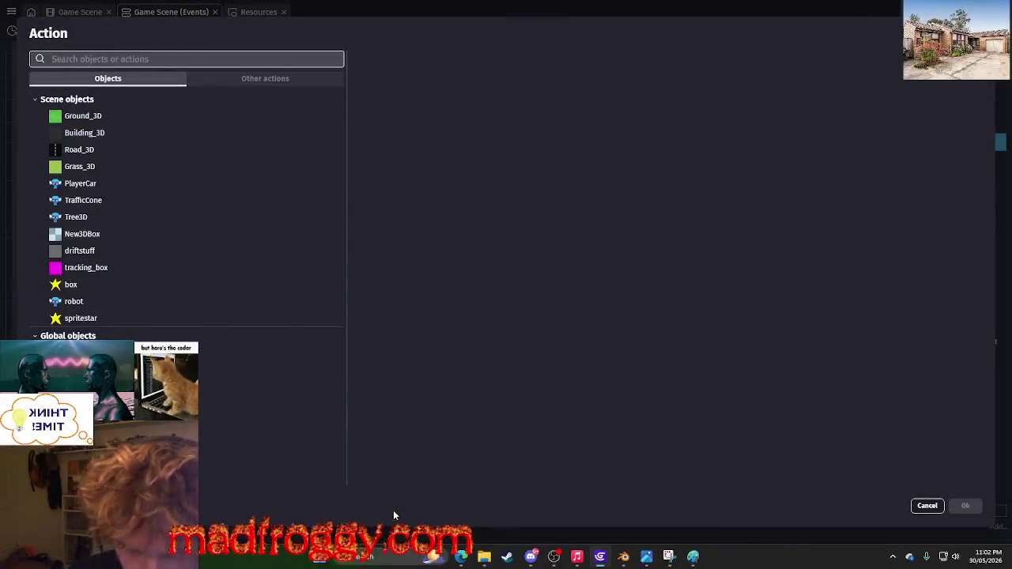
text(size)
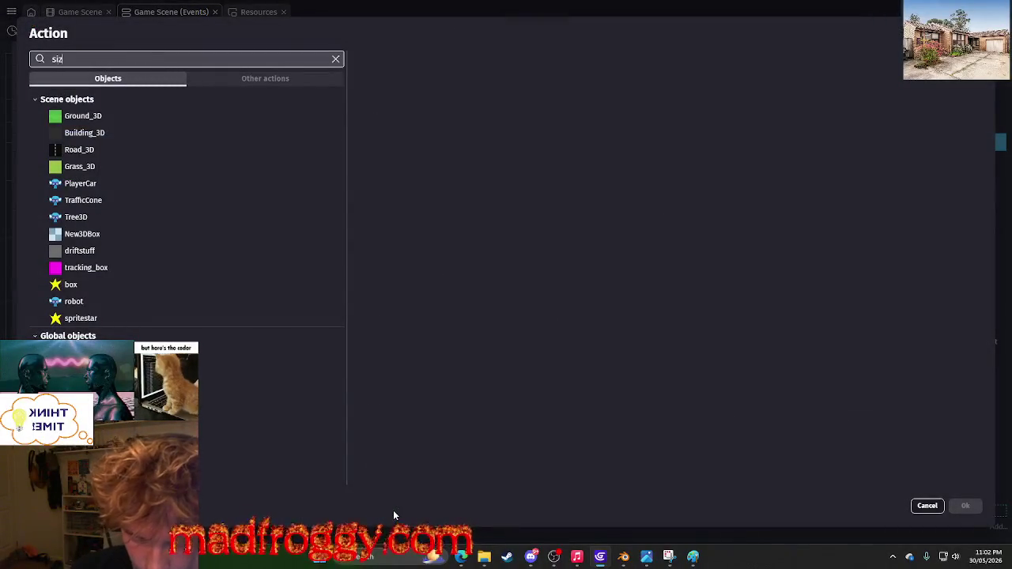
click(87, 92)
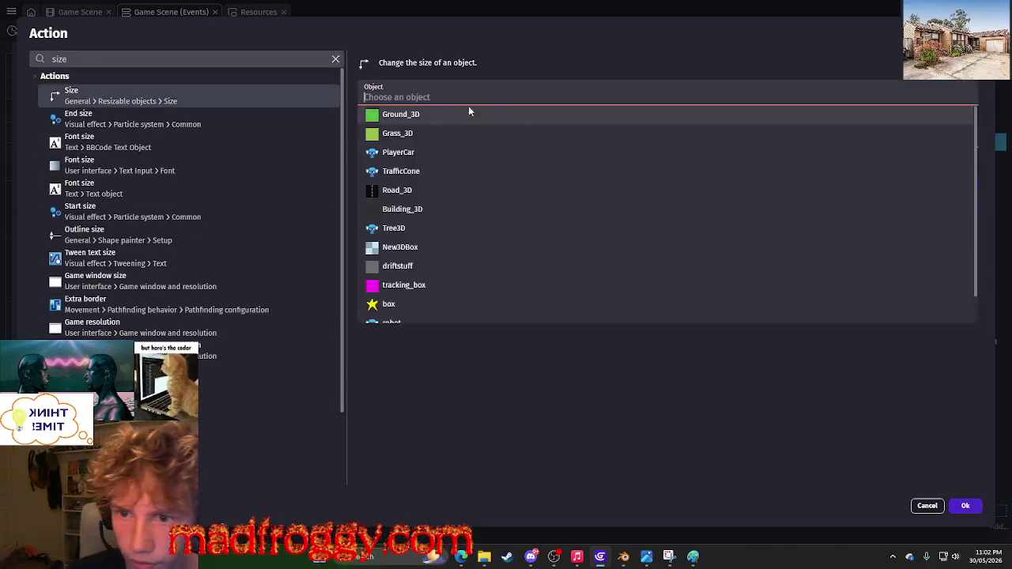
scroll(406, 208, down, 2)
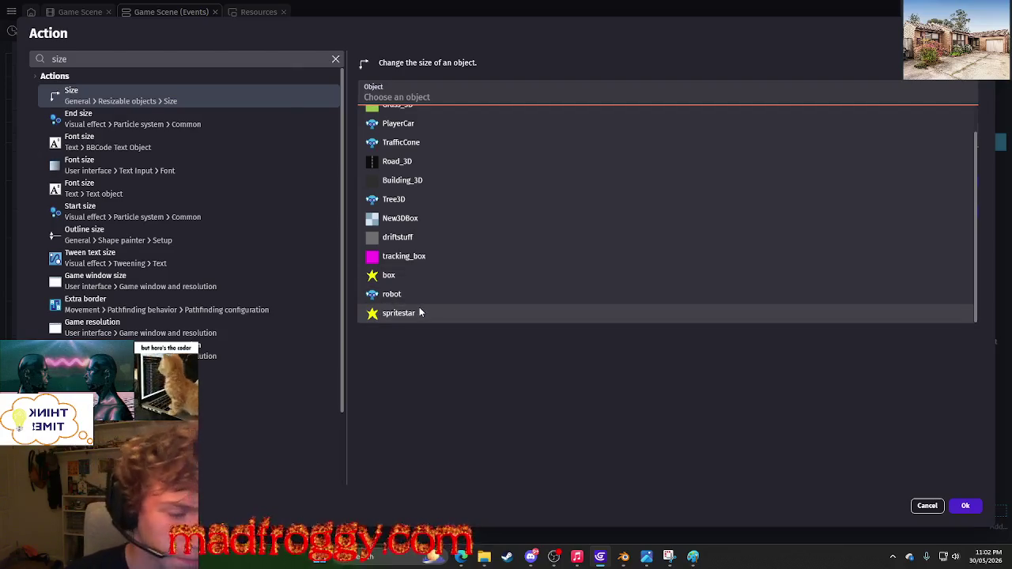
click(420, 313)
click(404, 145)
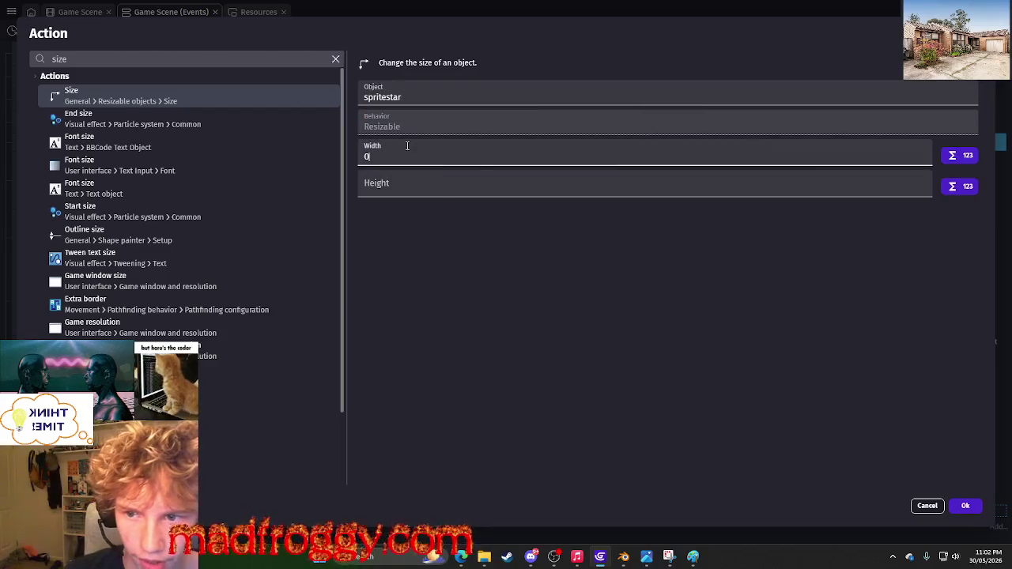
key(BackSpace)
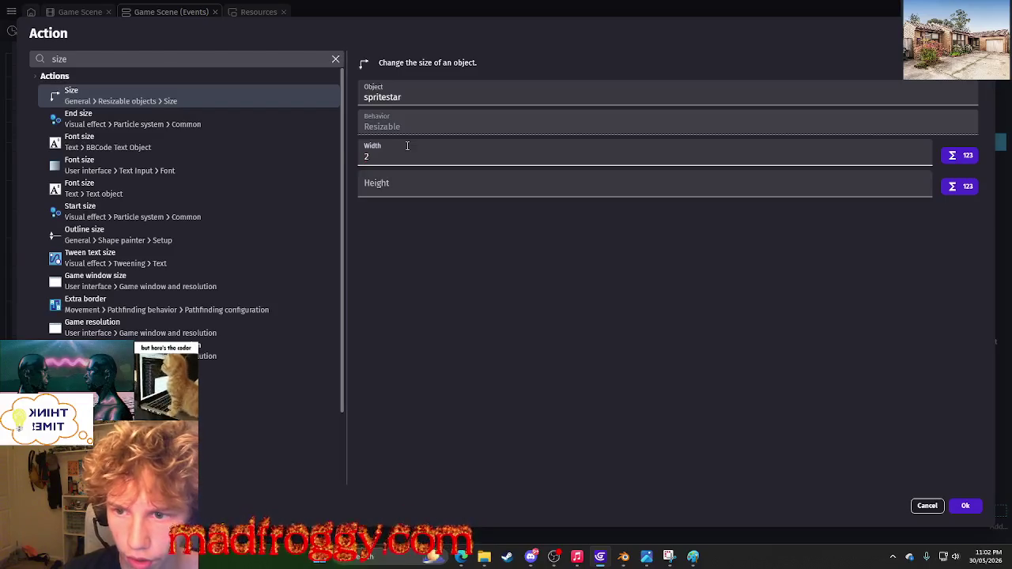
click(427, 184)
text(200)
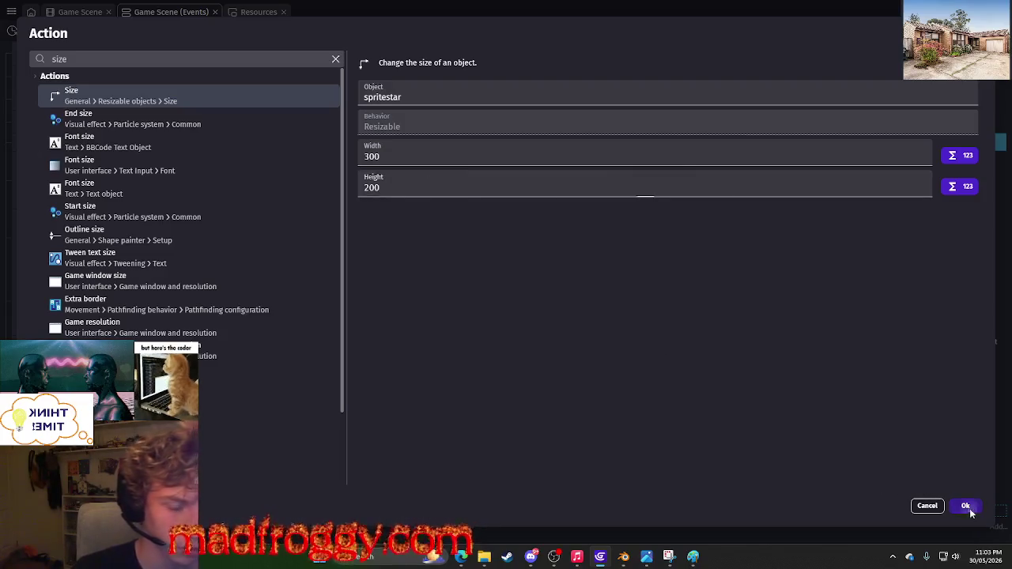
click(967, 507)
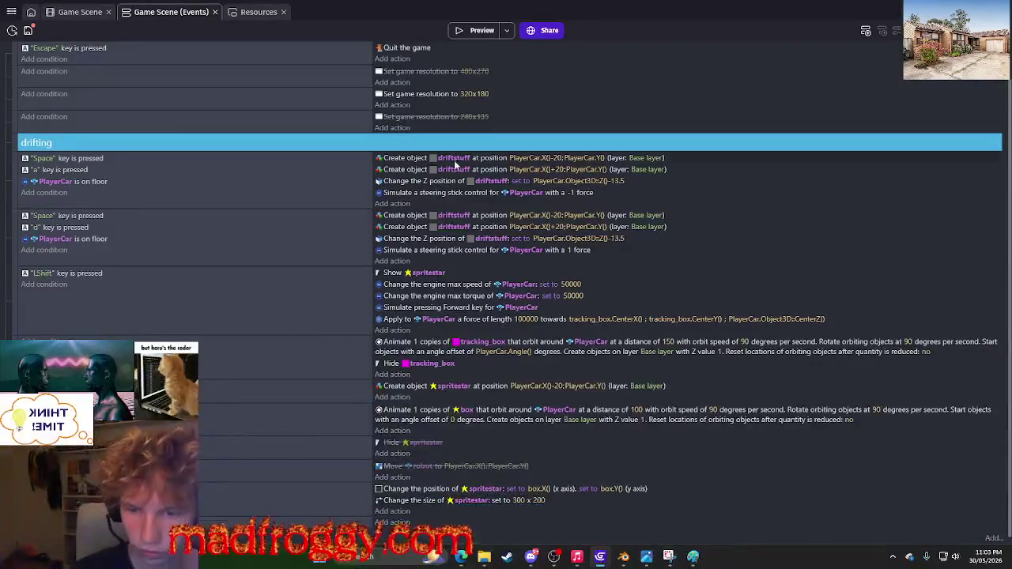
click(470, 30)
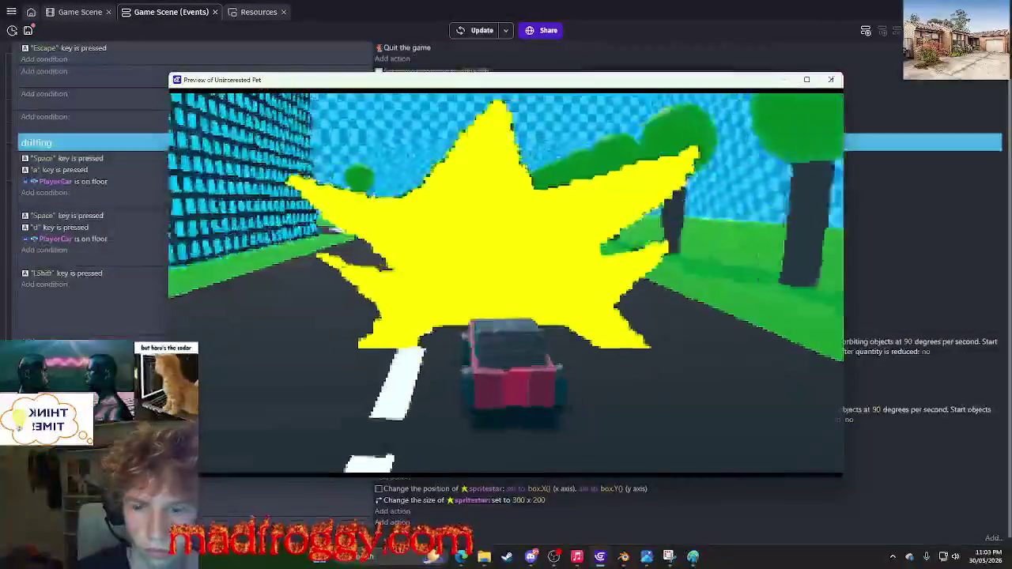
Add a Hide action for the box object to the boost event.
key(Escape)
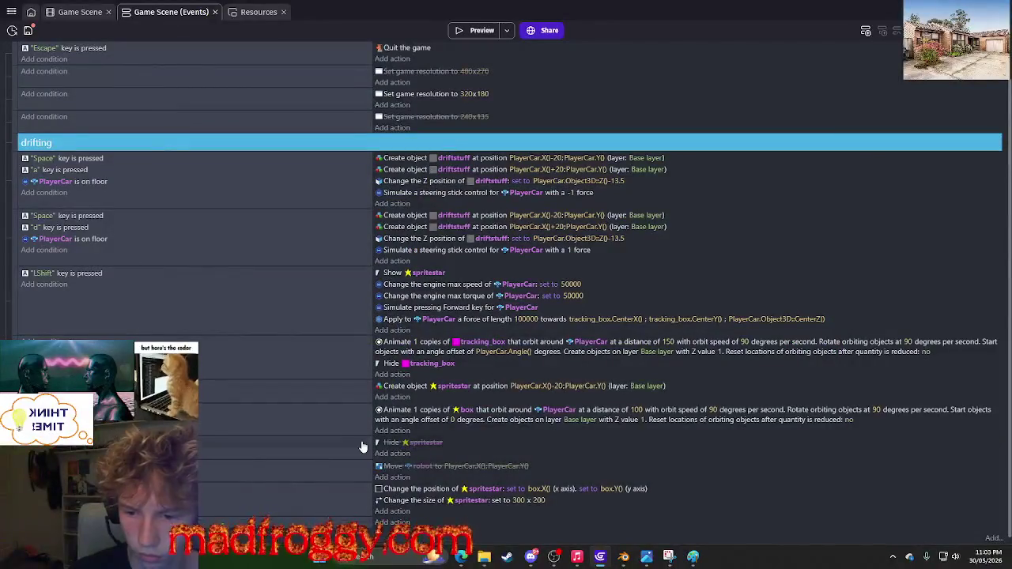
right_click(346, 453)
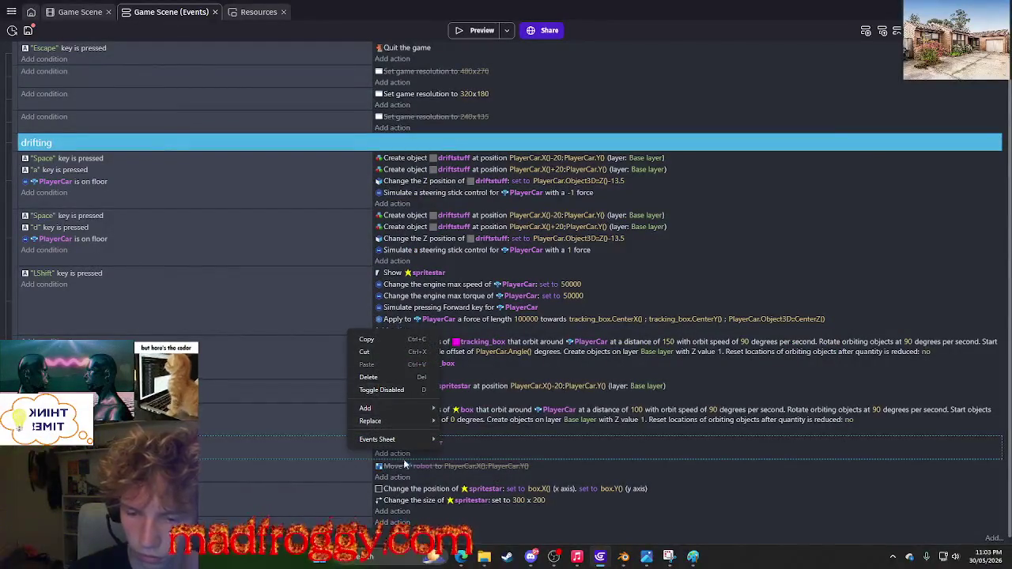
click(392, 453)
text(hide)
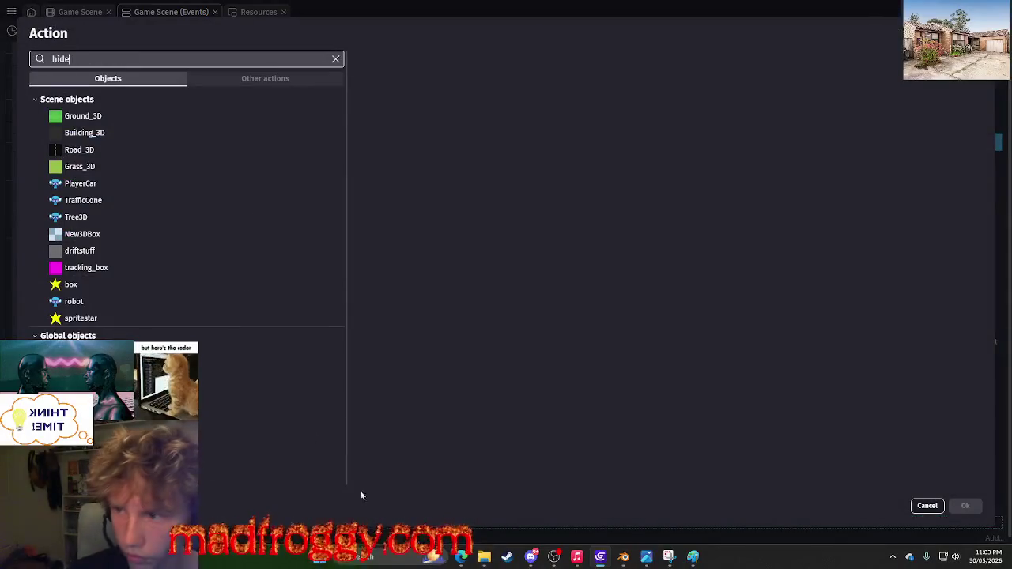
key(Return)
click(437, 307)
text(box)
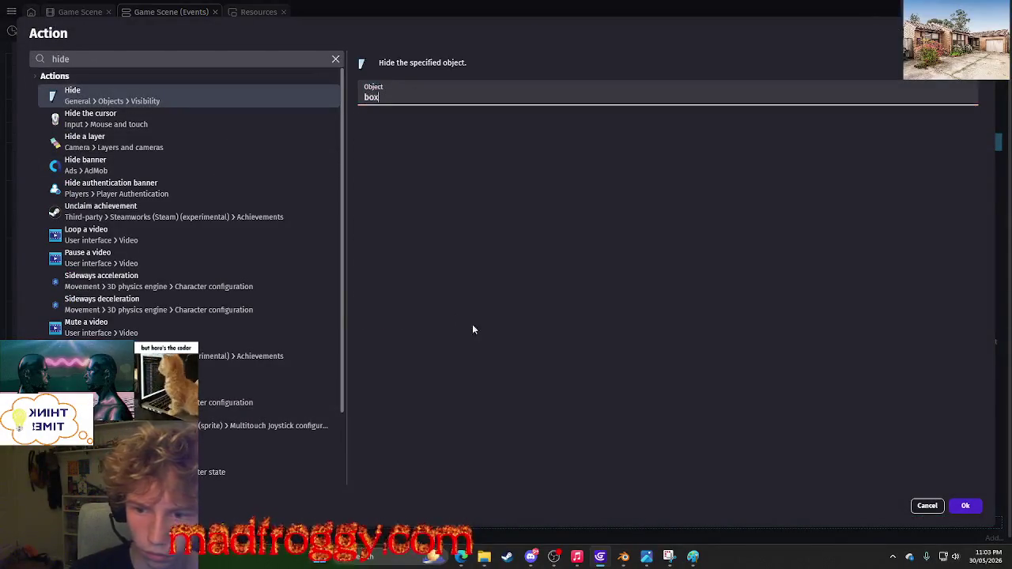
click(965, 506)
Test-drive the game in a preview, then close it.
click(477, 30)
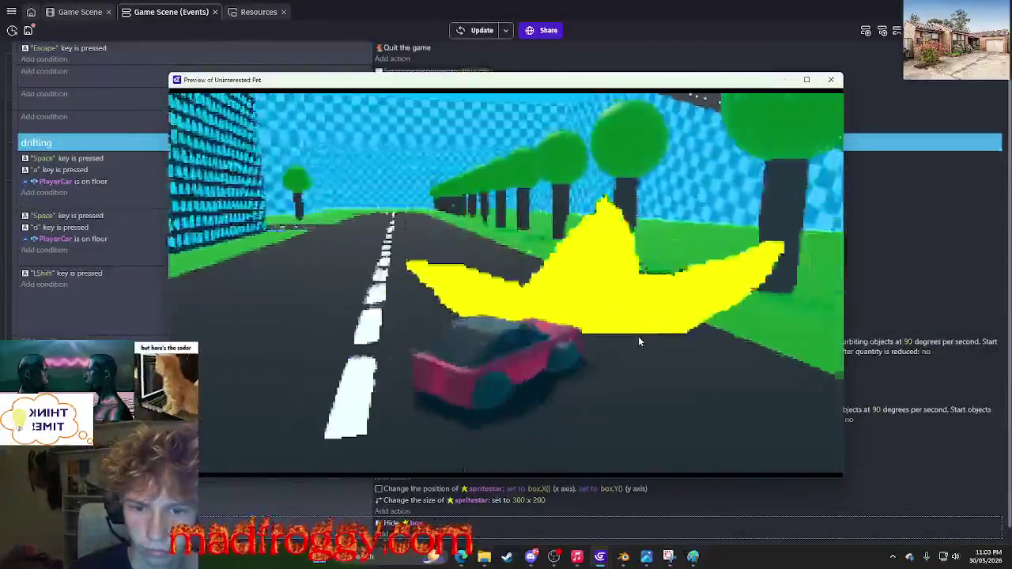
key(d)
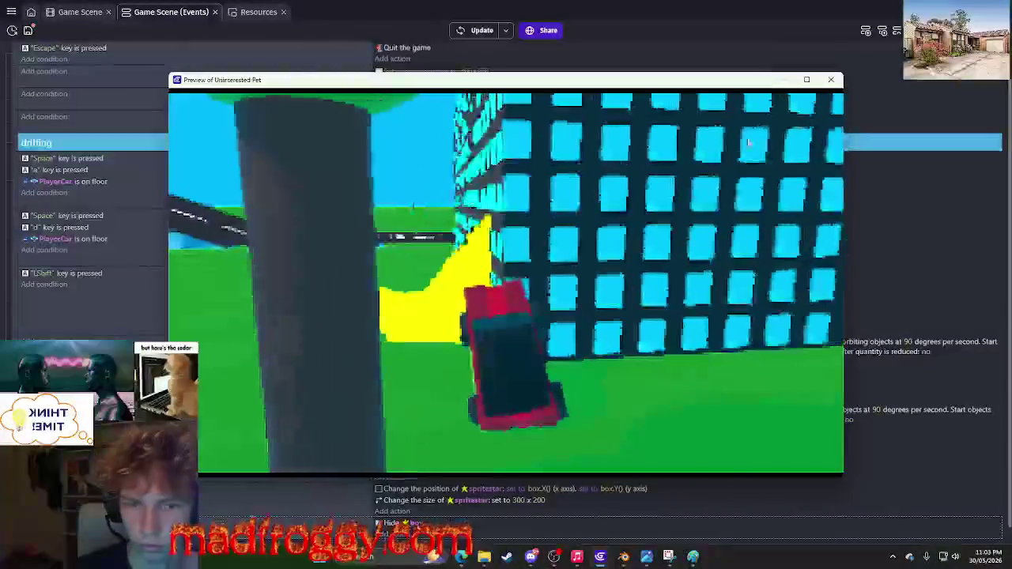
click(829, 81)
click(399, 536)
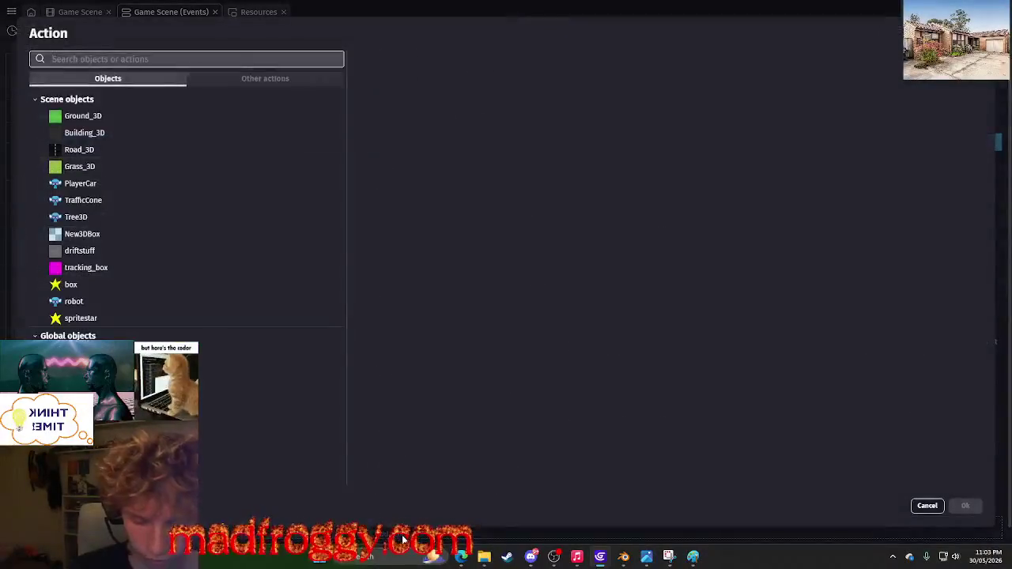
Add a Center Z position action for spritestar to the boost event.
text(z po)
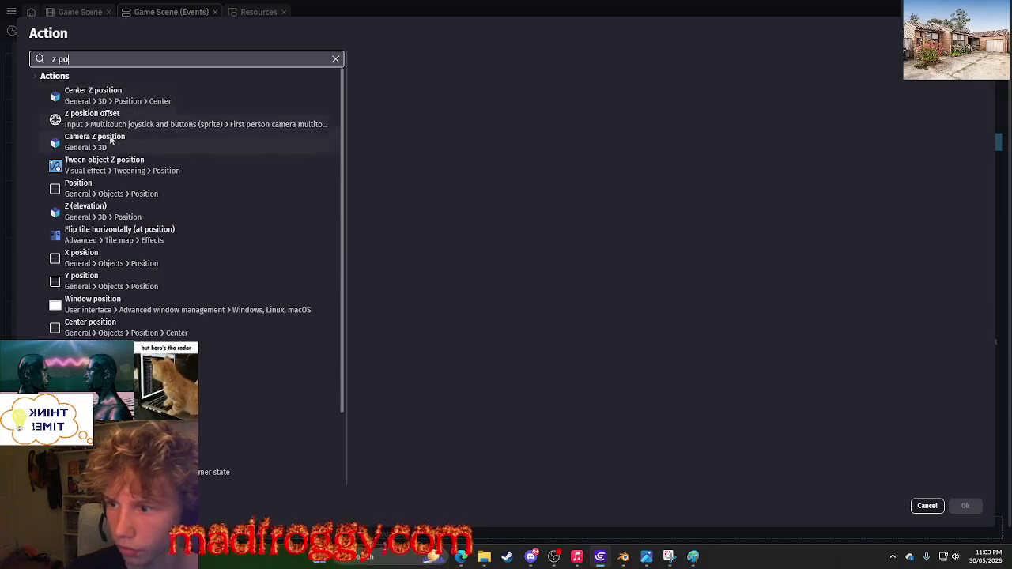
click(126, 95)
scroll(419, 301, down, 2)
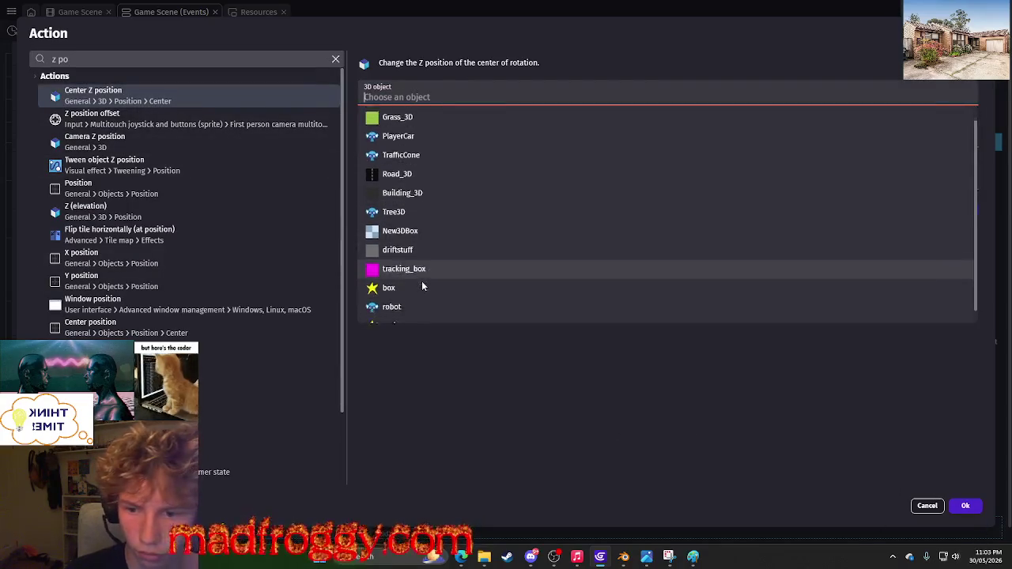
click(400, 314)
click(965, 506)
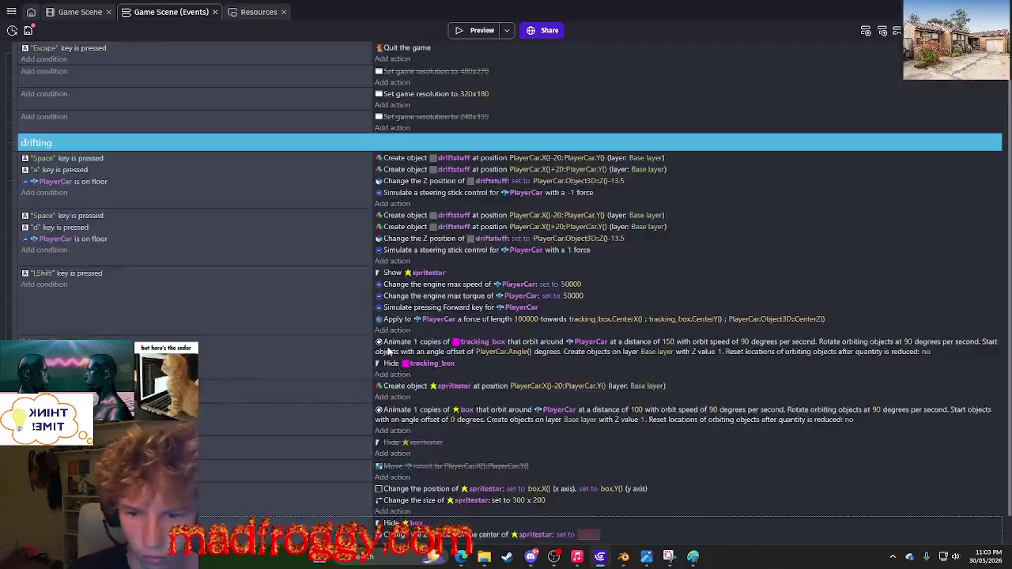
Set spritestar's Z position value to PlayerCar.Object3D::Z().
scroll(402, 272, down, 1)
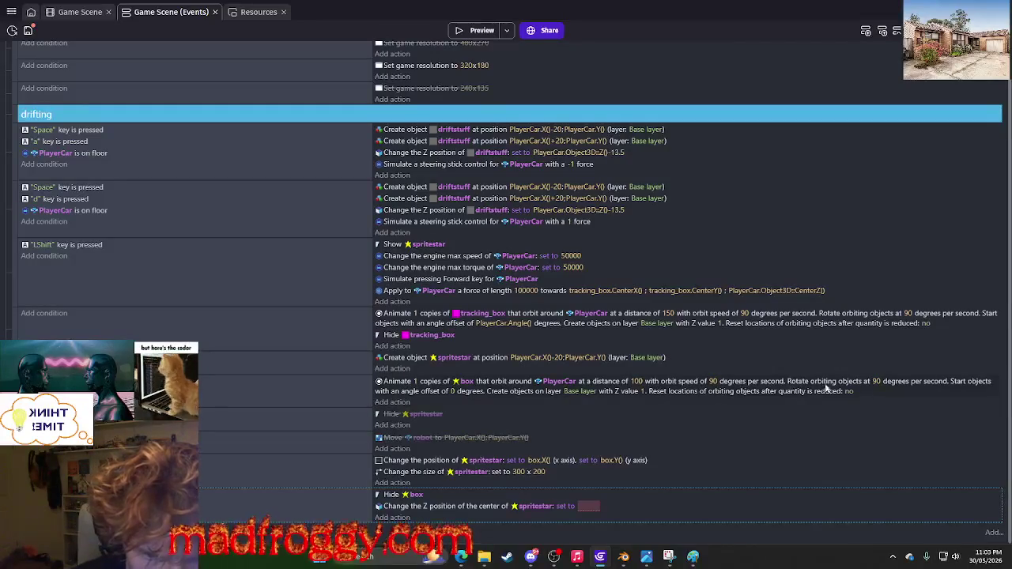
click(805, 383)
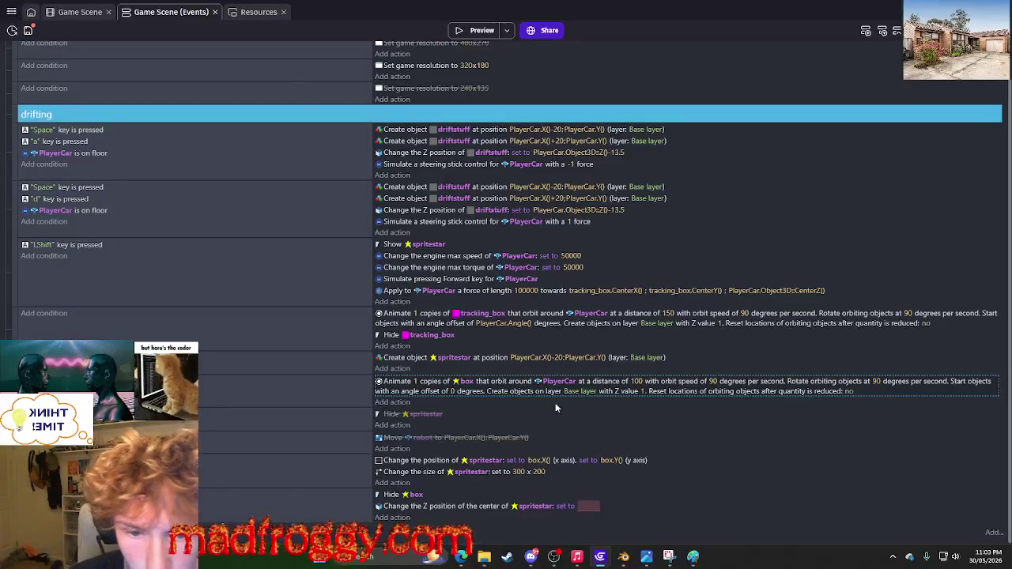
click(587, 505)
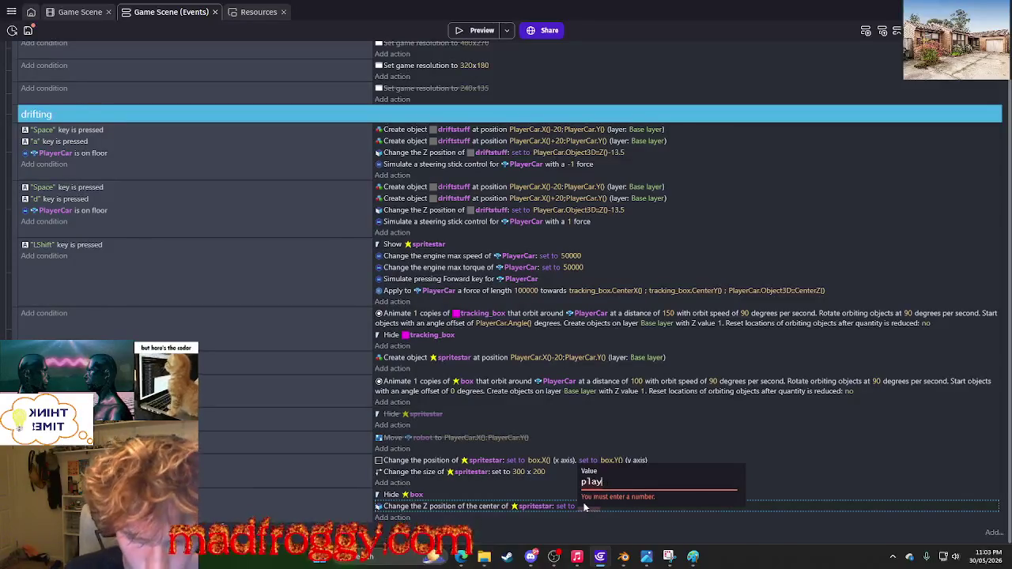
text(er)
click(623, 402)
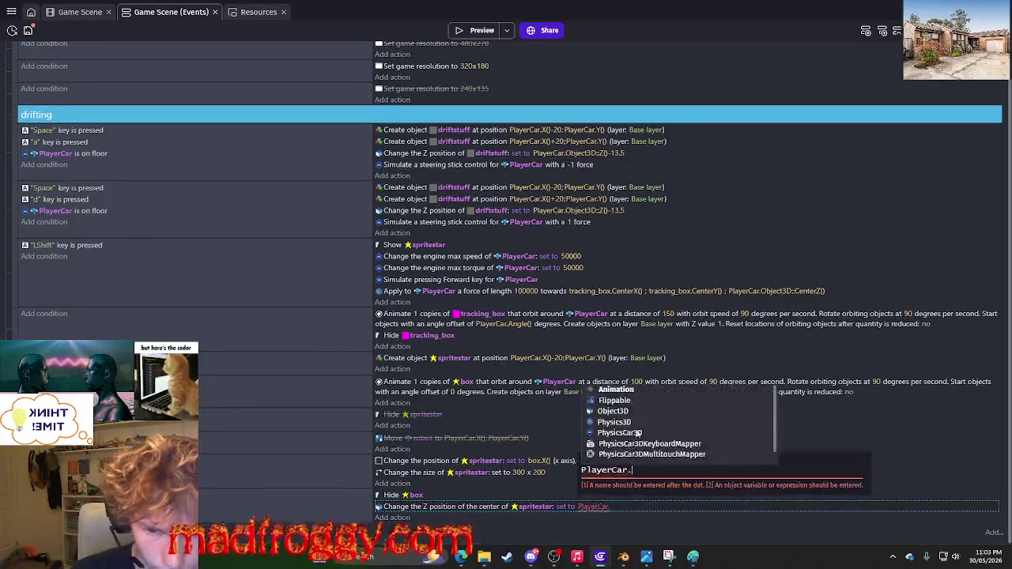
text(z)
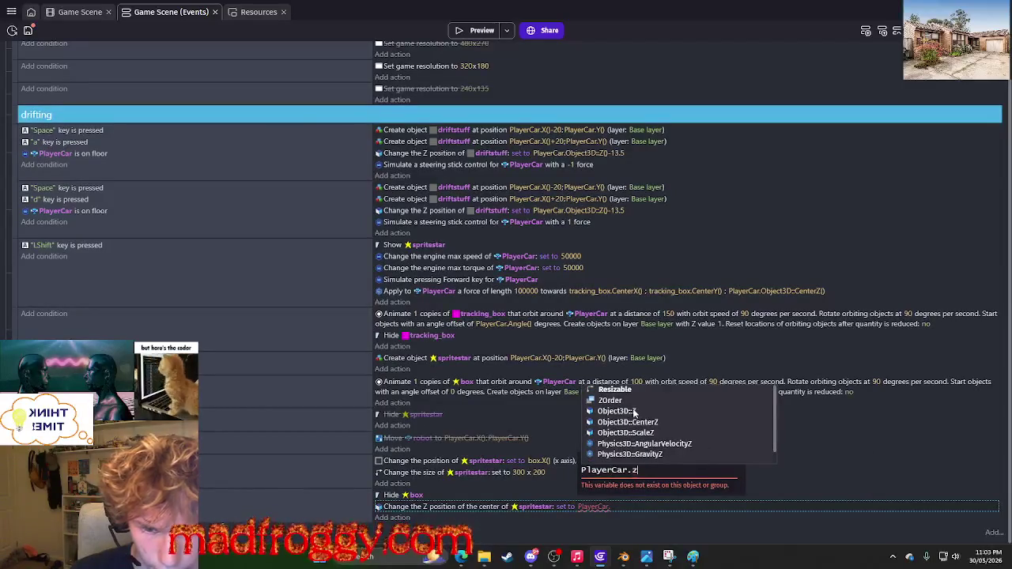
click(633, 412)
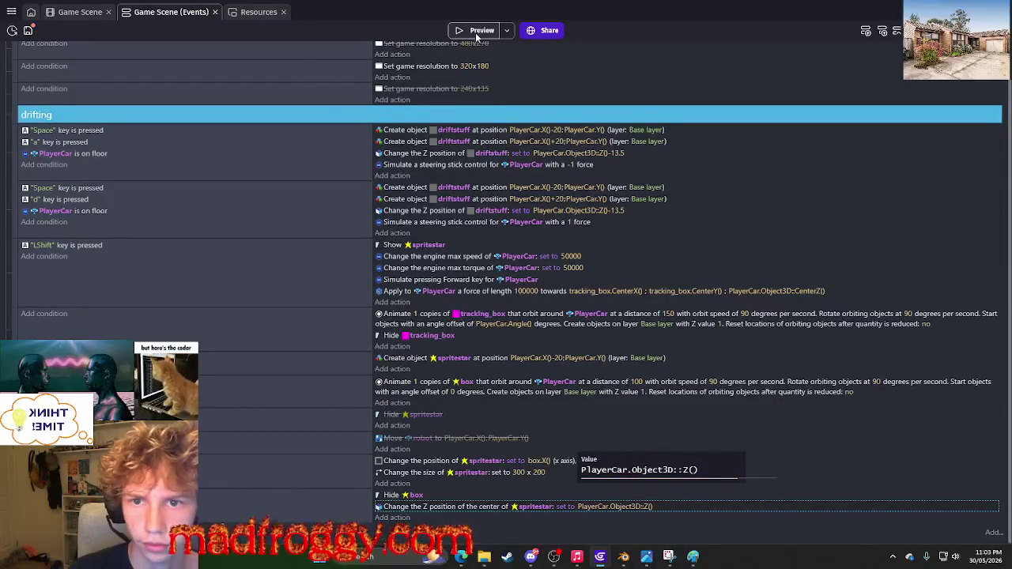
Preview the game, drive the car through the star, and close the preview.
click(477, 33)
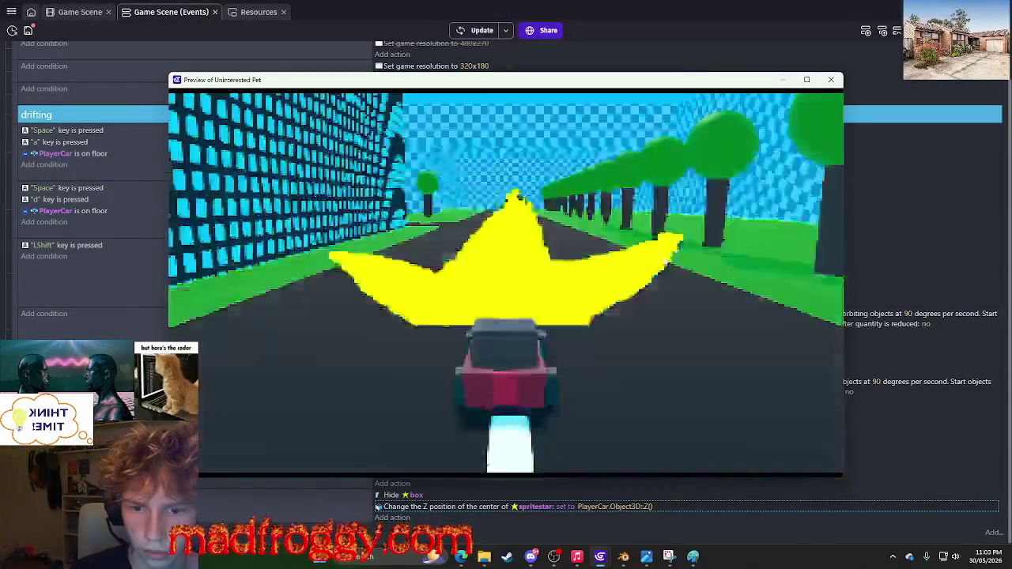
key(a)
key(d)
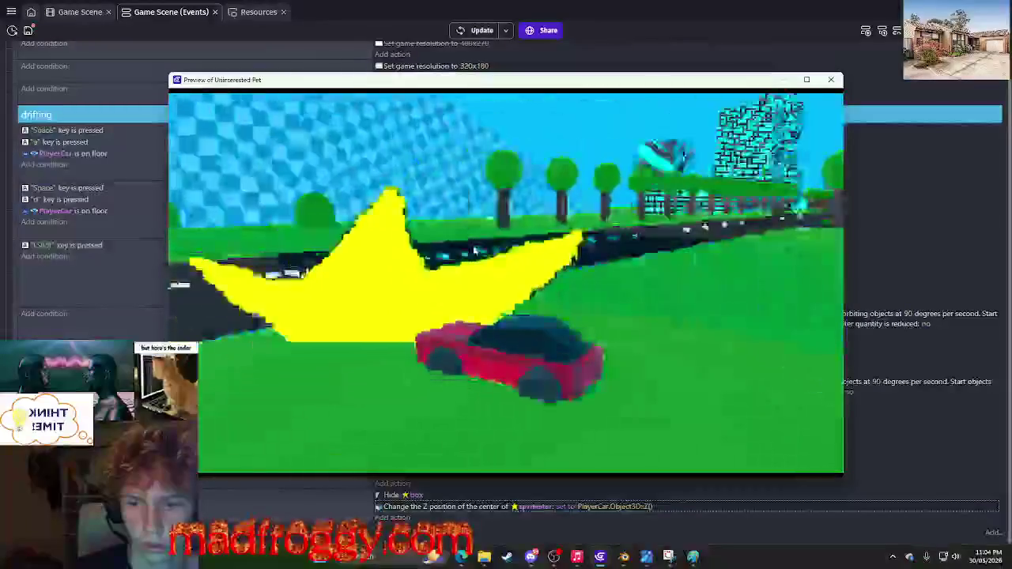
key(d)
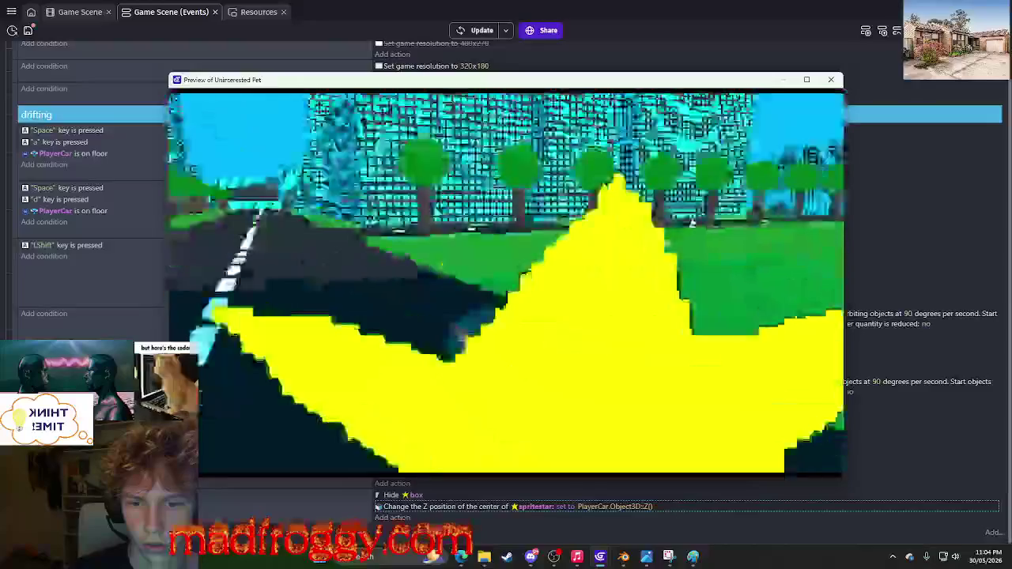
key(alt+F4)
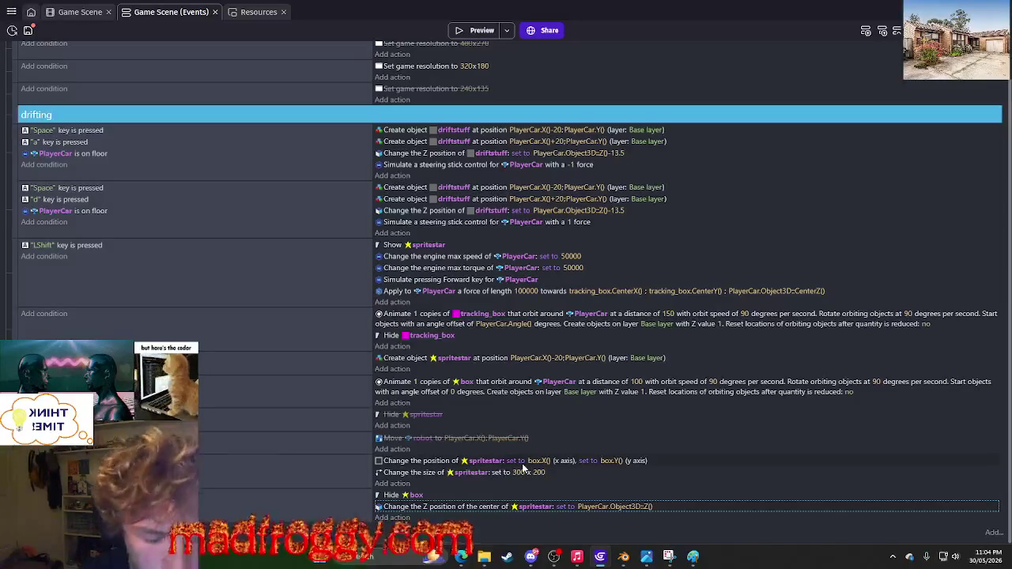
Open the spritestar object editor from the Game Scene objects list.
click(60, 12)
click(1002, 327)
click(993, 331)
click(1001, 328)
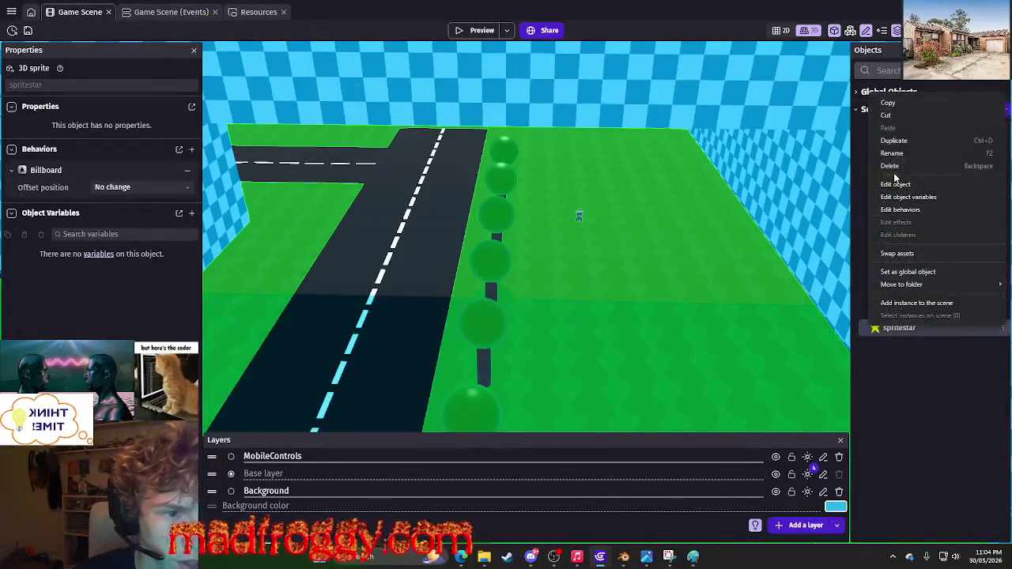
click(901, 183)
Delete spritestar's Billboard behavior, apply, and return to the event sheet.
click(453, 60)
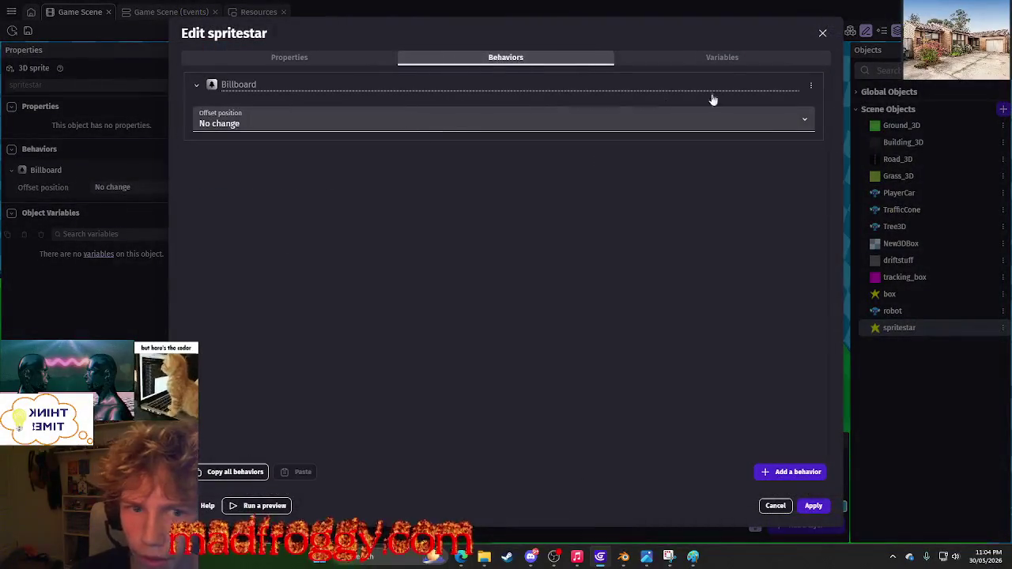
click(810, 85)
click(830, 105)
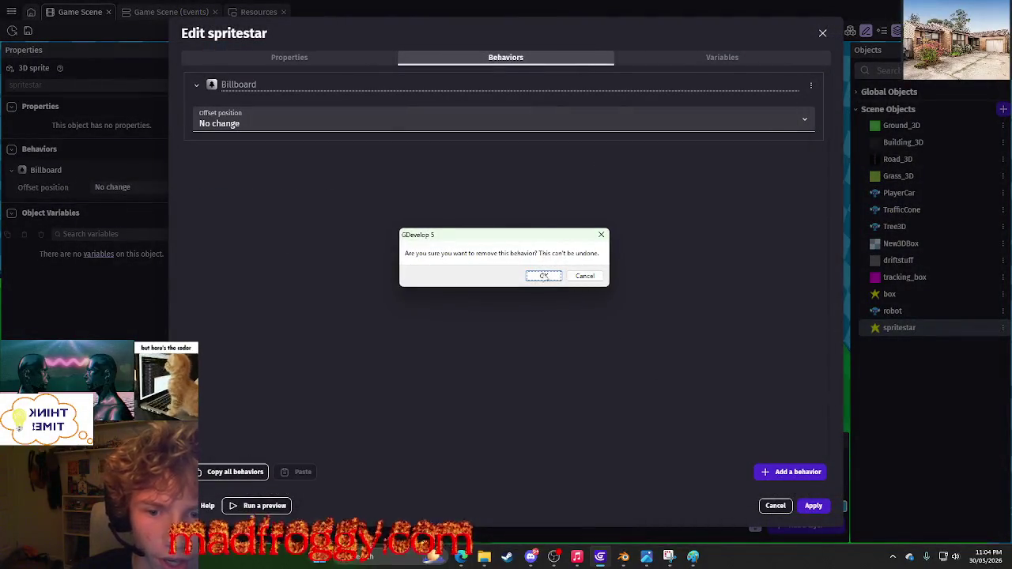
key(Return)
click(814, 506)
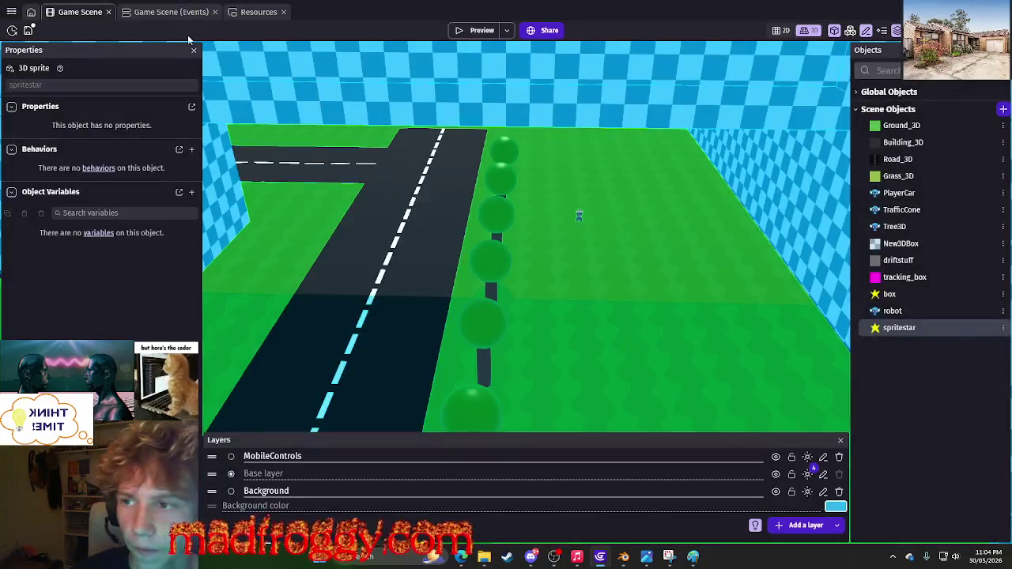
click(168, 10)
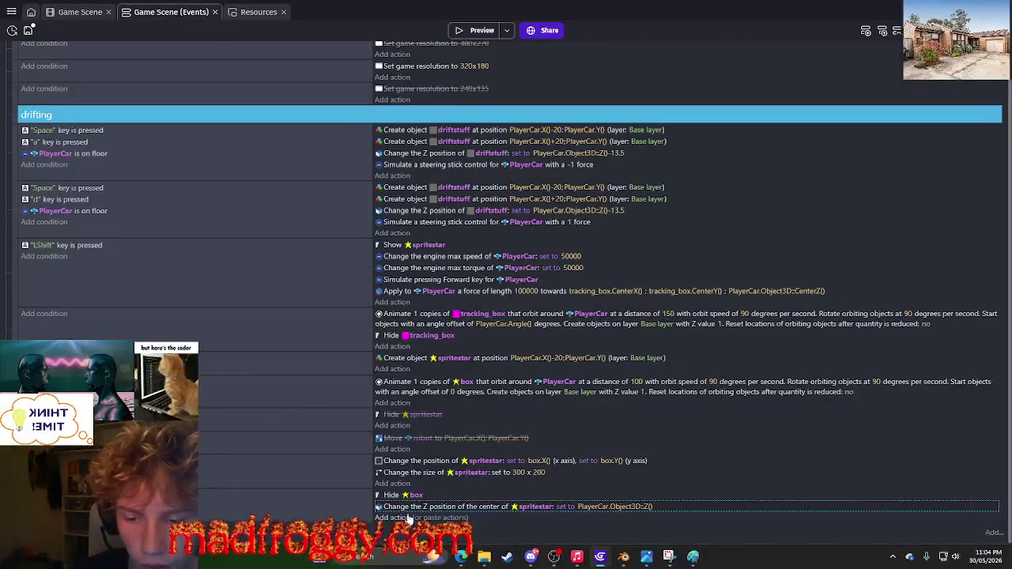
Add an Angle action to the Shift boost event with angle 89.
click(409, 518)
text(angle)
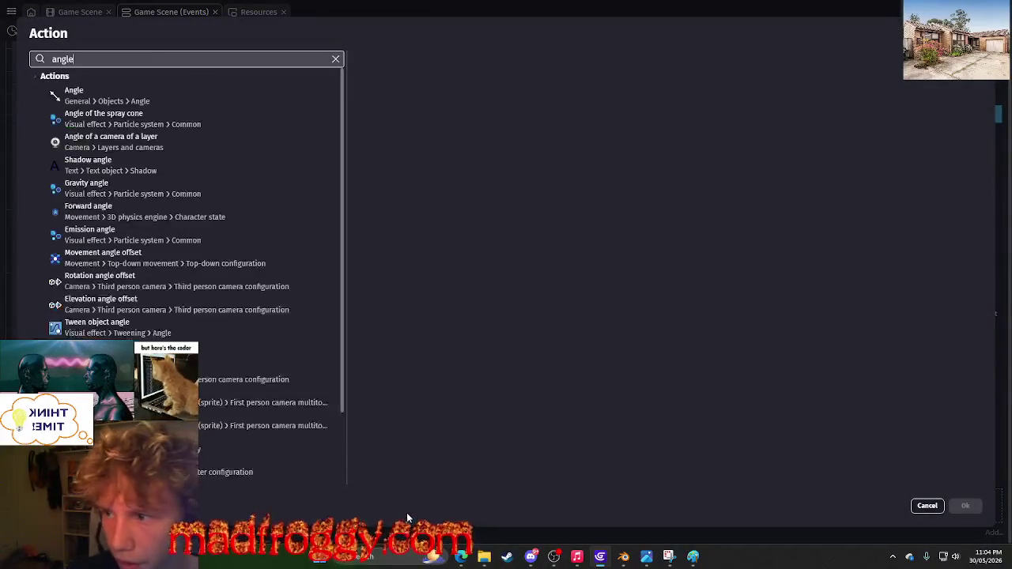
click(75, 93)
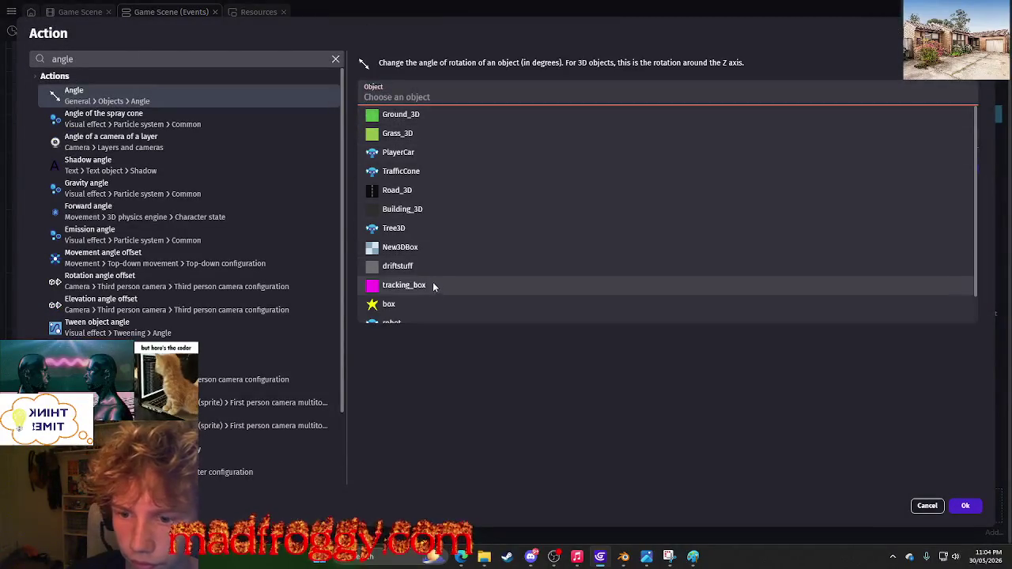
click(415, 305)
click(427, 145)
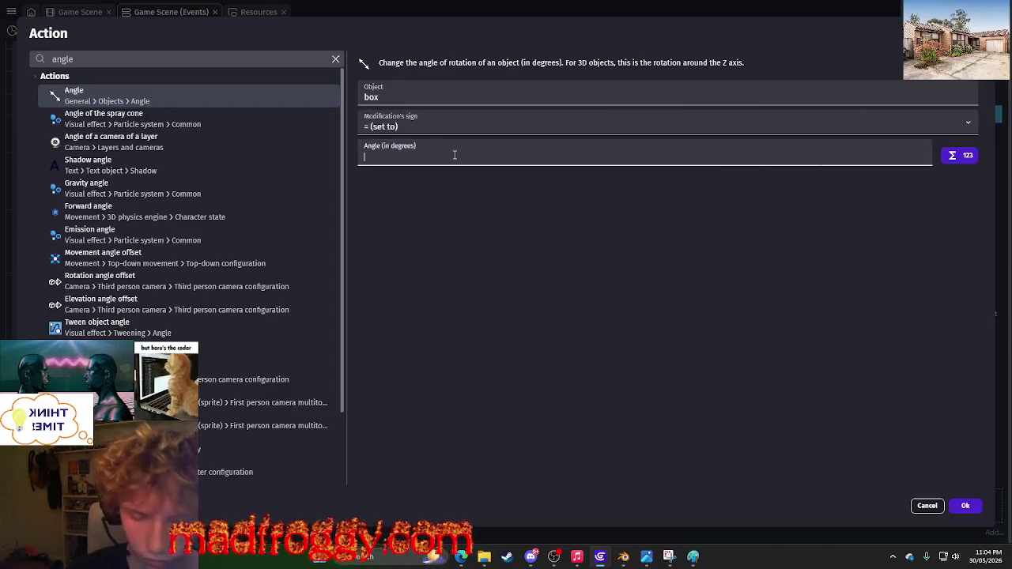
text(89)
Change the angle action's object to spritestar, confirm it, and preview the game.
click(426, 84)
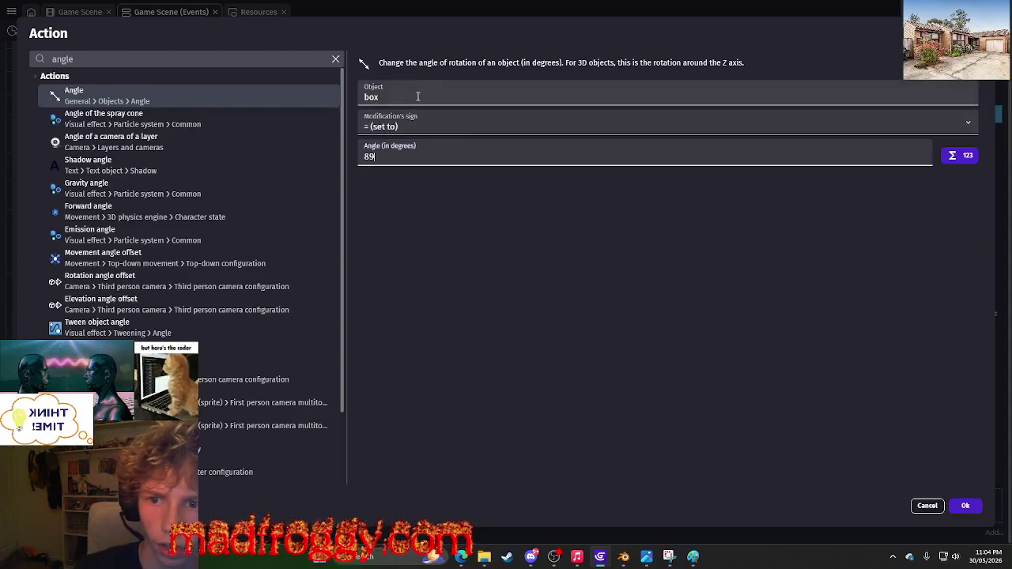
key(BackSpace)
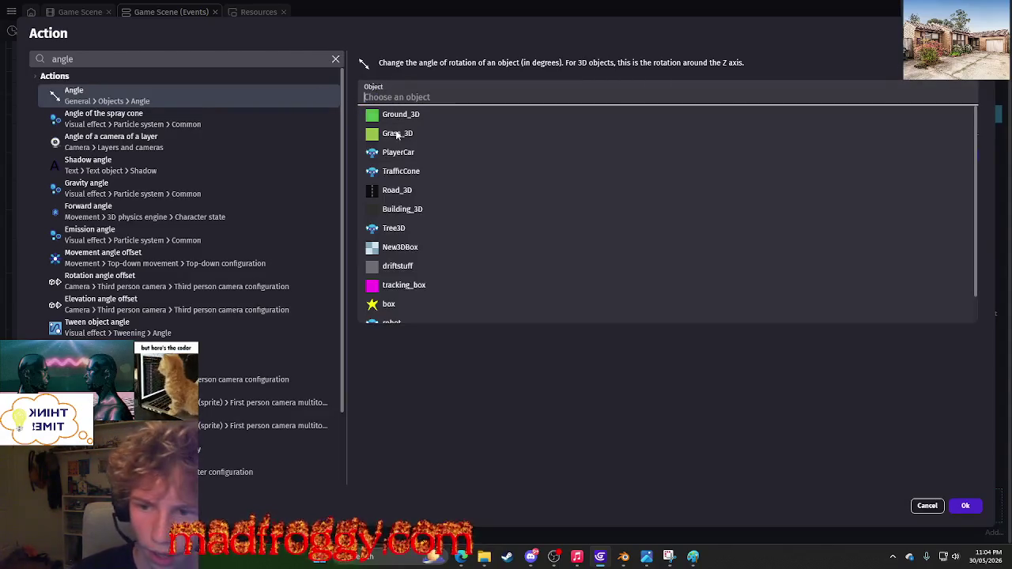
text(s)
click(463, 151)
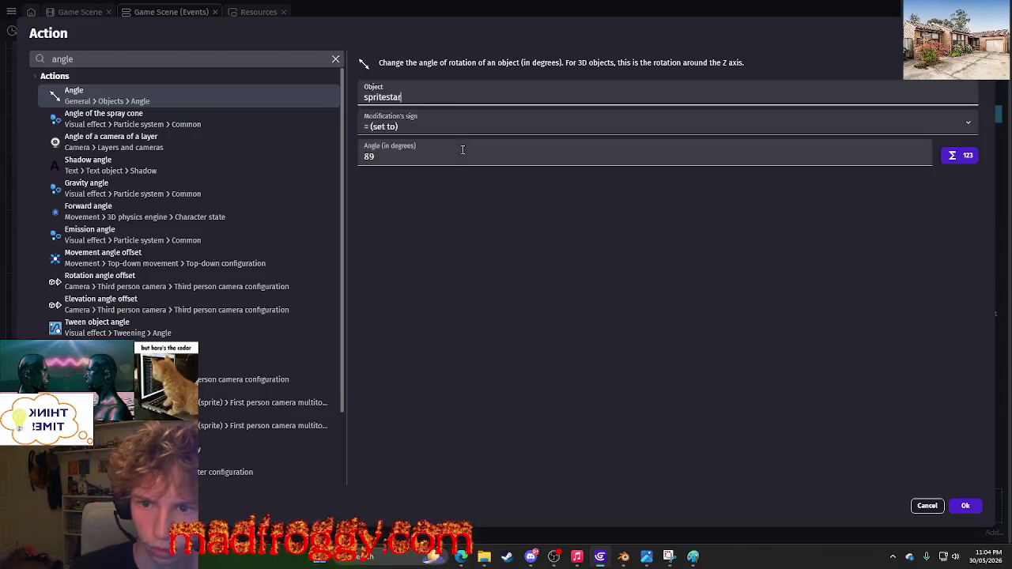
click(965, 505)
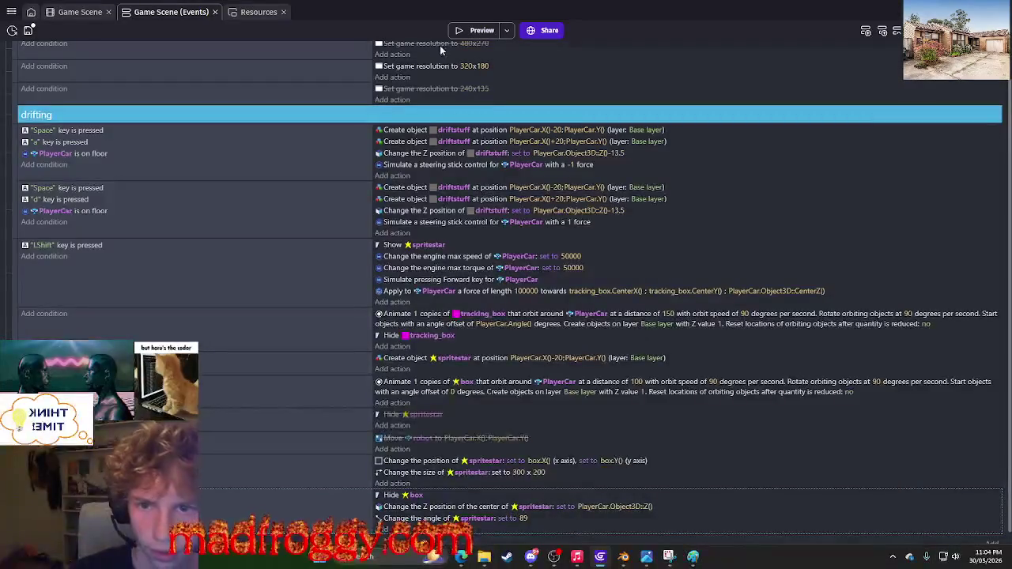
click(472, 31)
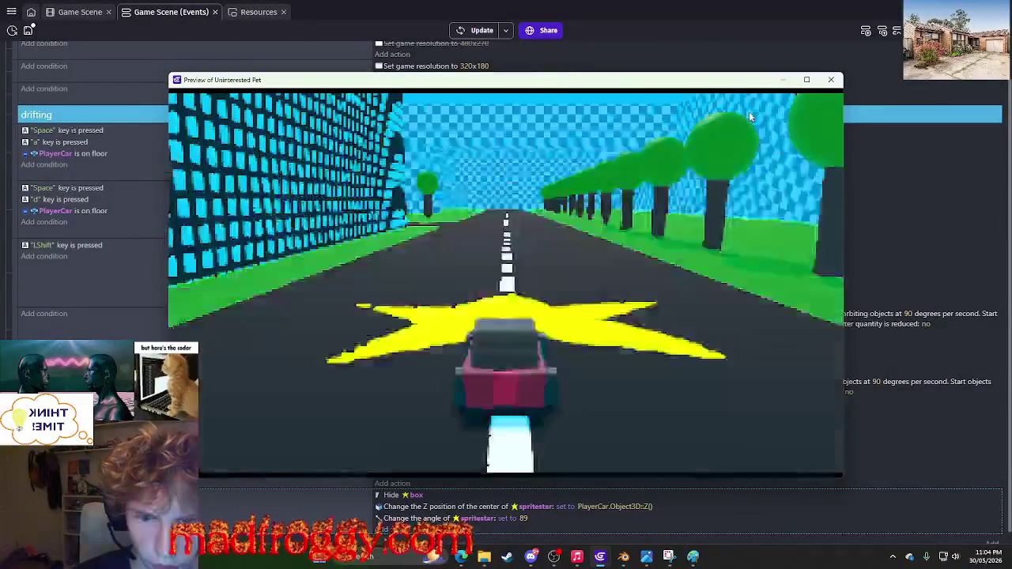
Close the preview and delete the 'Change the angle of spritestar' action.
click(836, 79)
click(415, 519)
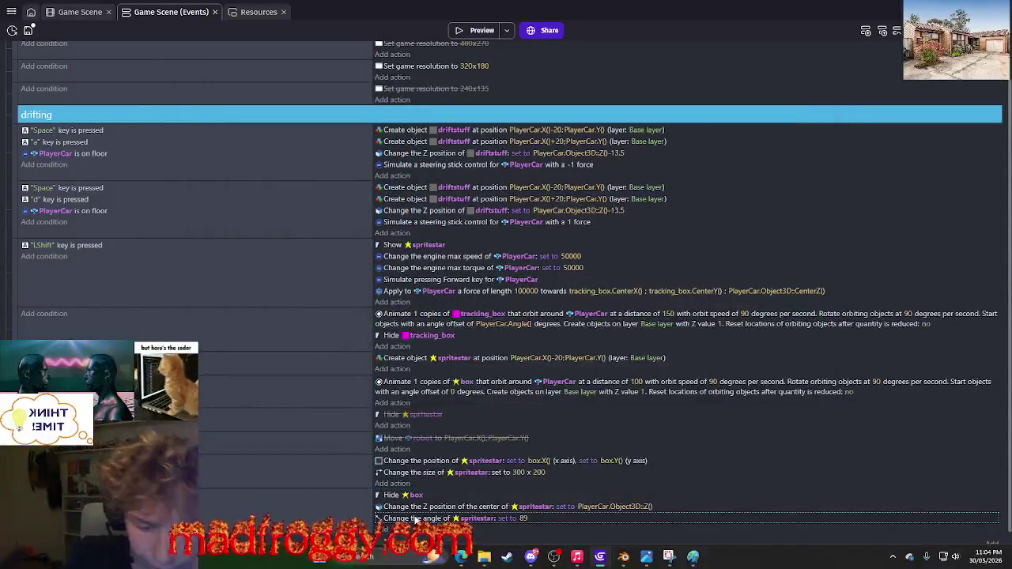
key(Delete)
Look at the Targeted rotation angle action, then cancel without adding it.
click(407, 520)
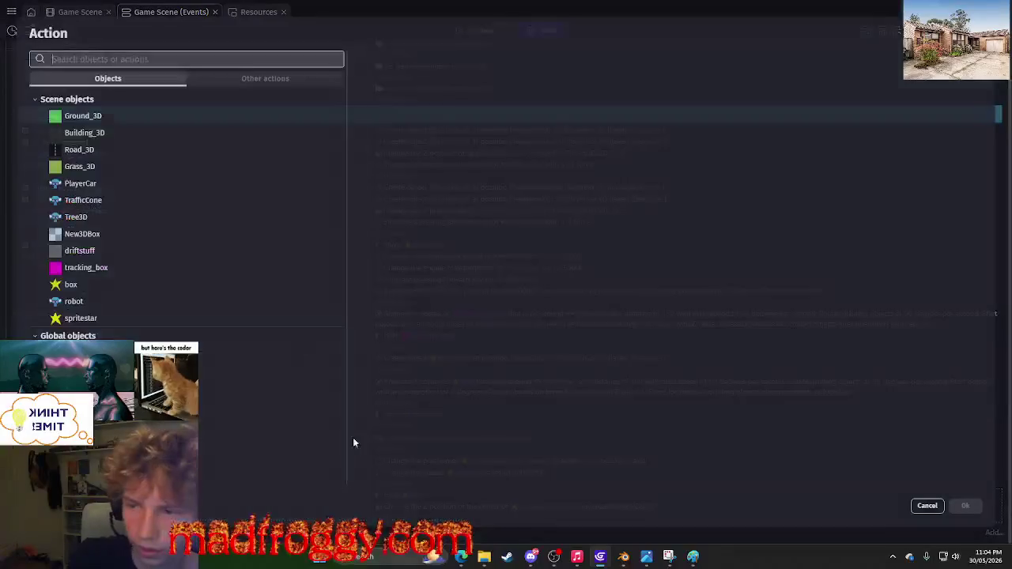
text(angle)
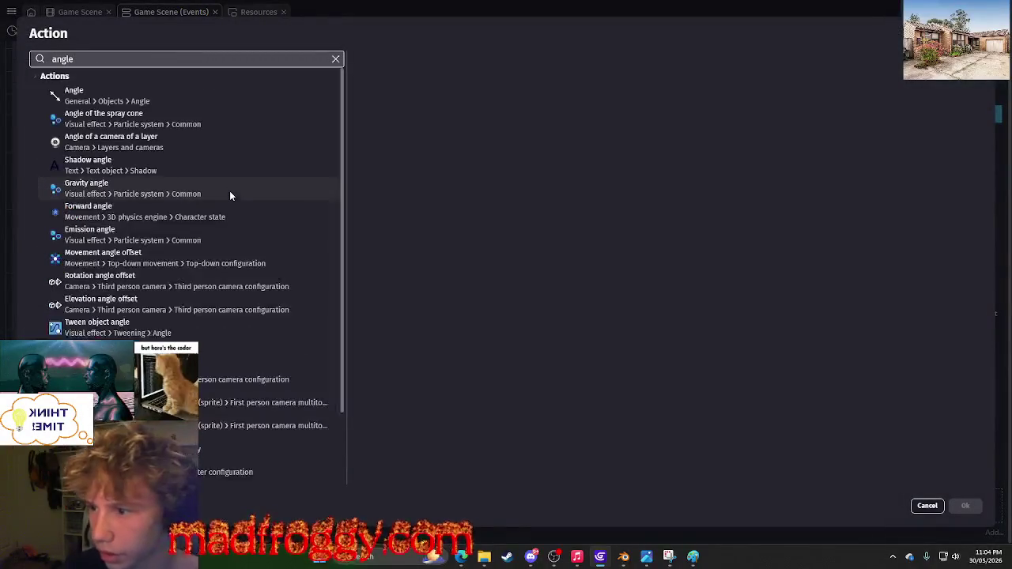
scroll(154, 259, down, 3)
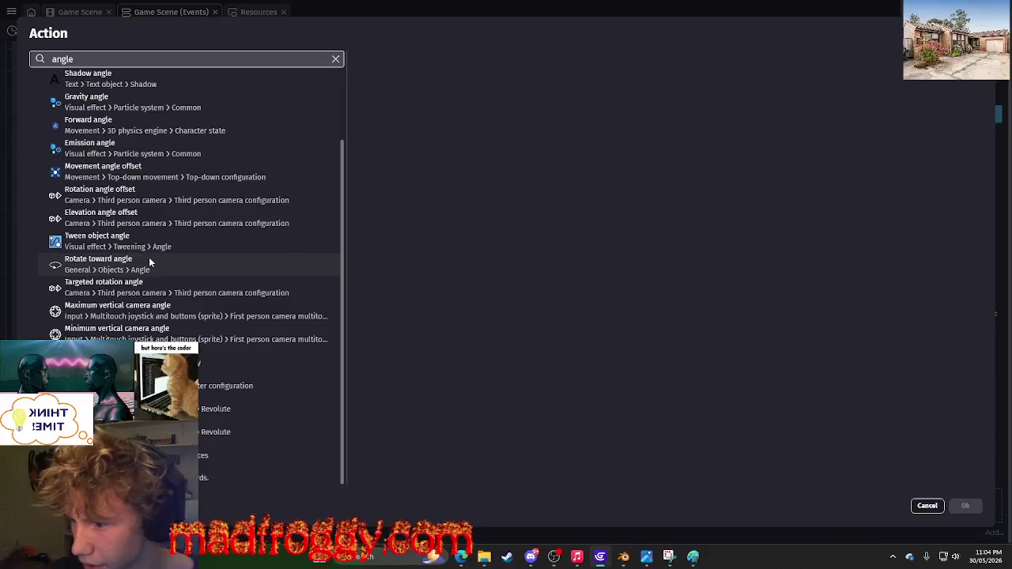
click(124, 293)
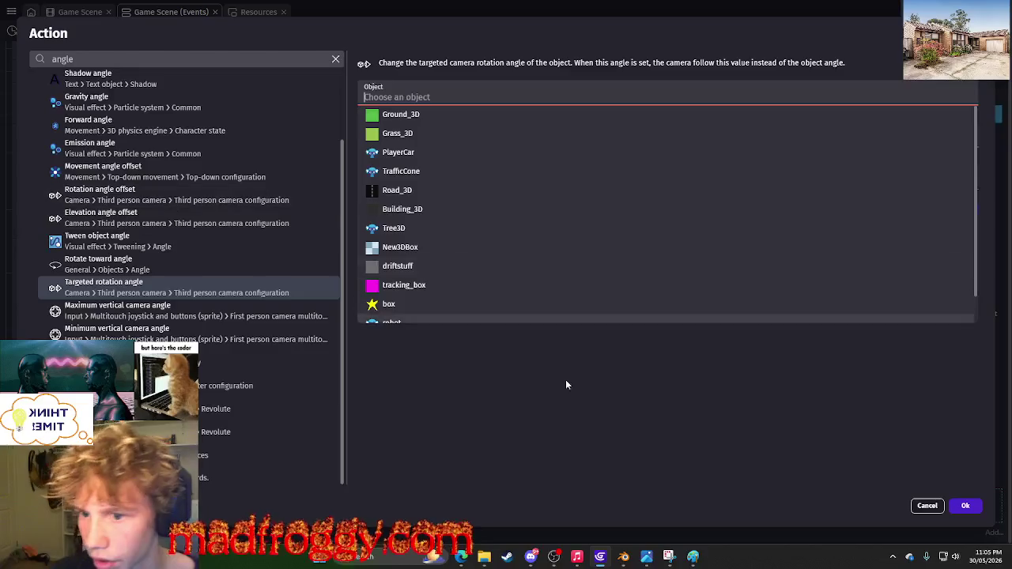
click(566, 385)
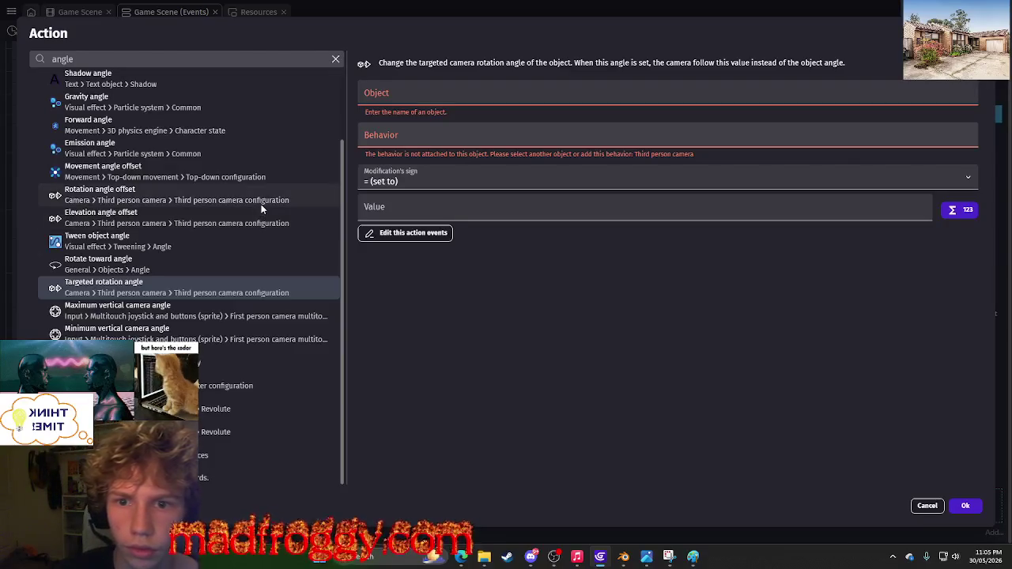
key(Escape)
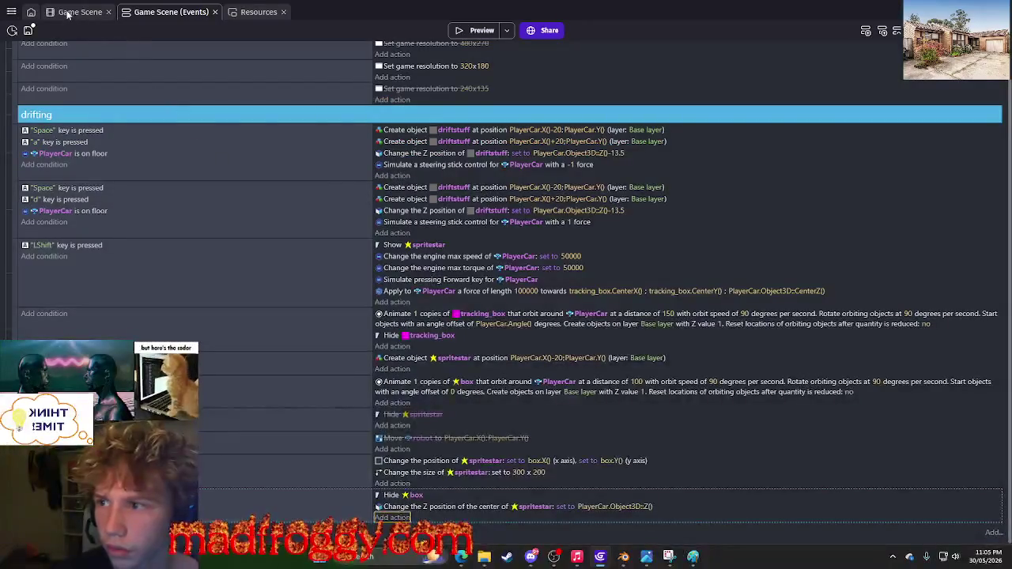
Select and deselect the robot instance in the 3D scene editor.
click(68, 14)
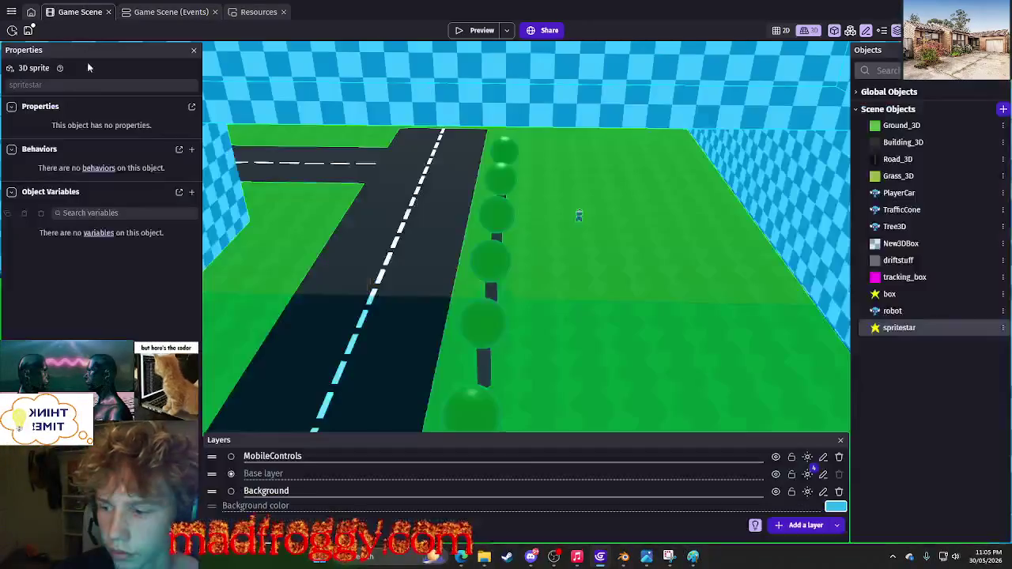
click(583, 203)
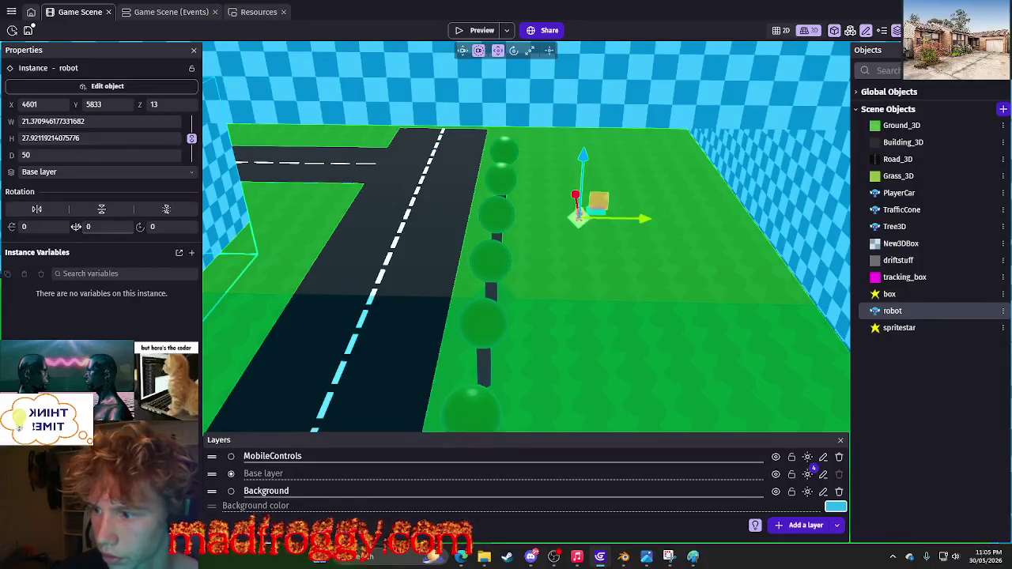
click(729, 267)
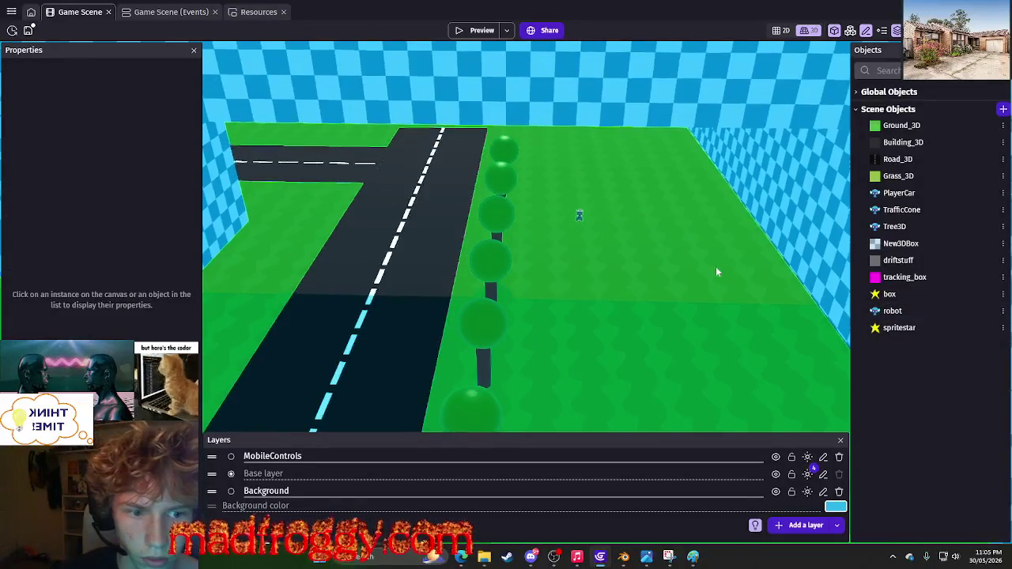
click(580, 218)
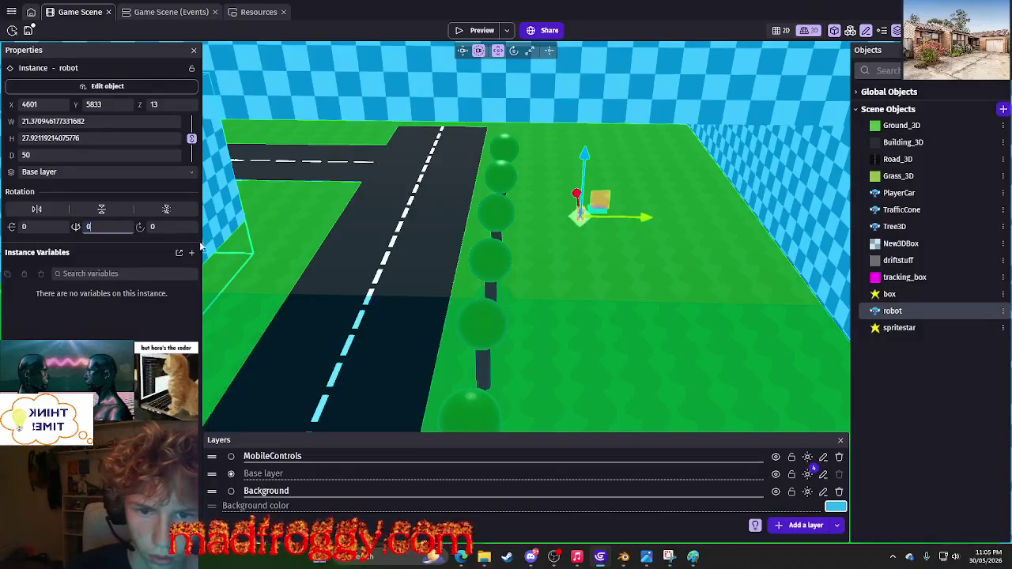
click(562, 298)
Try rotating the robot around its vertical axis, then undo the rotation.
scroll(604, 282, up, 10)
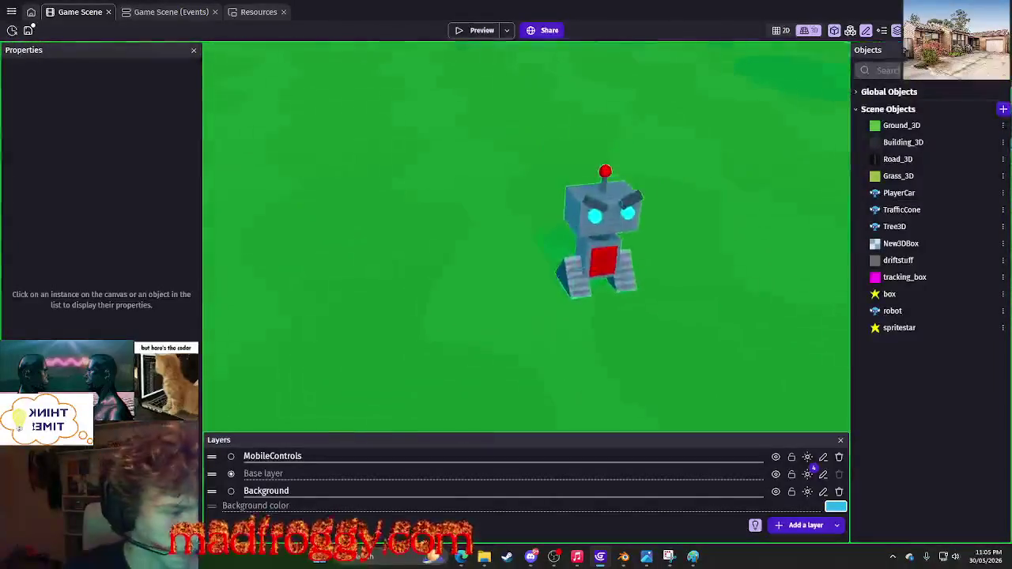
click(482, 308)
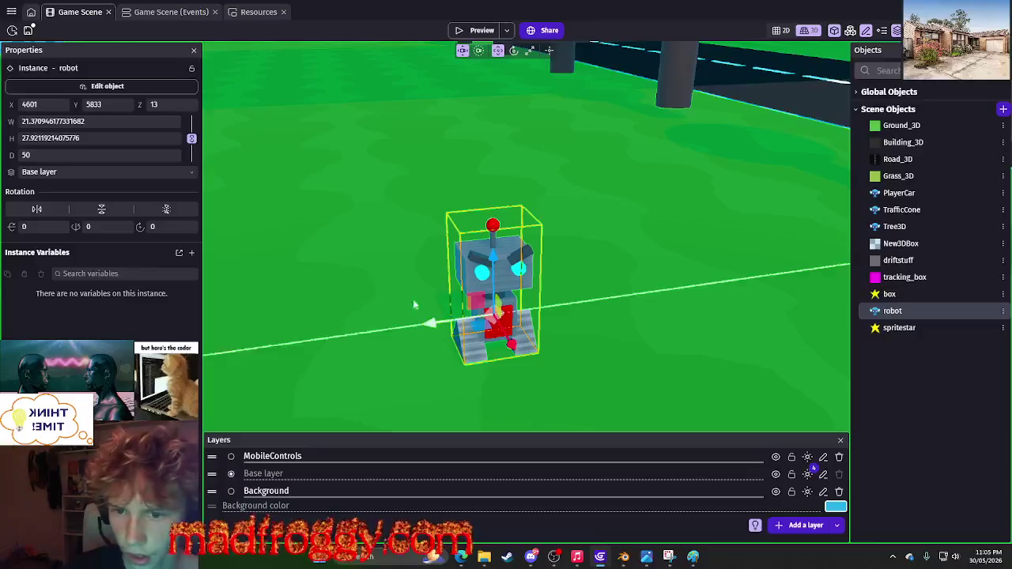
click(516, 49)
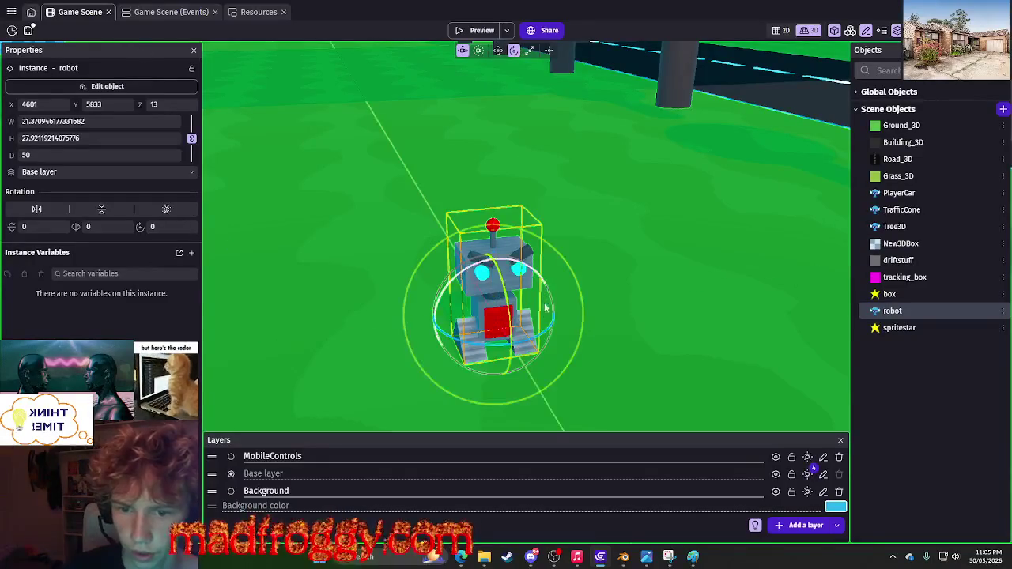
mouse_move(548, 332)
mouse_down()
mouse_move(589, 299)
mouse_move(210, 251)
mouse_up()
key(ctrl+z)
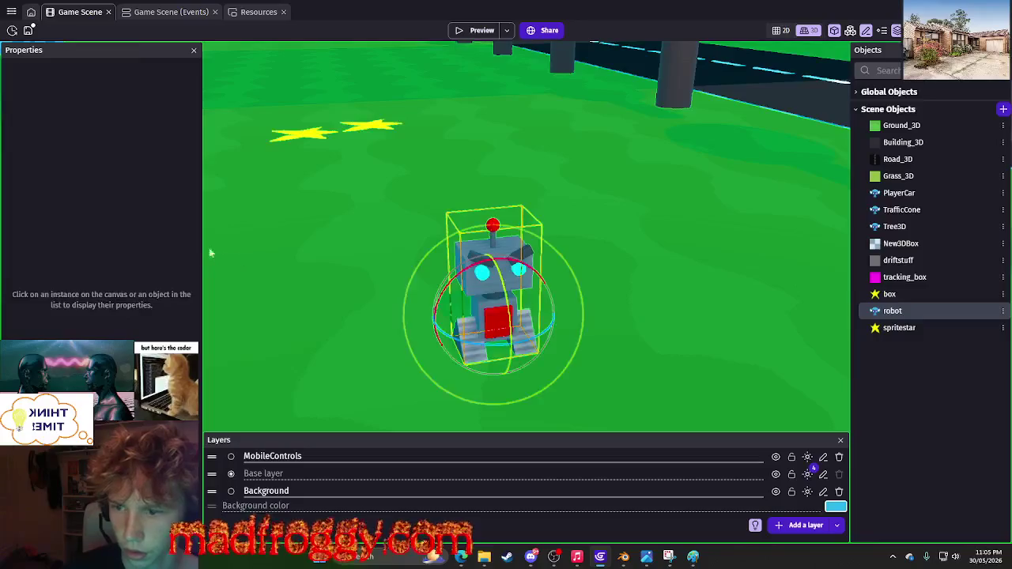
click(388, 229)
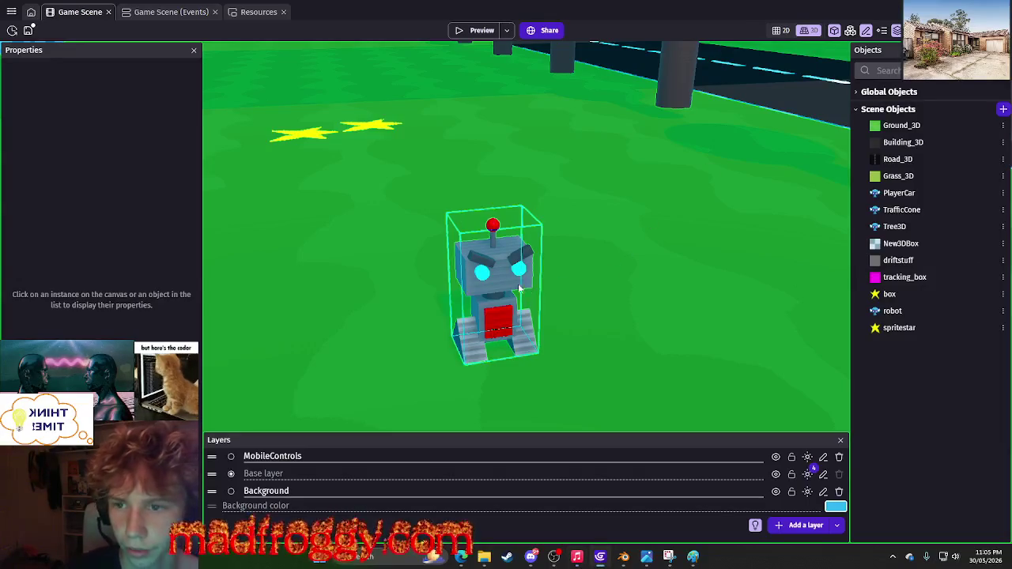
Select the robot and star sprite instances, then return to the Game Scene events.
click(494, 294)
click(300, 130)
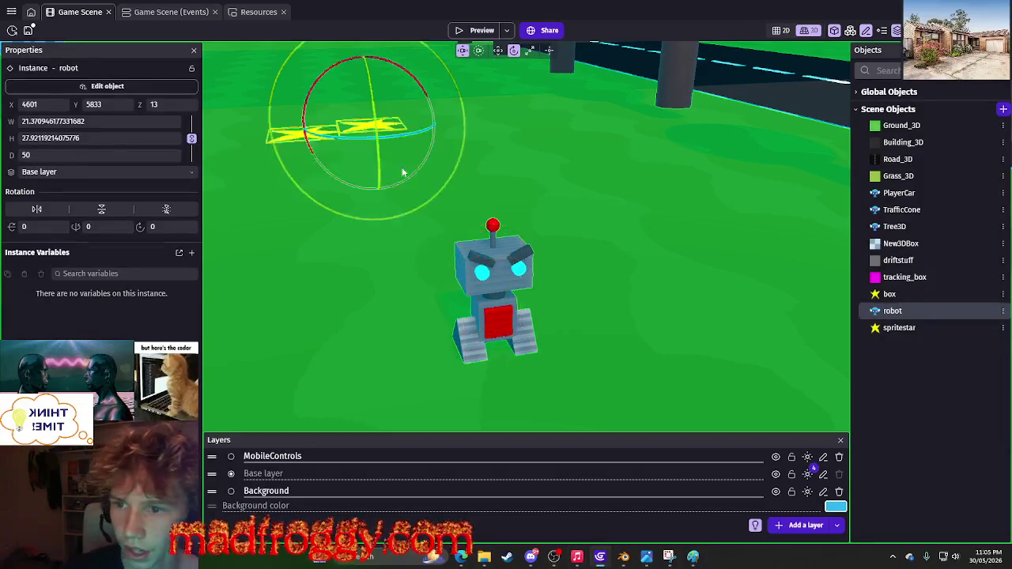
click(402, 172)
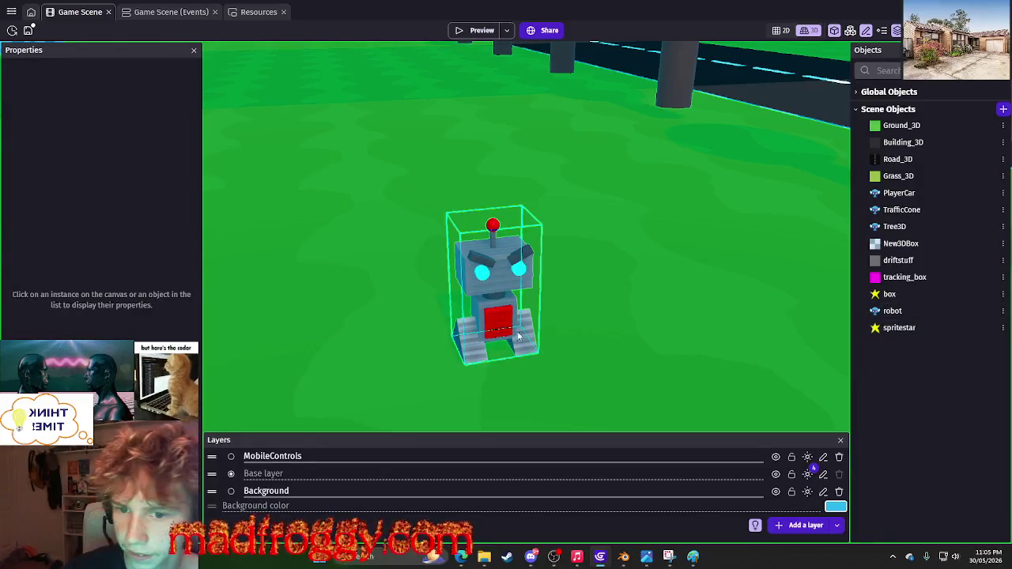
click(486, 293)
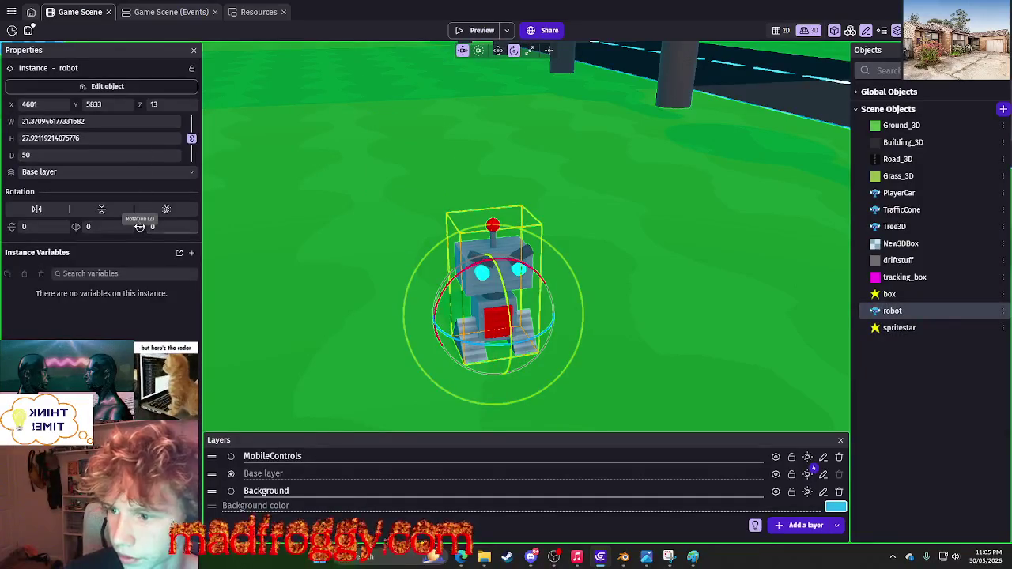
click(144, 12)
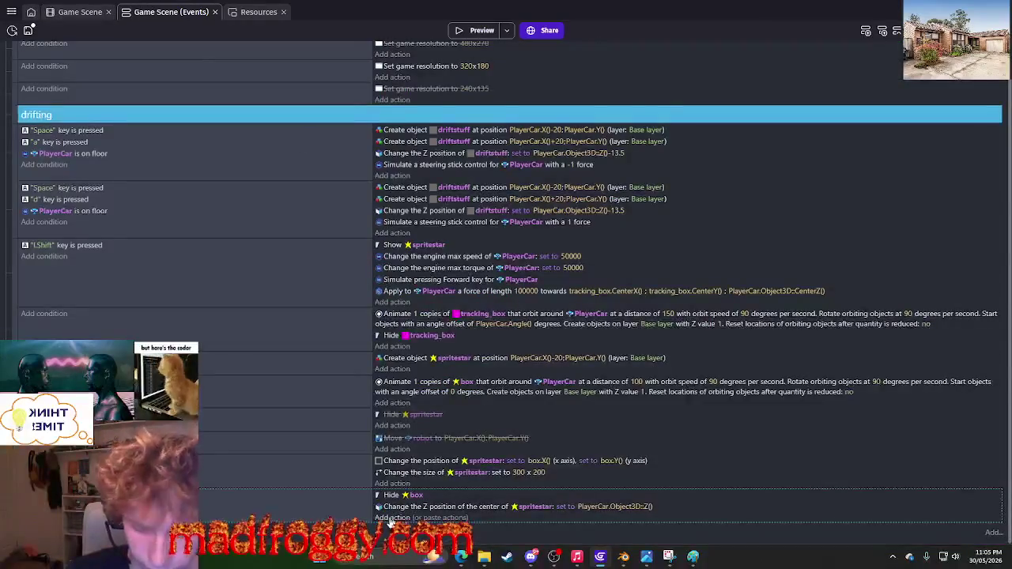
Add a 'Turn the object around Z axis' action turning spritestar by 90.
click(392, 518)
text(z ro)
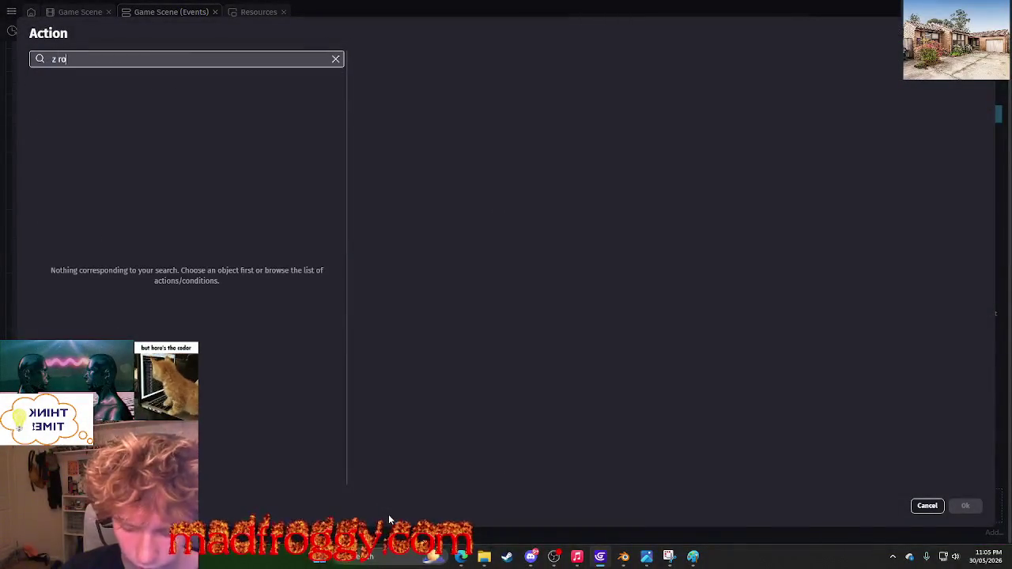
text(tation)
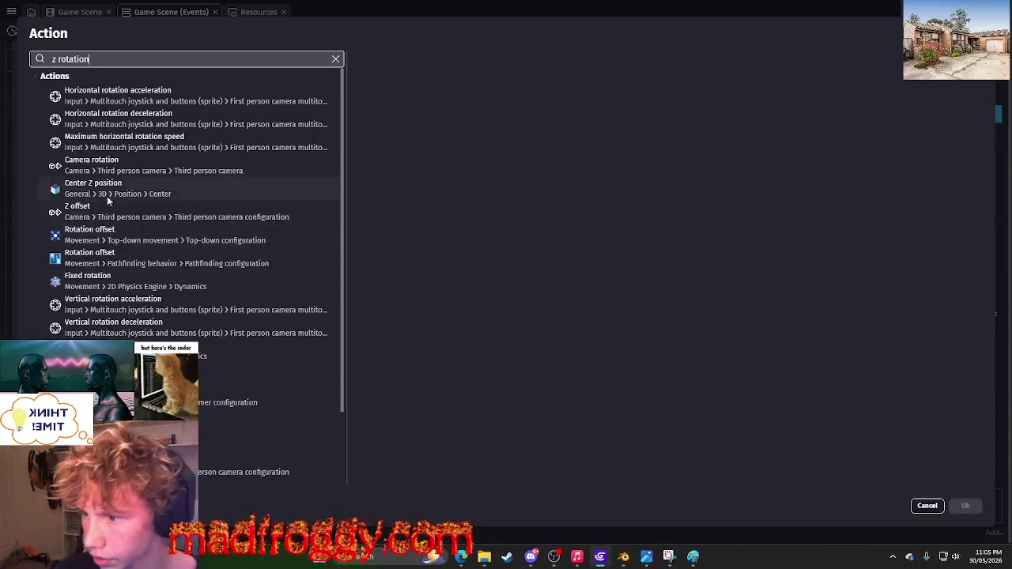
click(106, 193)
click(149, 216)
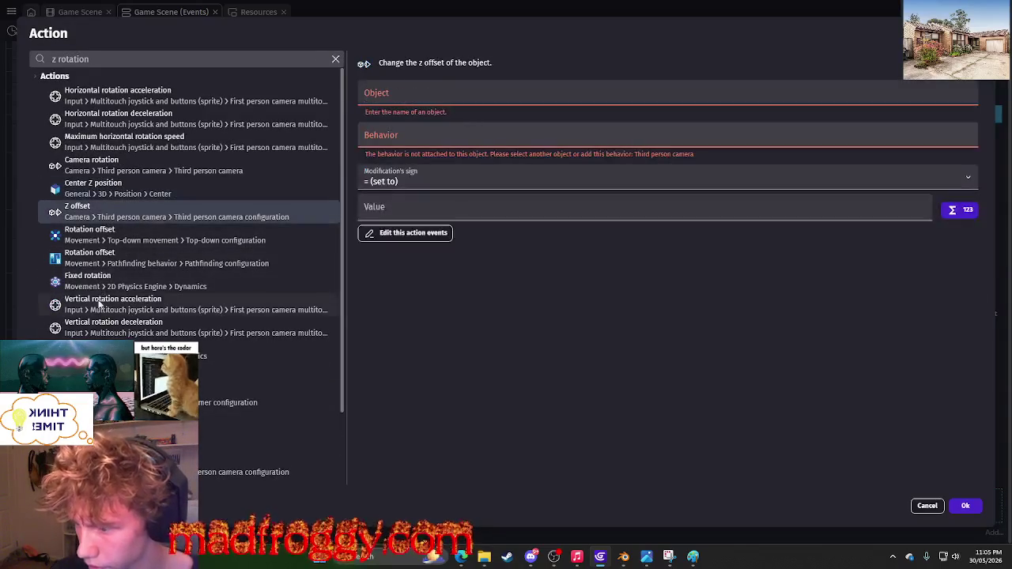
click(150, 375)
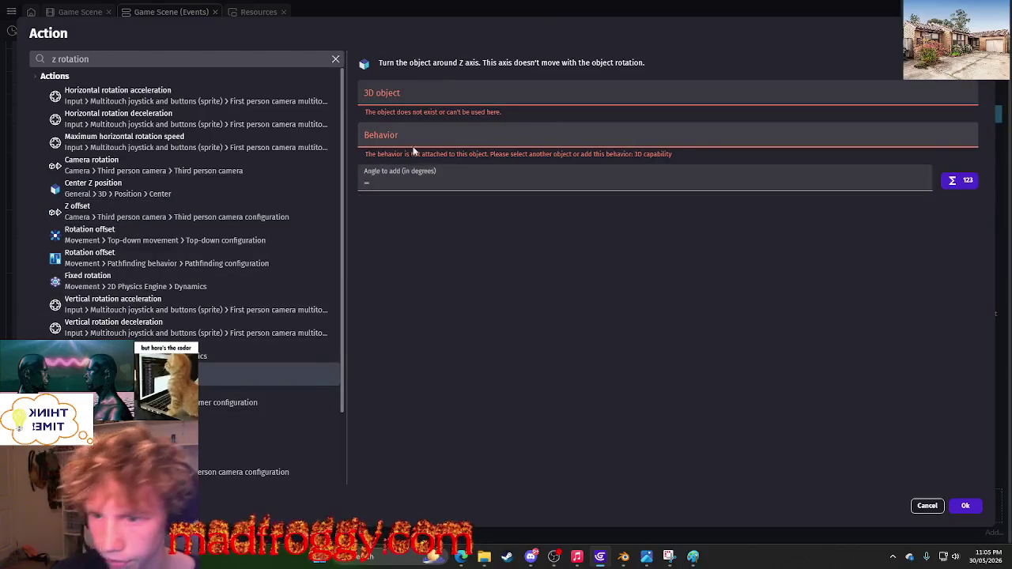
click(419, 93)
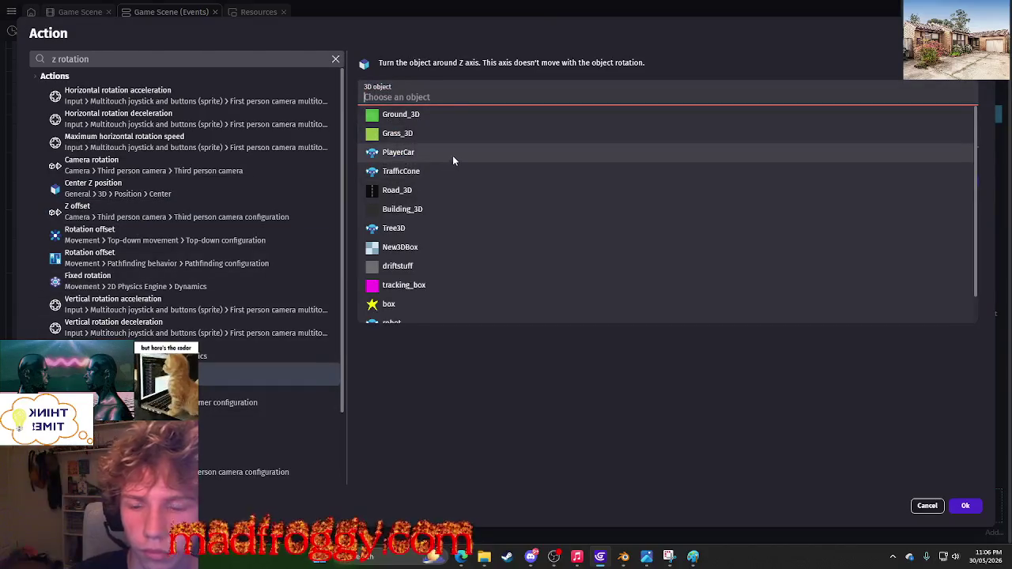
scroll(427, 301, down, 1)
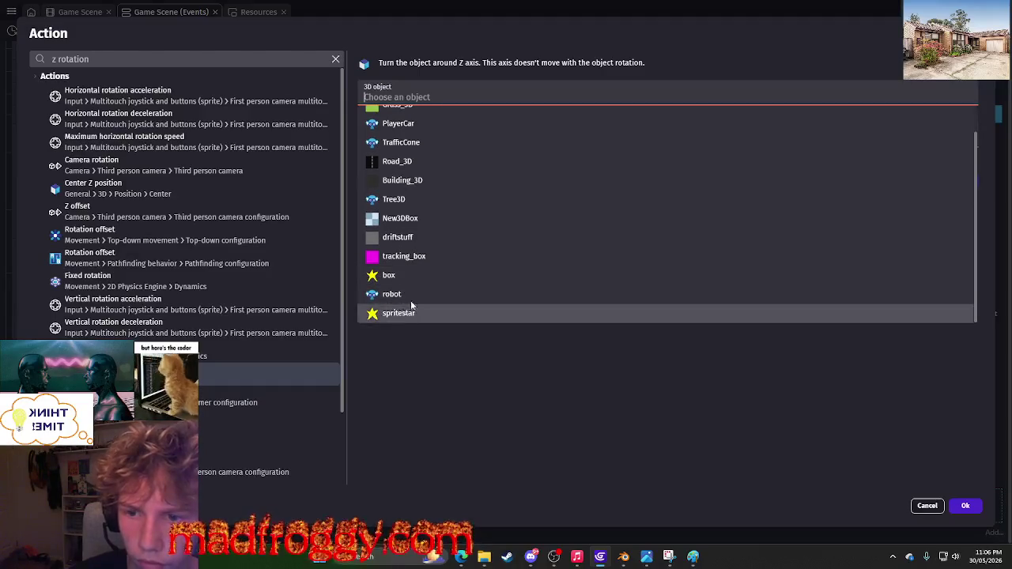
click(415, 311)
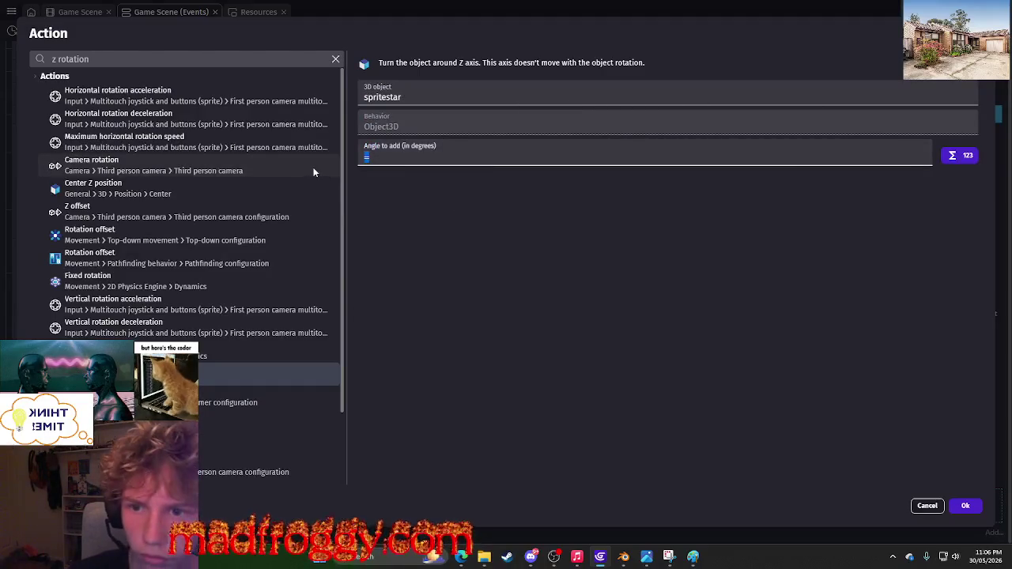
click(961, 505)
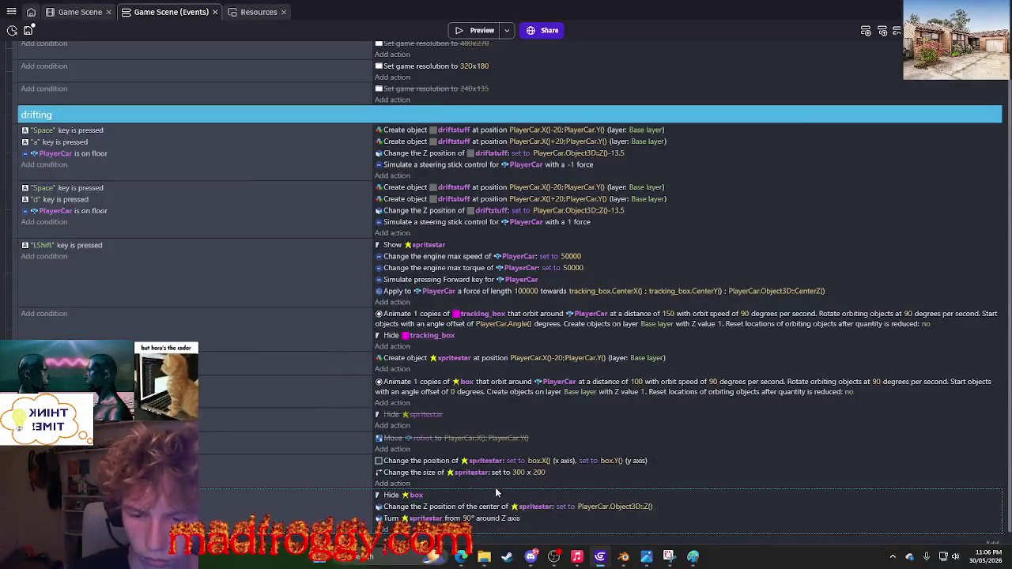
click(481, 30)
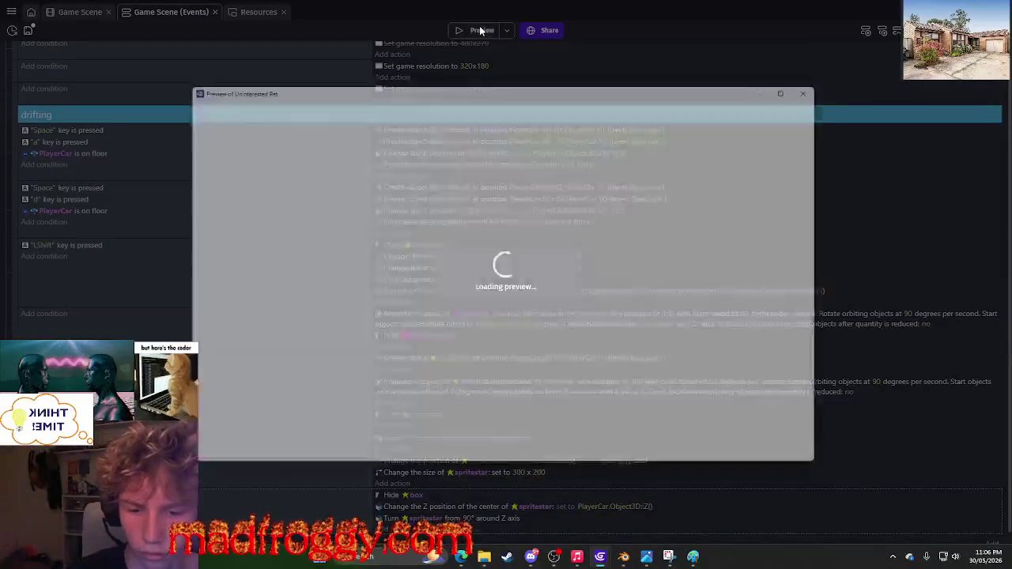
key(a)
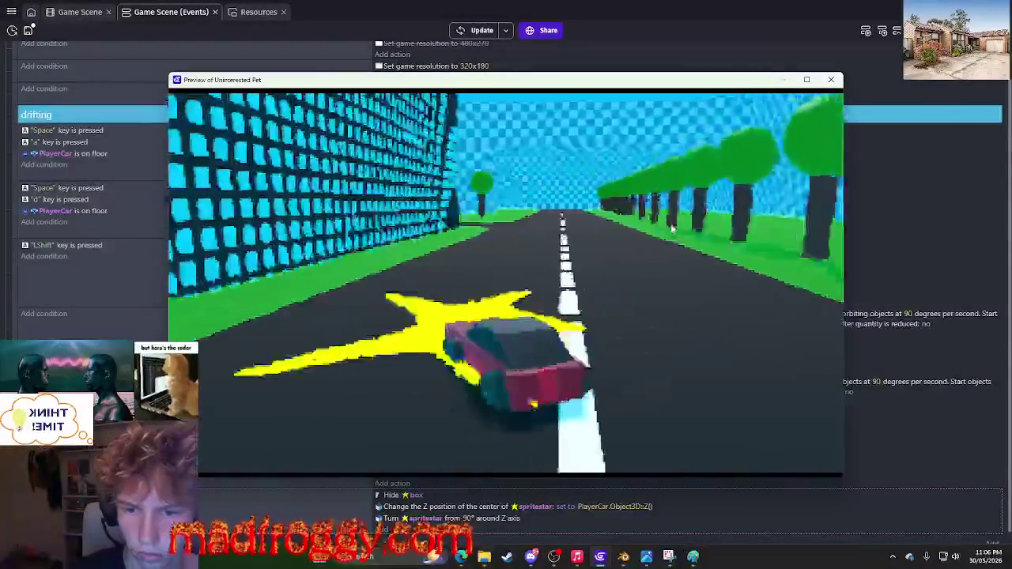
key(d)
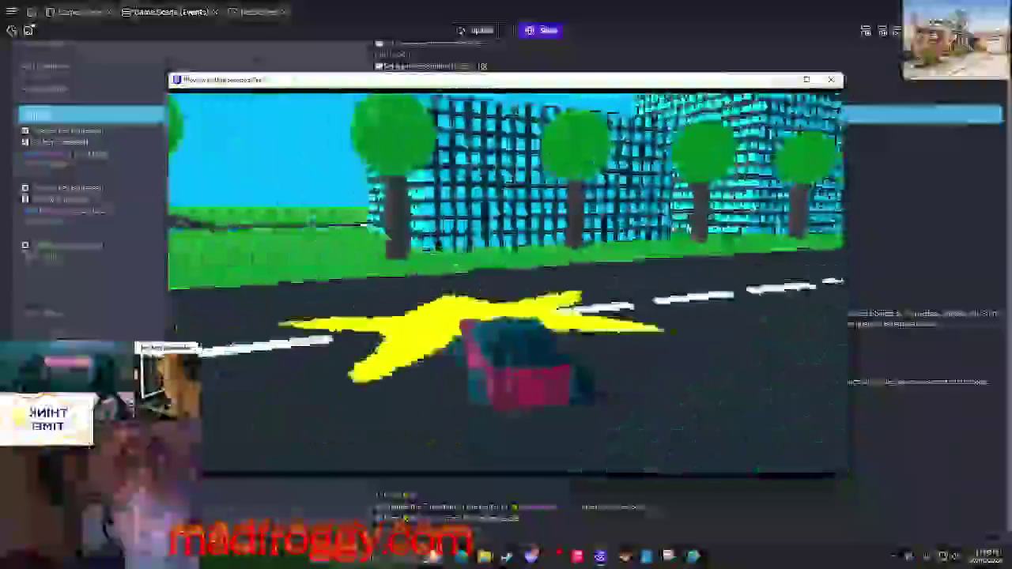
key(a)
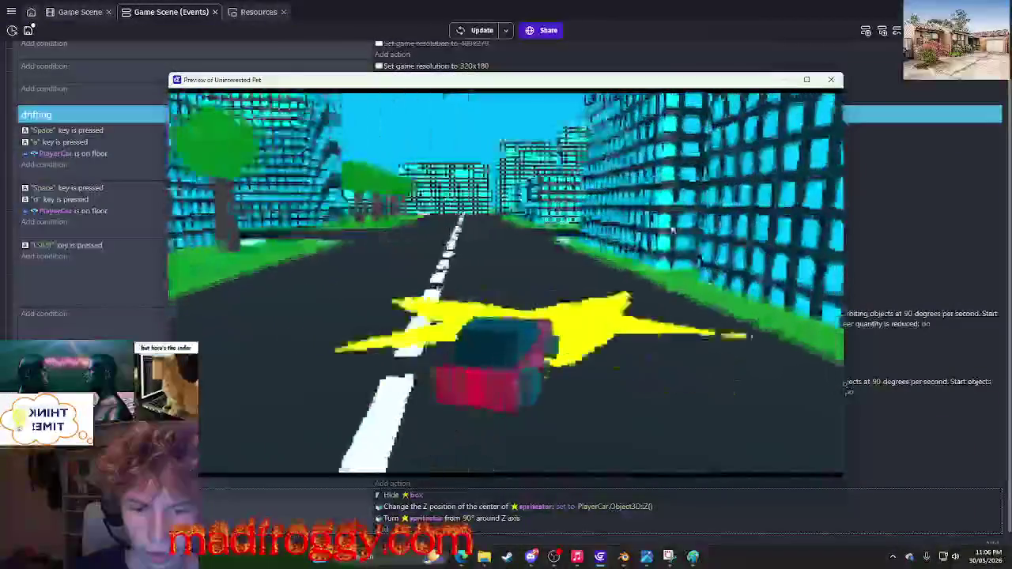
key(a)
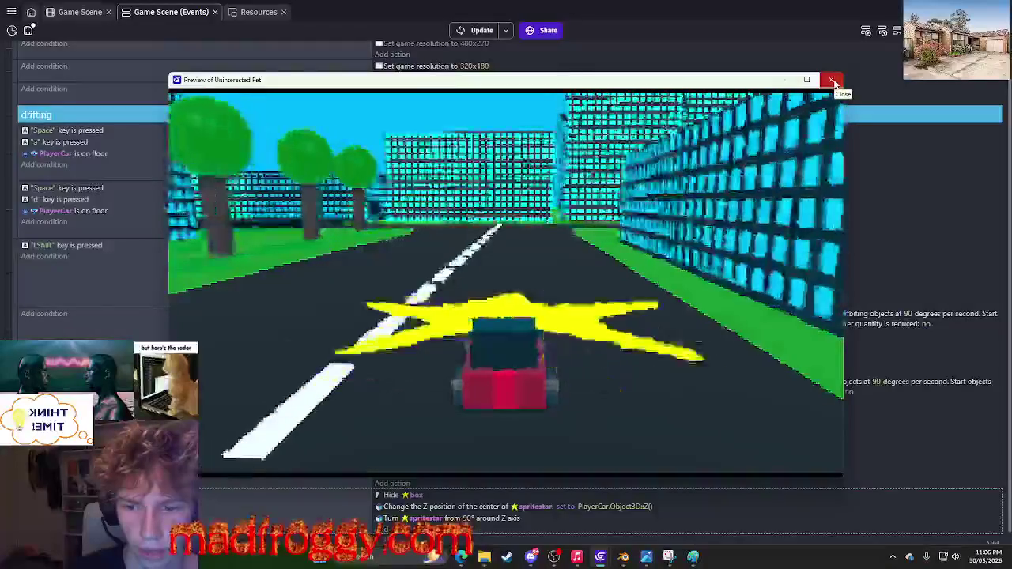
click(834, 83)
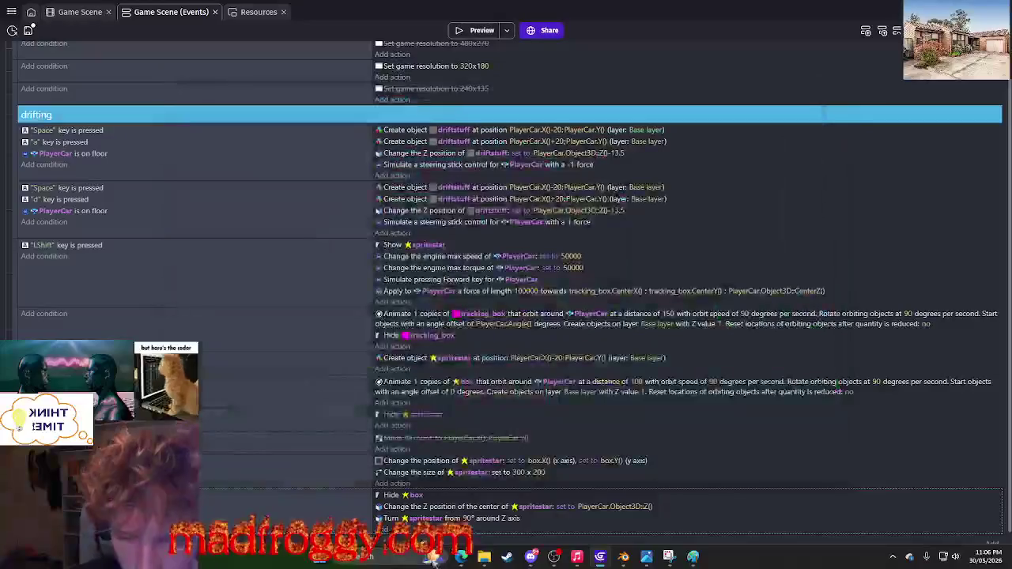
Search the actions for 'z rotation', then dismiss the chooser without adding anything.
click(411, 526)
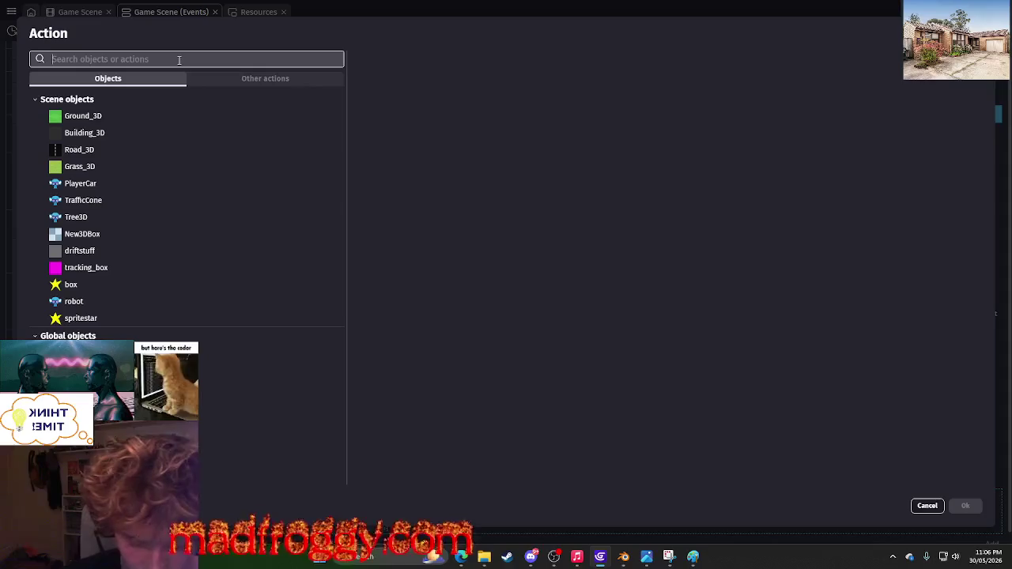
text(setz rotatio)
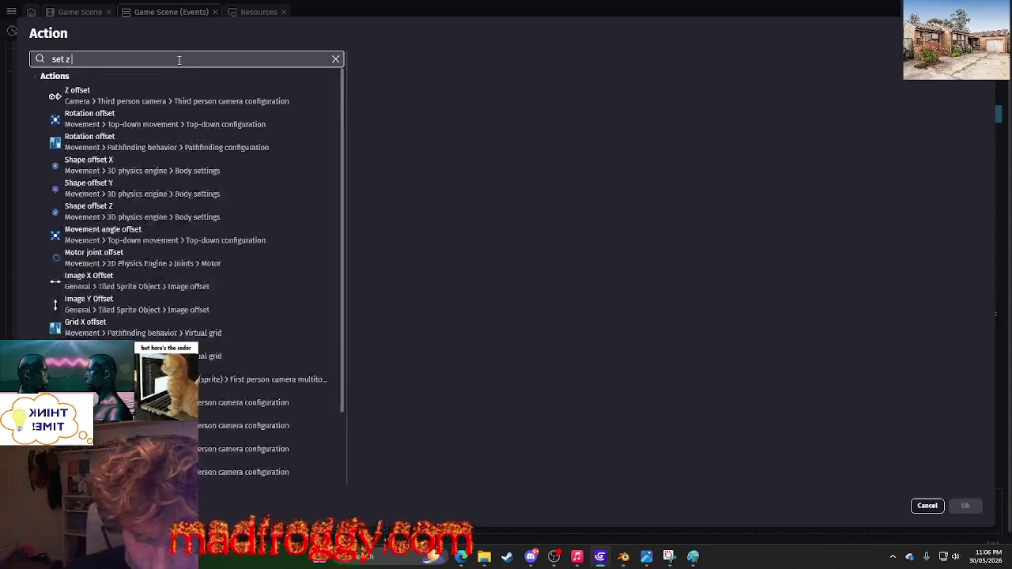
text(n)
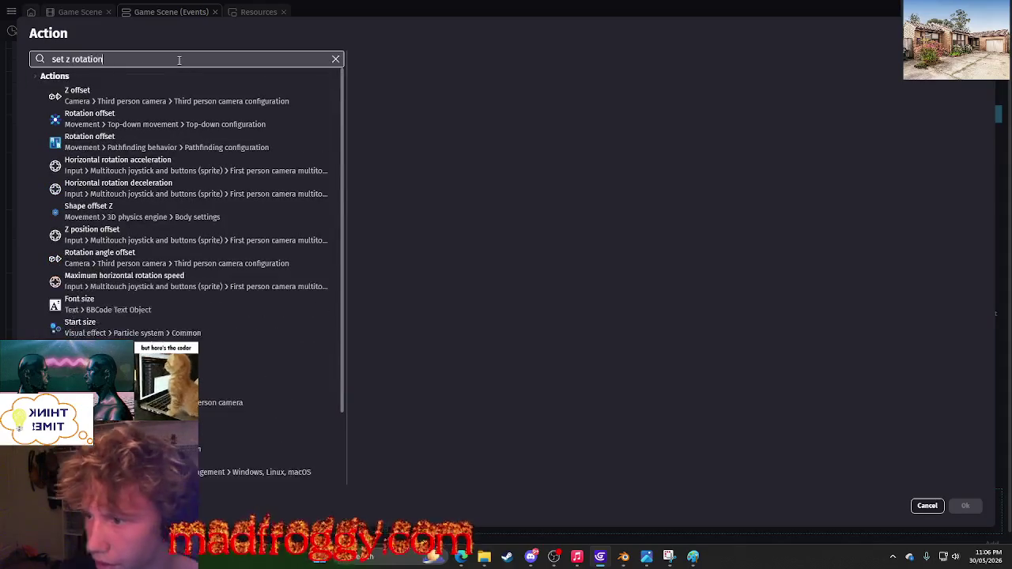
scroll(190, 205, down, 2)
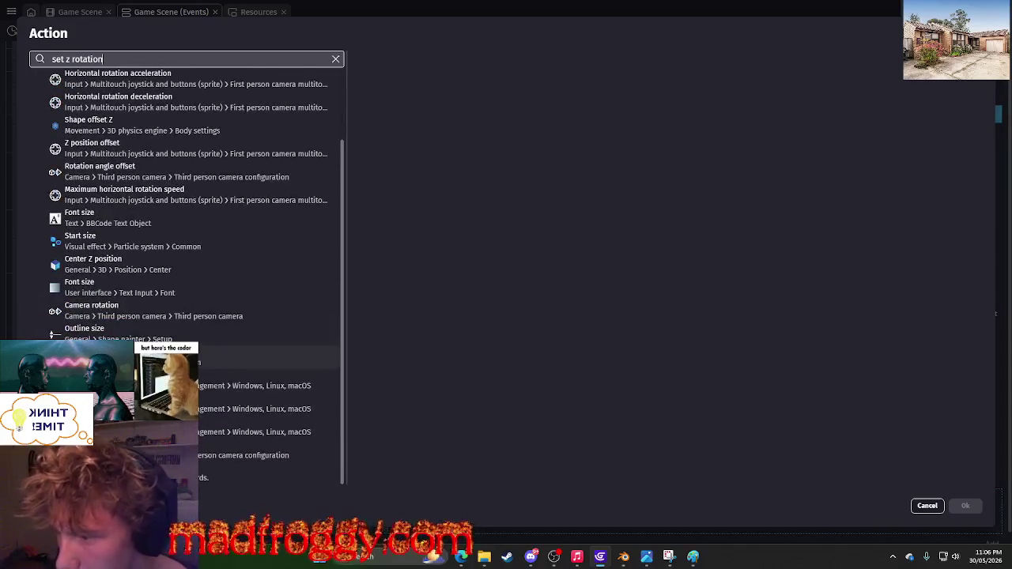
scroll(144, 225, up, 2)
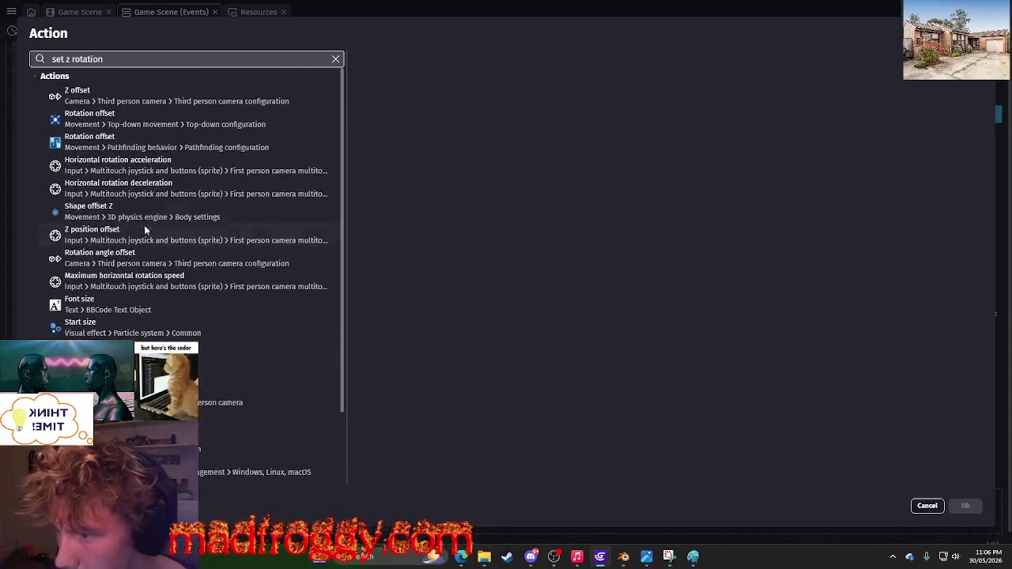
click(336, 59)
key(Escape)
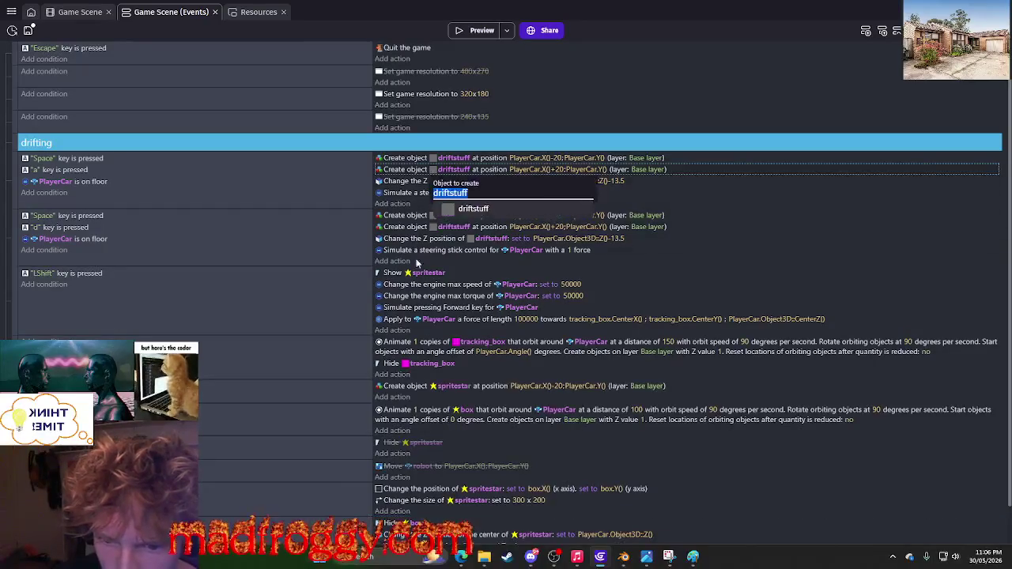
Start another action and choose Turn around Z axis for Ground_3D.
scroll(410, 307, down, 1)
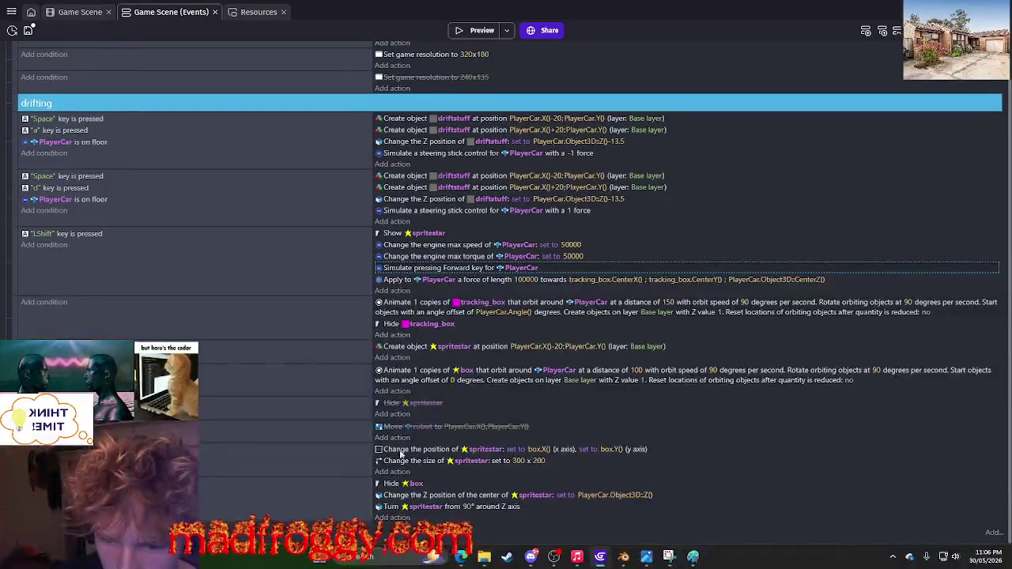
click(393, 518)
text(angle4)
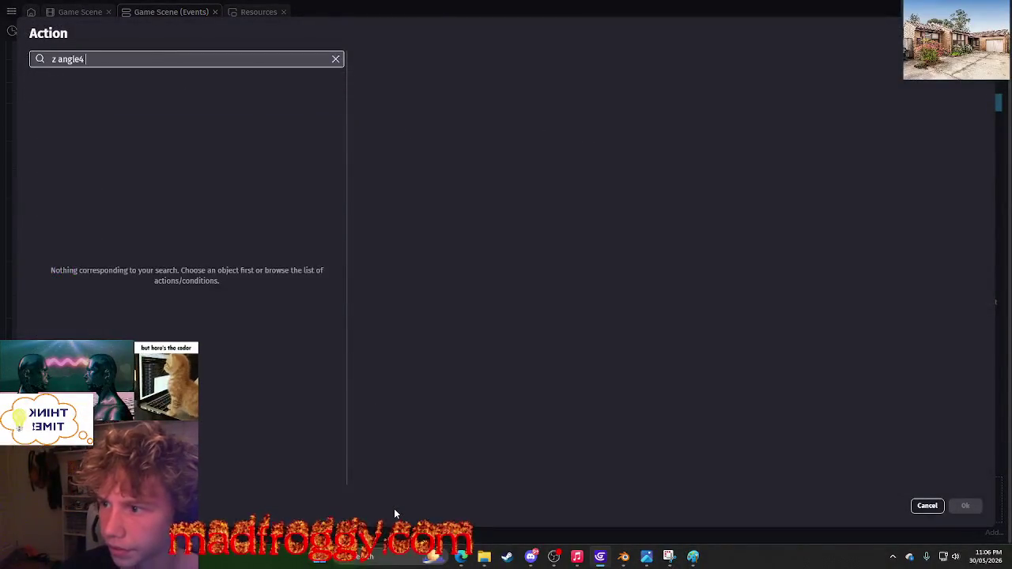
key(BackSpace)
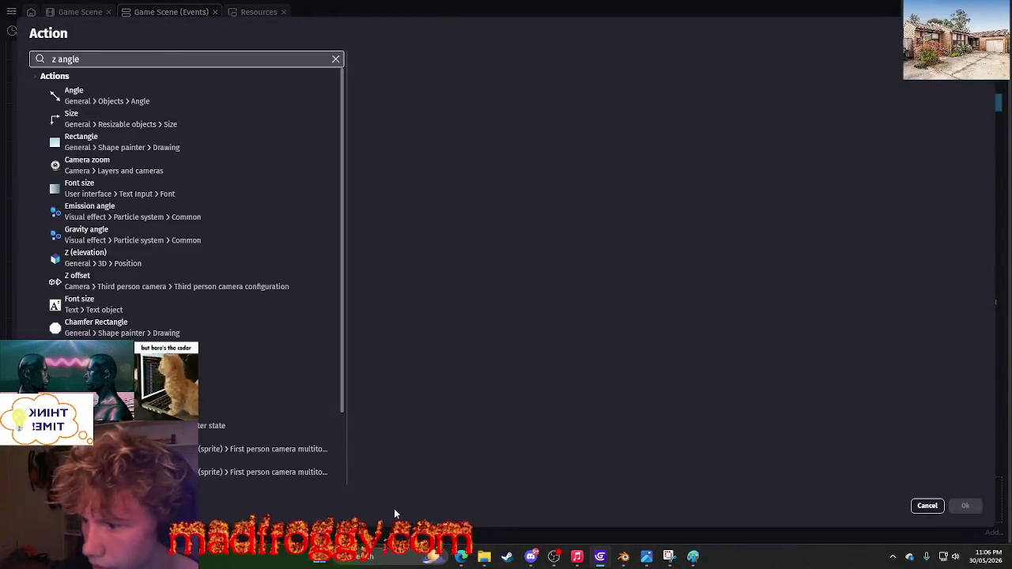
scroll(190, 237, down, 2)
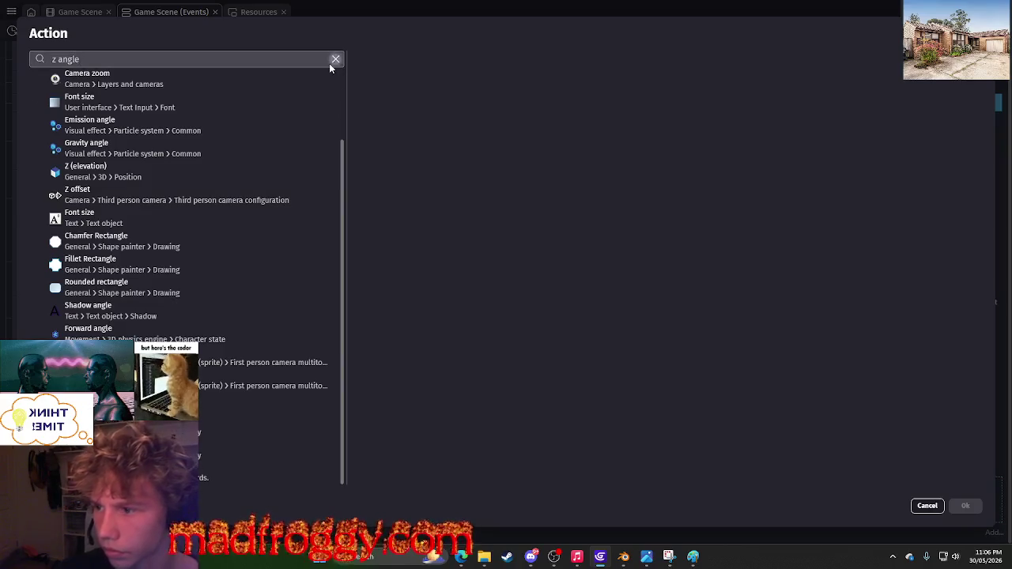
click(335, 60)
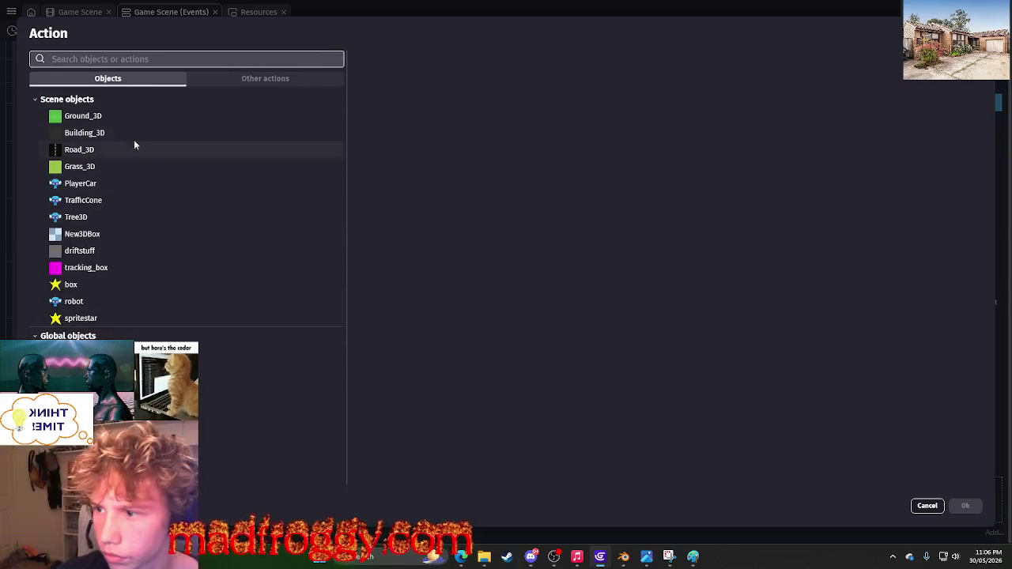
click(306, 117)
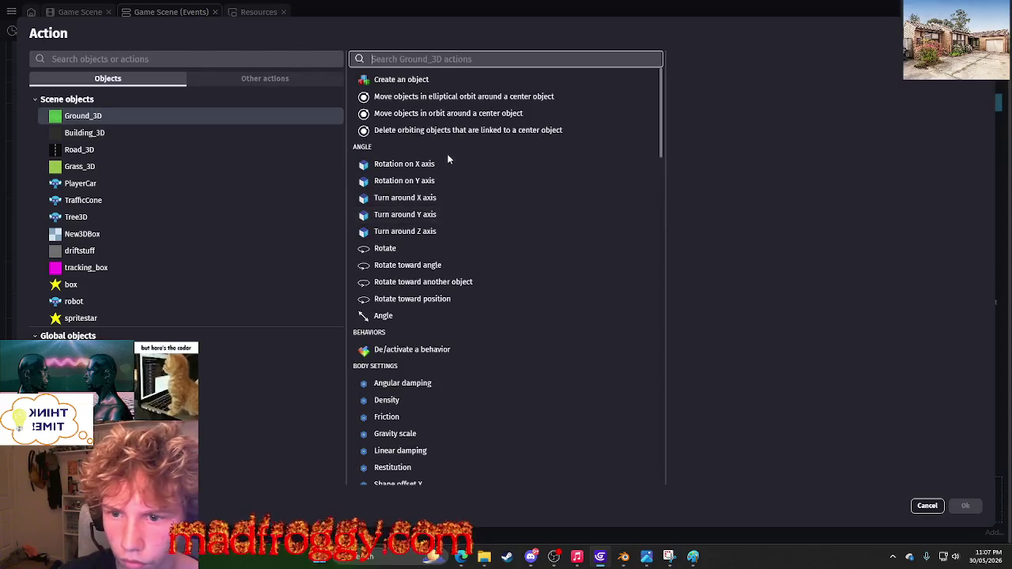
click(438, 231)
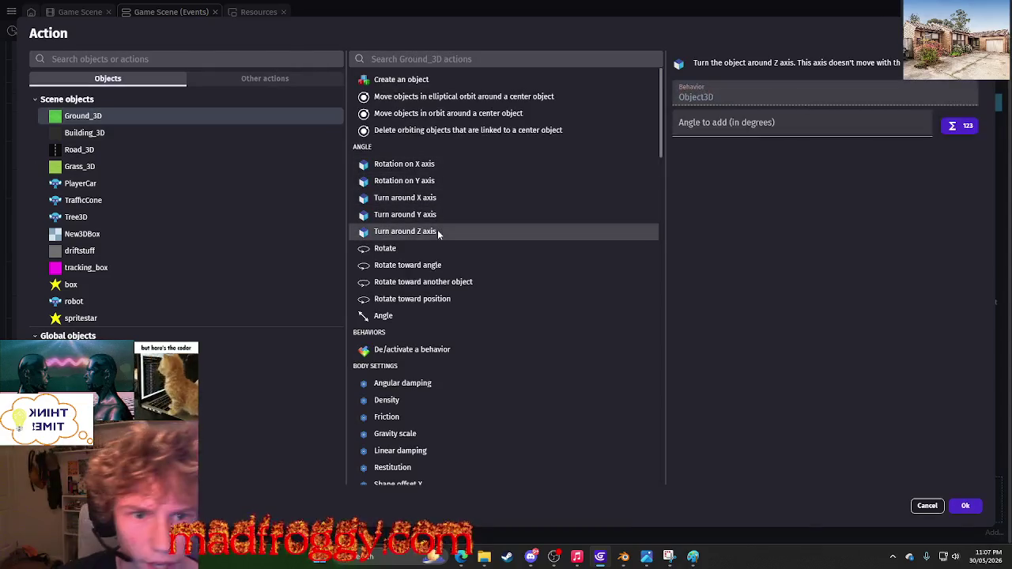
Compare with the camera look-at-object action, then add the Ground_3D Z-axis turn with an empty angle.
click(804, 123)
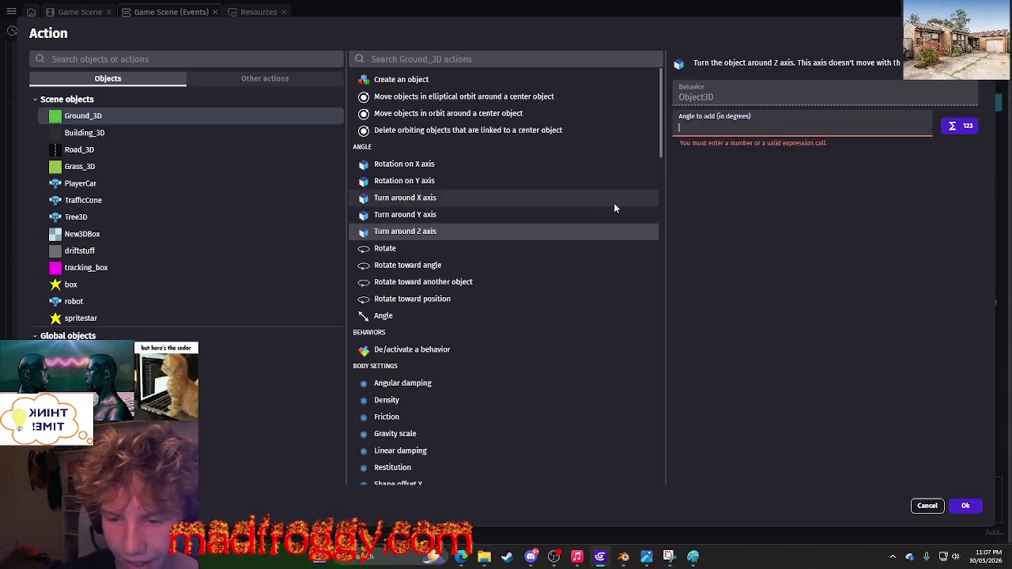
scroll(609, 204, down, 3)
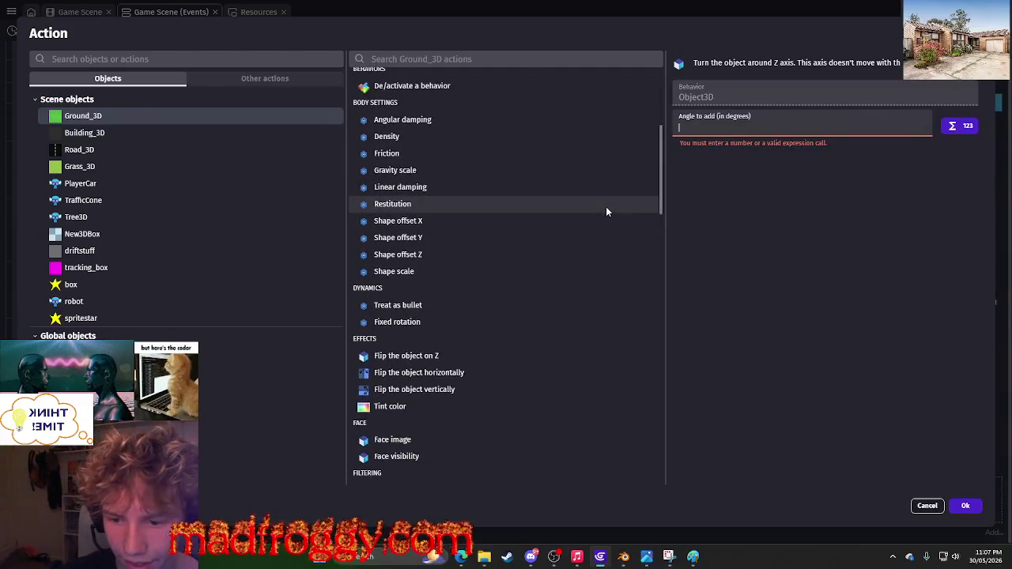
scroll(606, 212, down, 10)
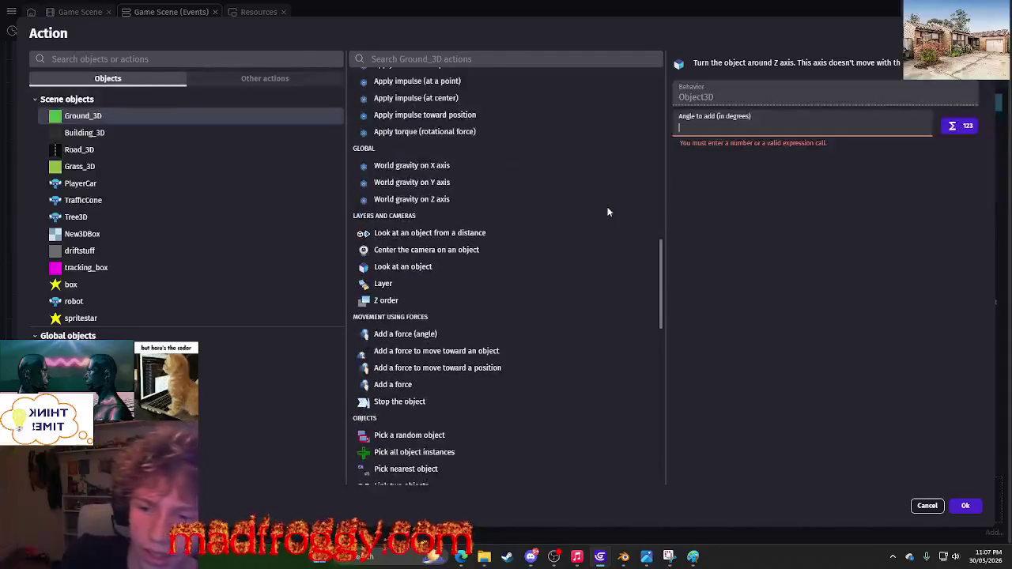
scroll(607, 206, up, 1)
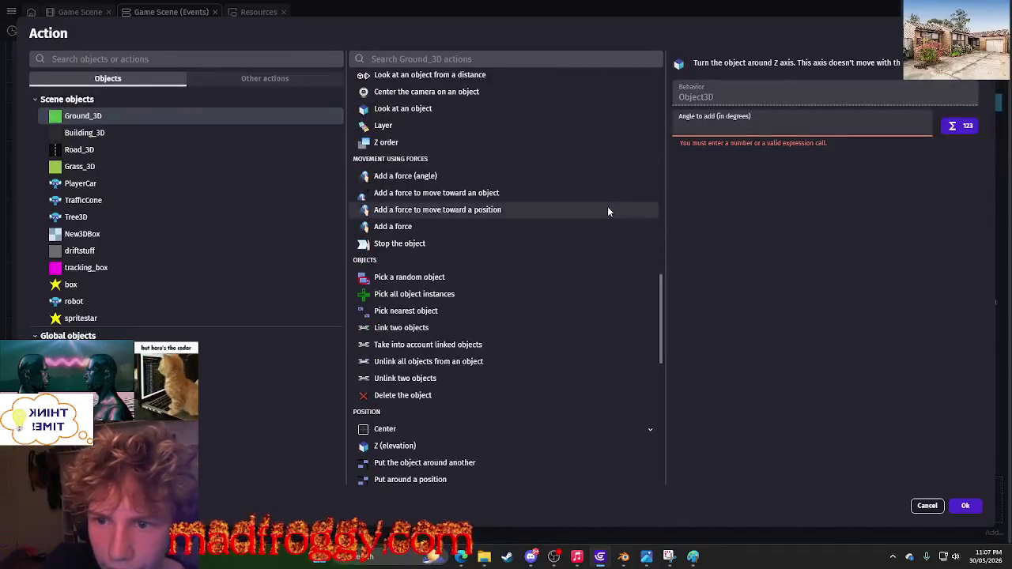
click(431, 113)
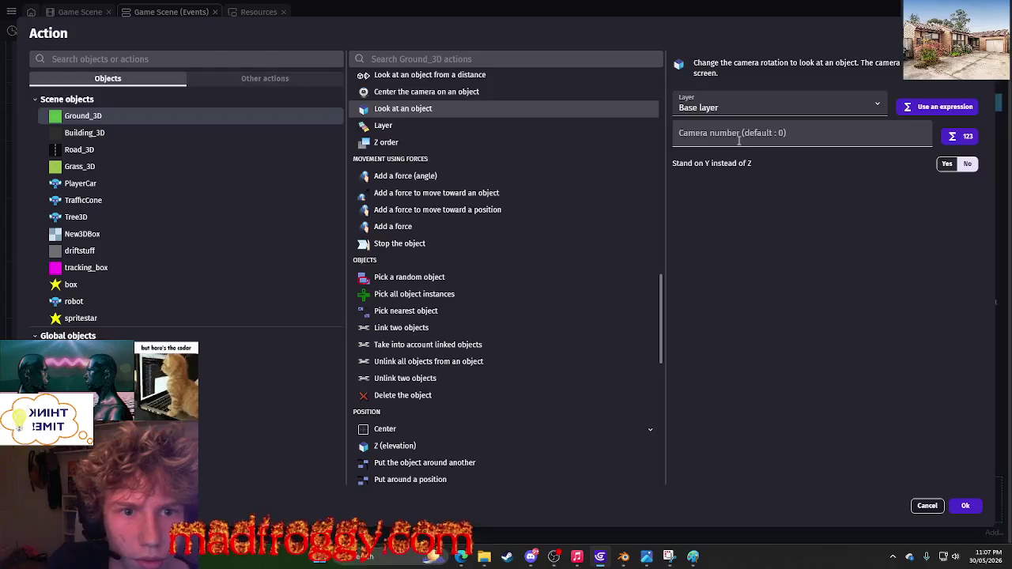
scroll(509, 219, down, 2)
scroll(509, 218, down, 1)
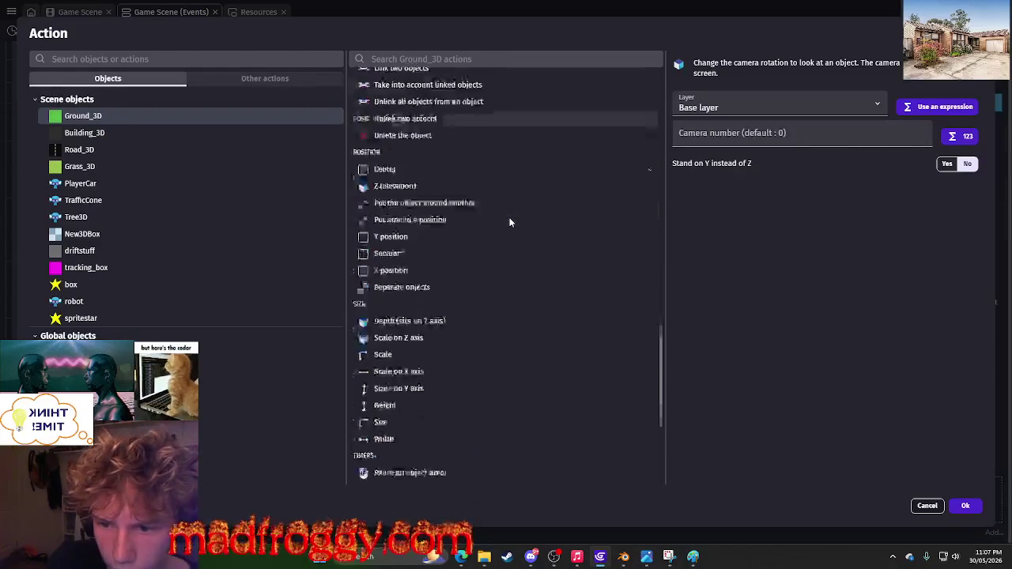
scroll(514, 217, up, 5)
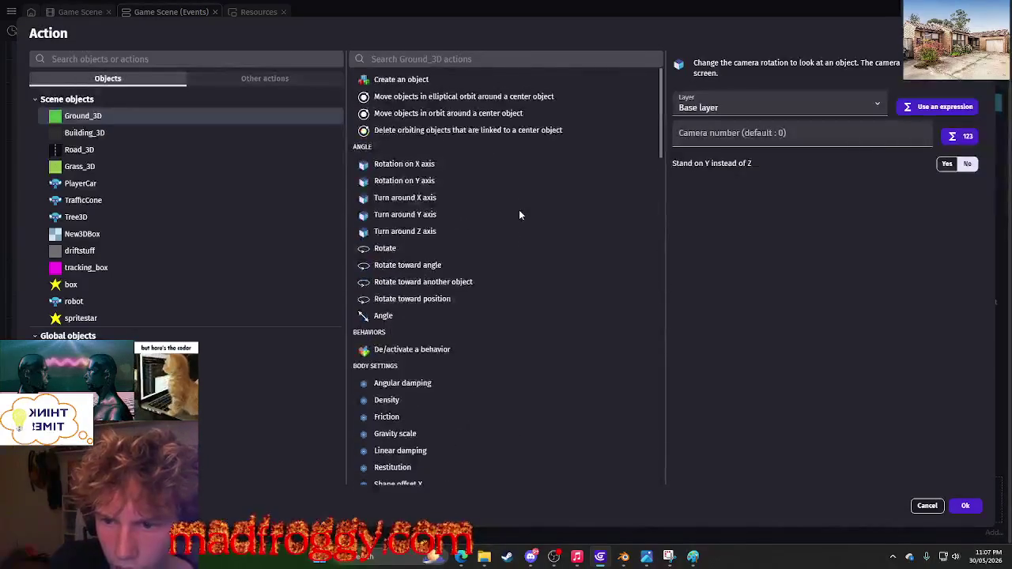
click(446, 231)
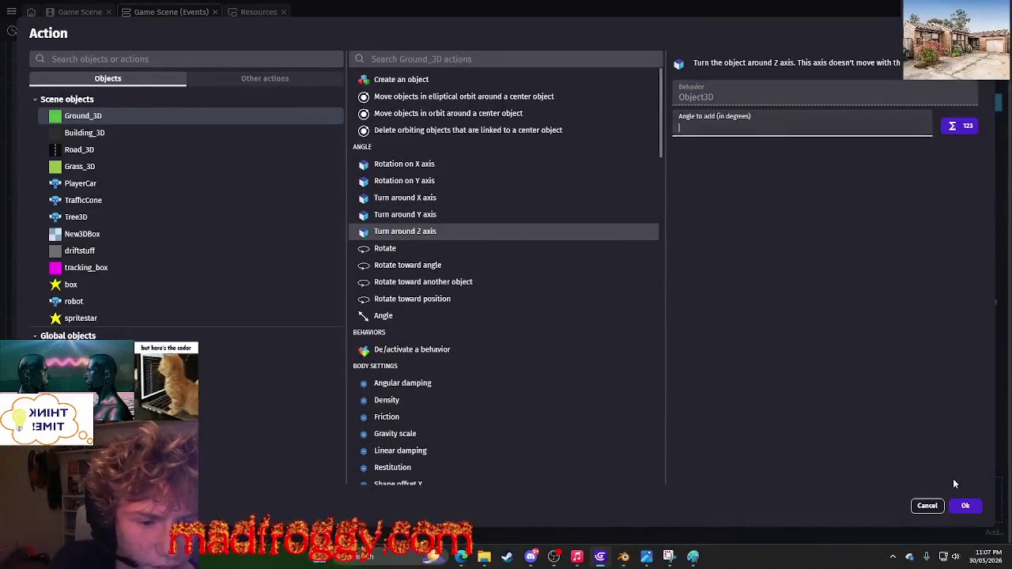
click(965, 505)
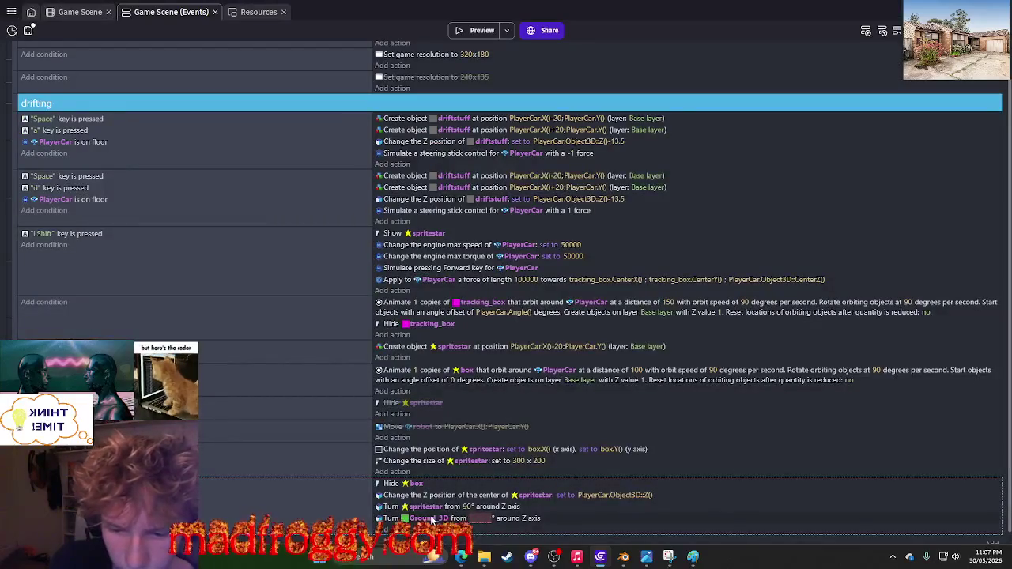
Delete the Ground_3D Z-axis turn action and inspect the spritestar turn's 90 value.
click(522, 520)
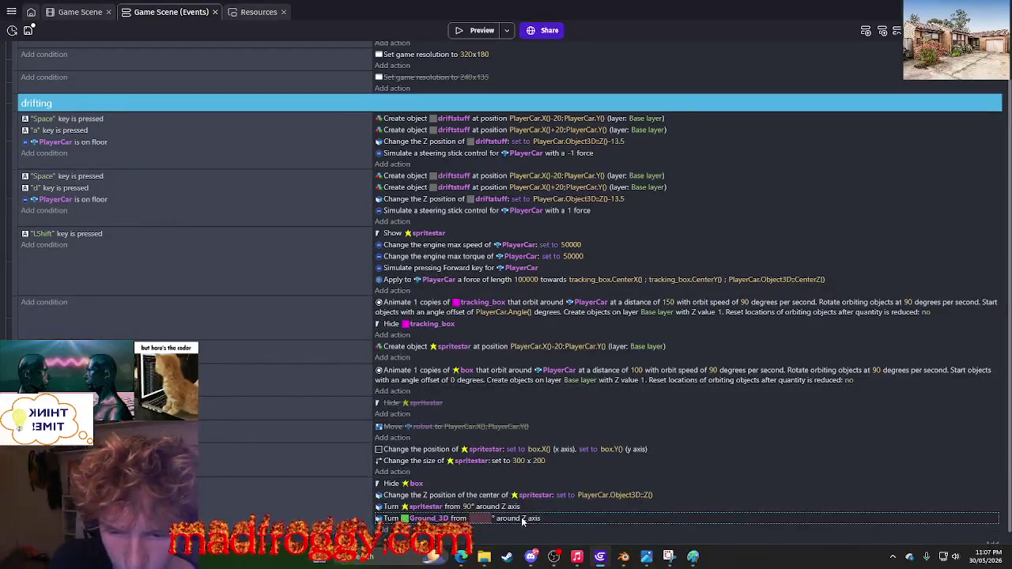
key(Delete)
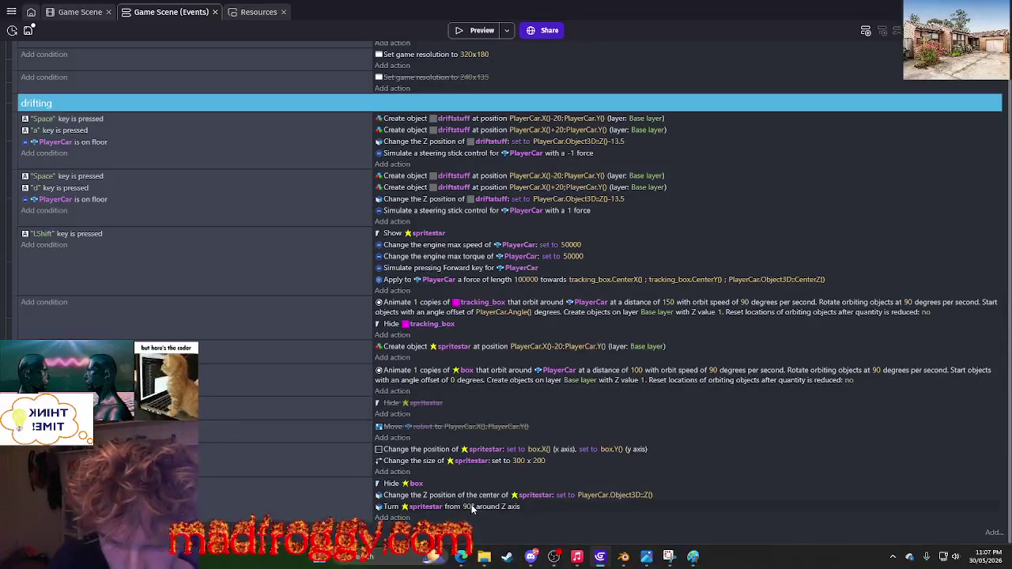
click(470, 508)
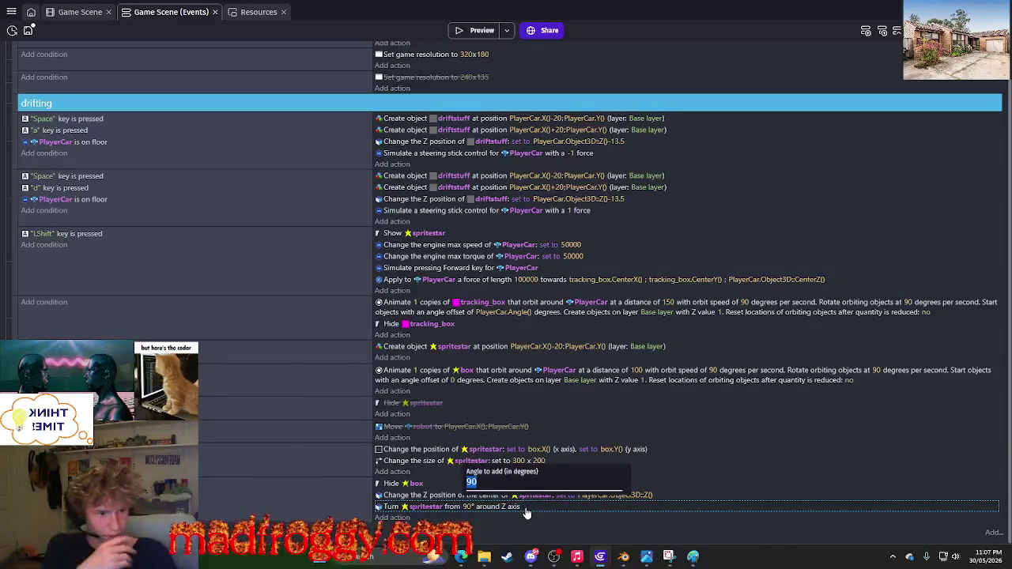
click(461, 556)
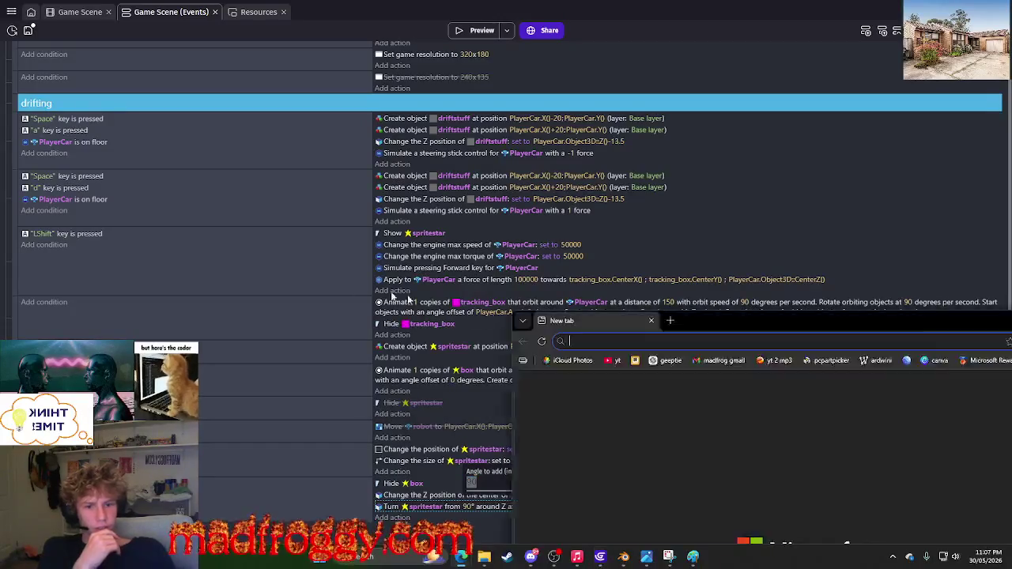
text(set z)
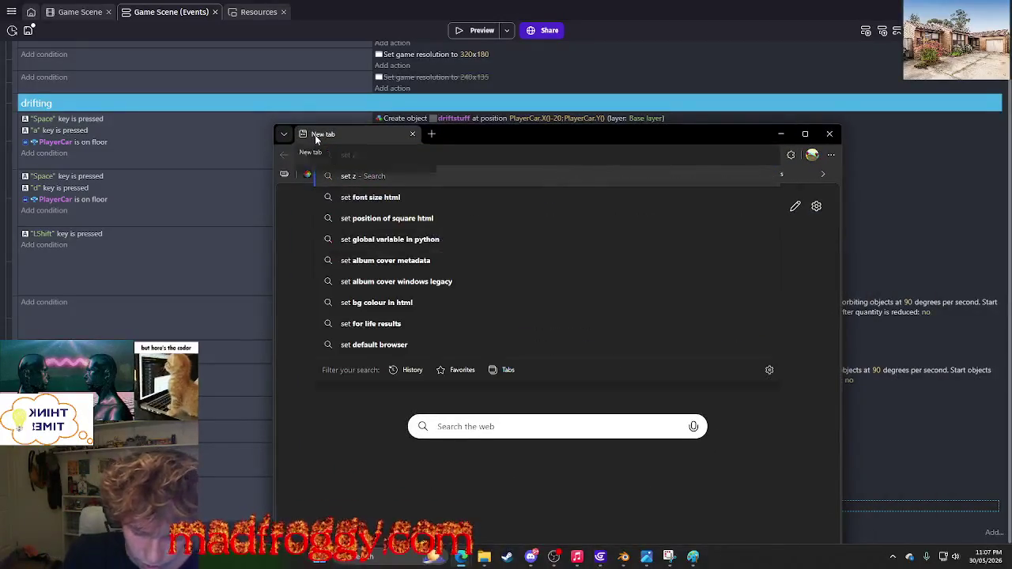
text( angle gdevelop)
key(Return)
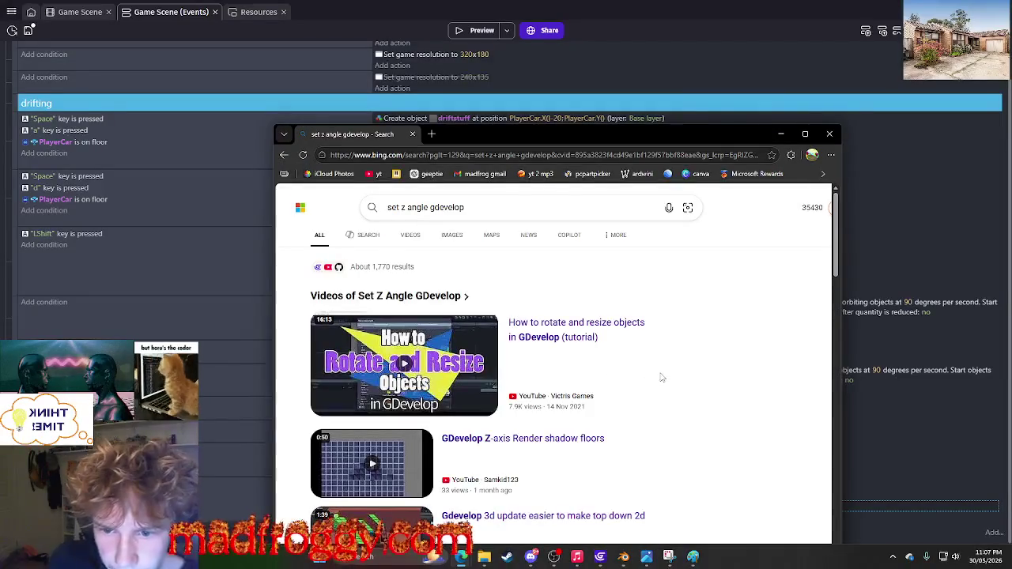
scroll(680, 367, down, 3)
scroll(688, 370, down, 5)
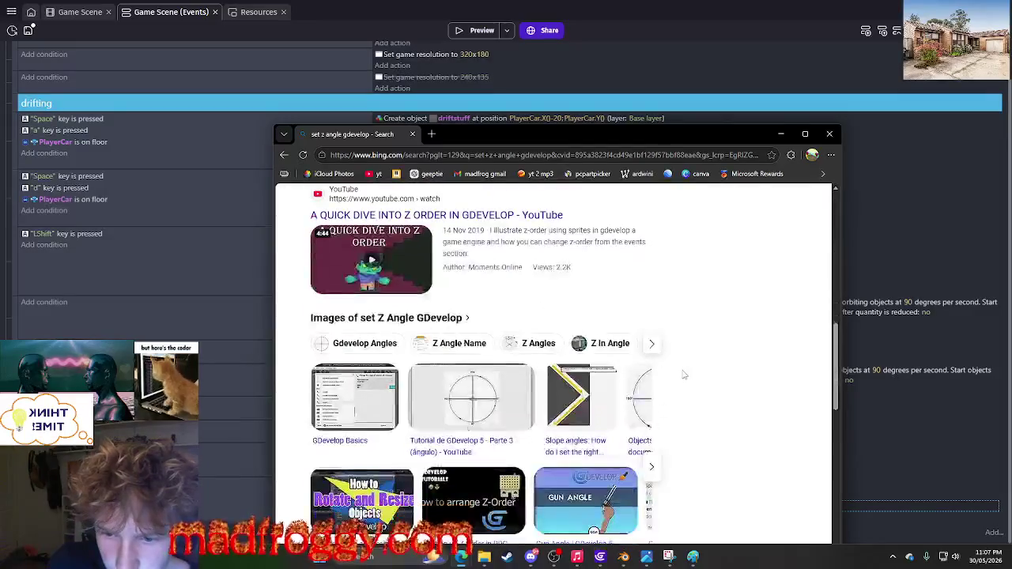
scroll(684, 372, down, 3)
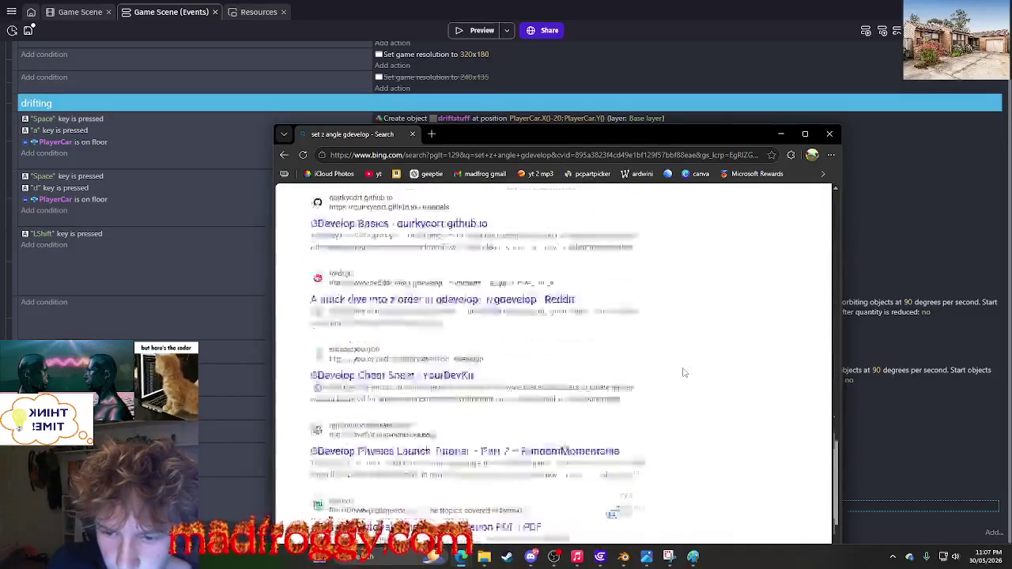
click(829, 134)
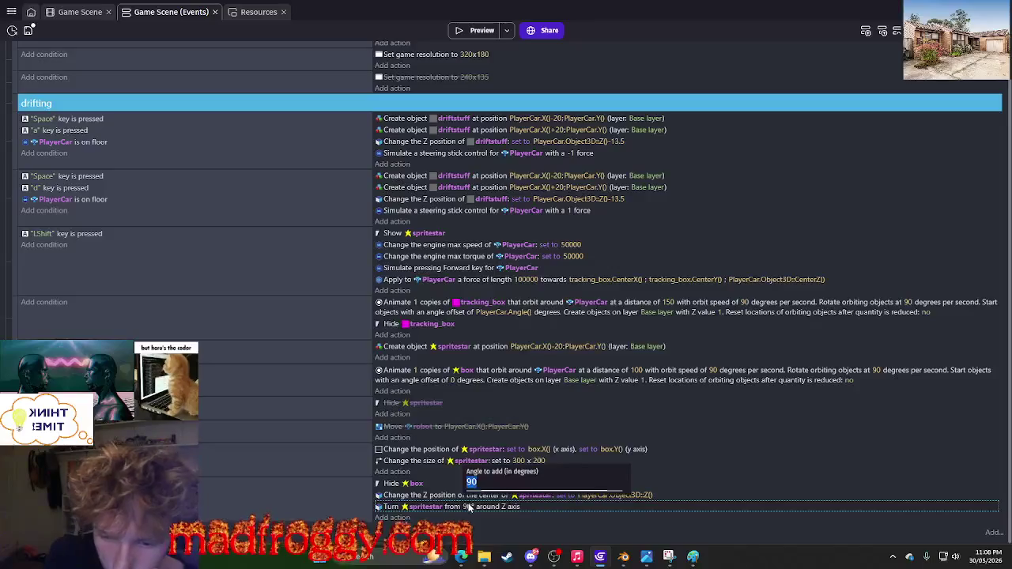
React to the reply suggesting a 3D box in Discord's english-help channel, then go back to GDevelop.
click(531, 557)
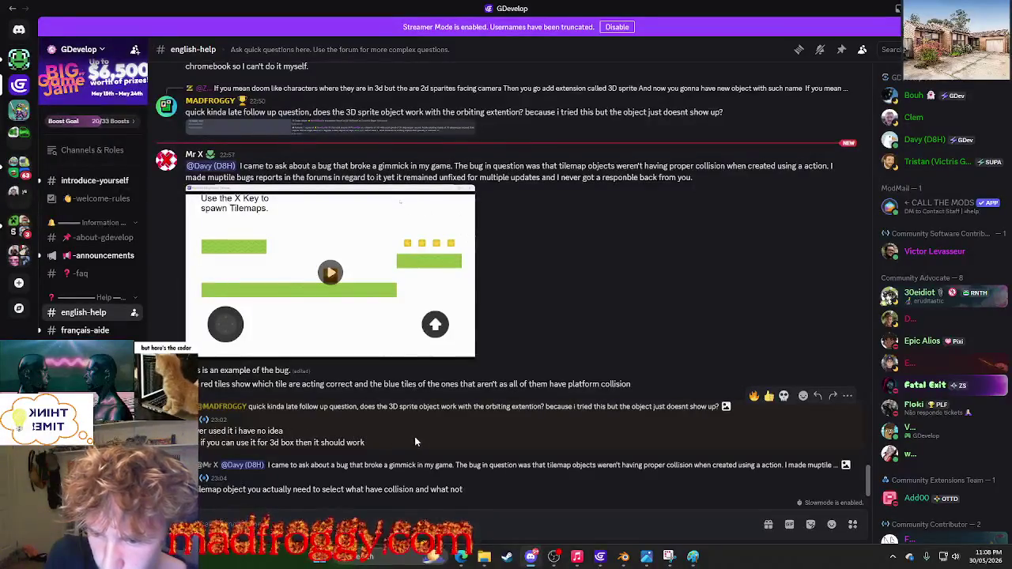
click(769, 398)
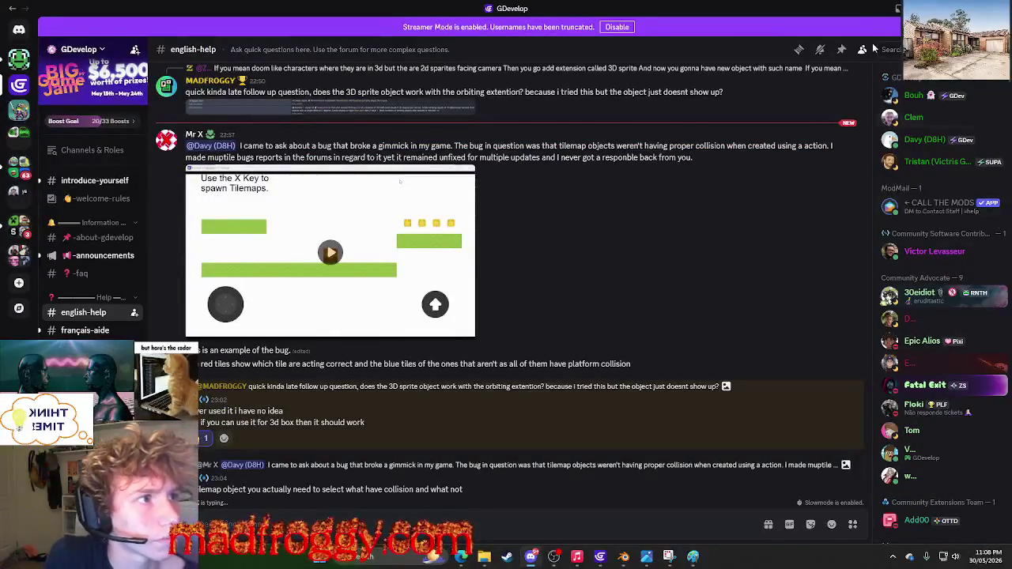
key(alt+Tab)
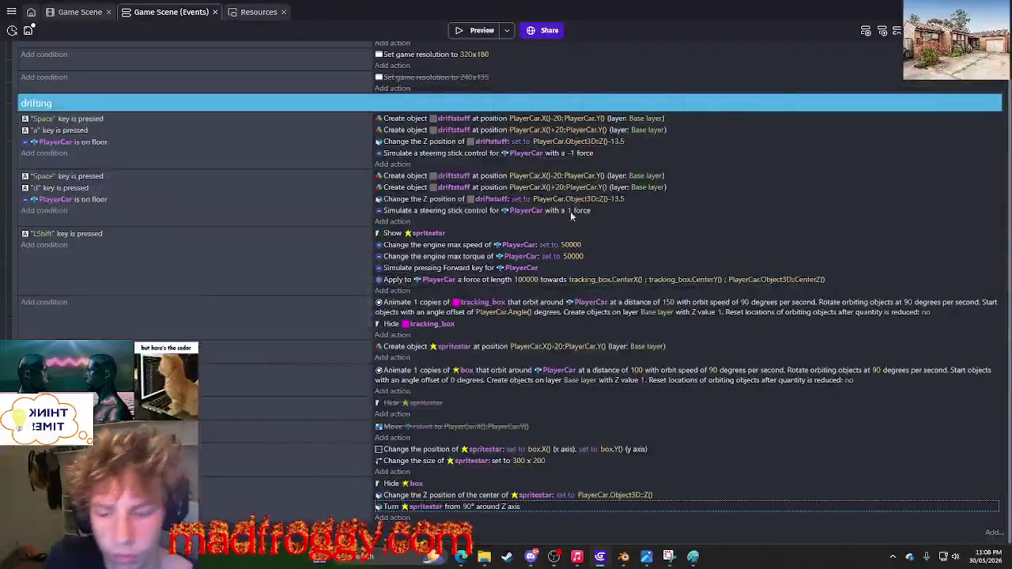
Start a new action on the spritestar event for box, comparing its X/Y/Z turn and rotation actions.
click(403, 491)
click(392, 509)
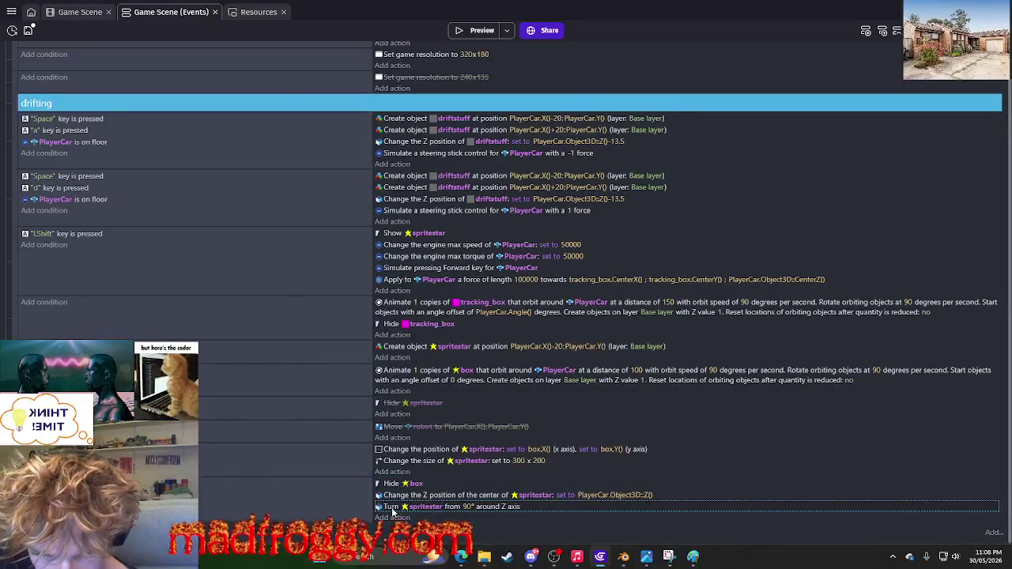
click(387, 517)
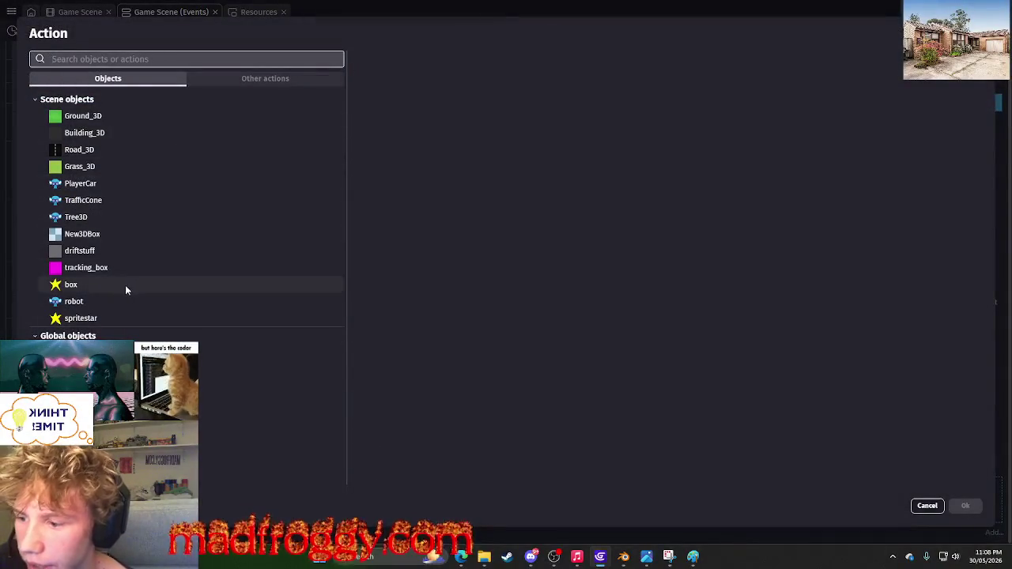
click(166, 285)
click(504, 230)
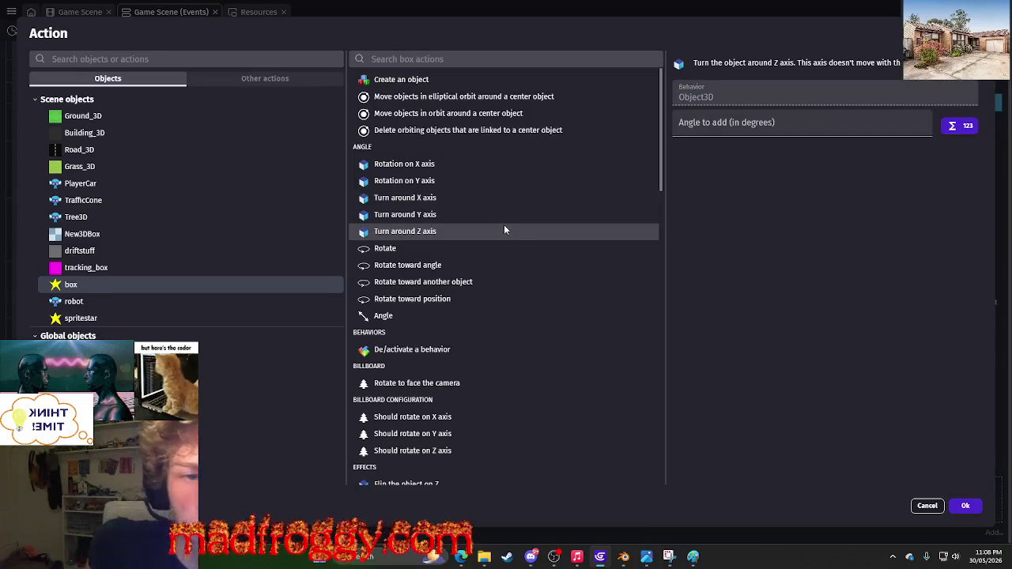
click(525, 211)
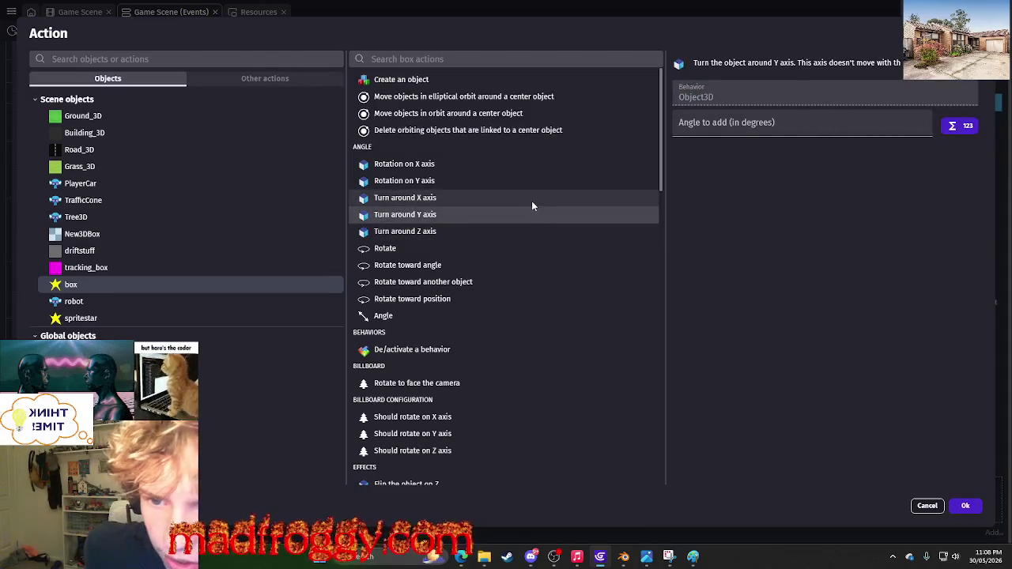
click(532, 200)
click(548, 182)
click(556, 166)
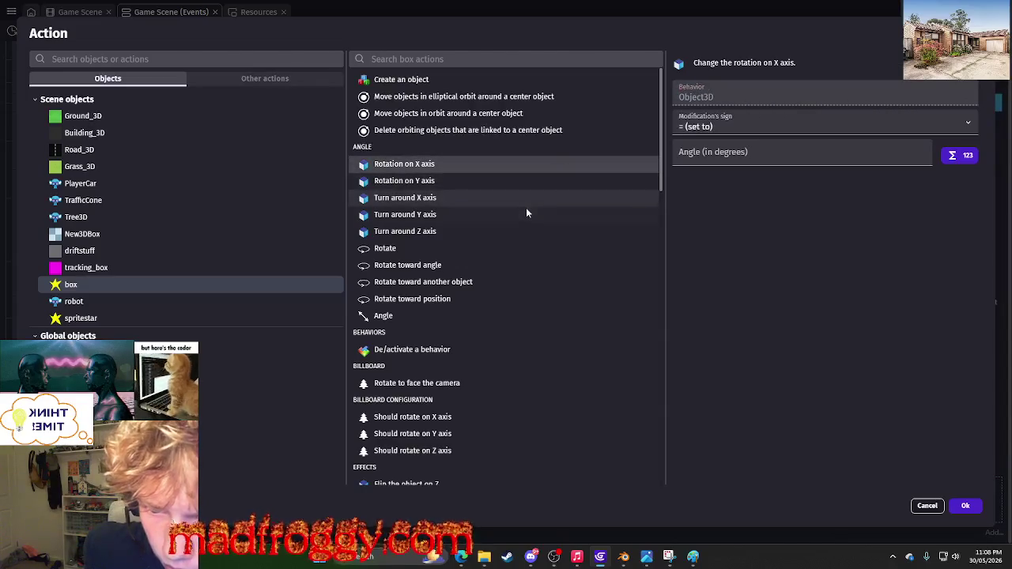
click(526, 210)
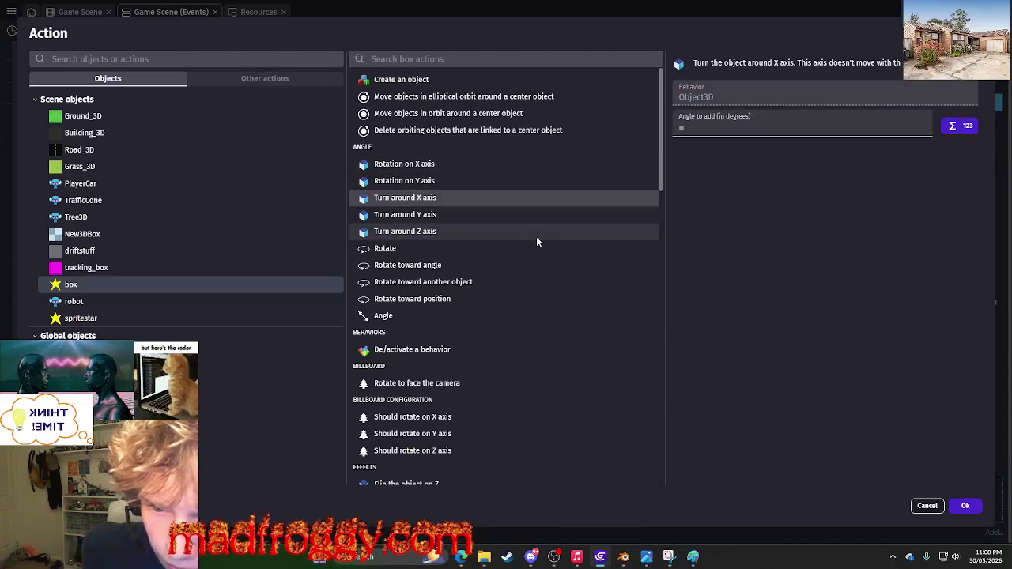
click(536, 236)
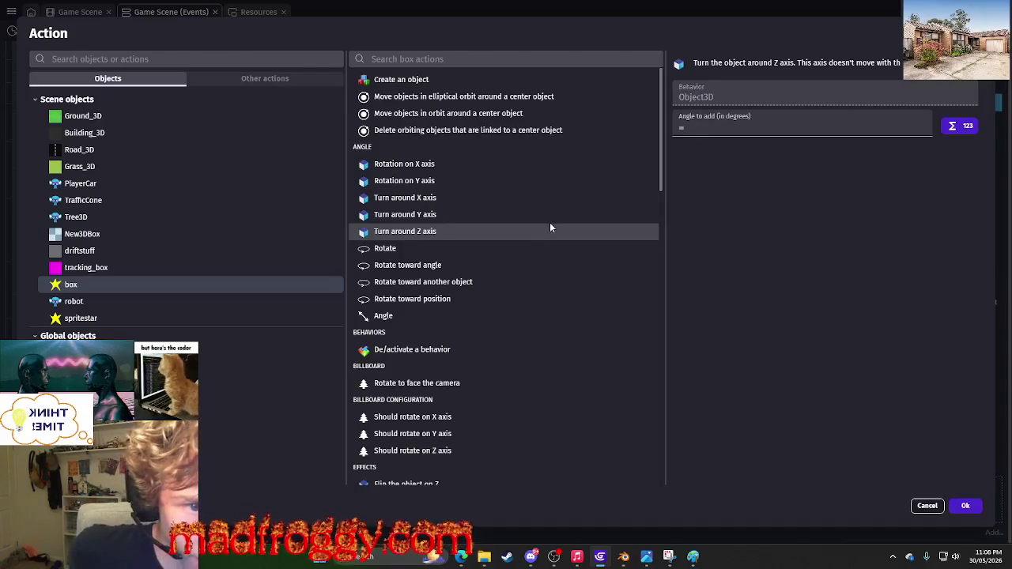
click(554, 216)
click(574, 197)
click(578, 183)
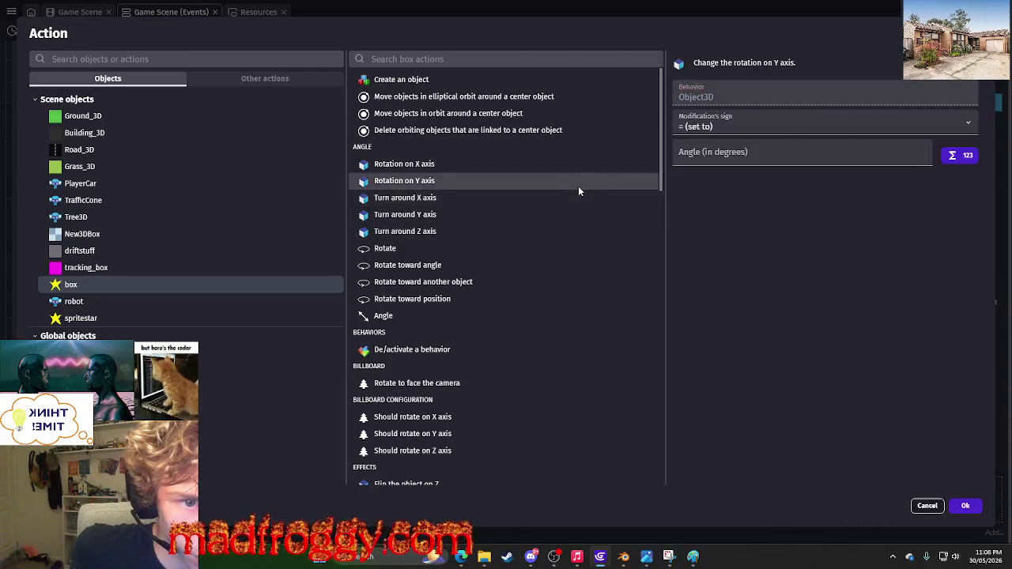
click(764, 126)
click(763, 126)
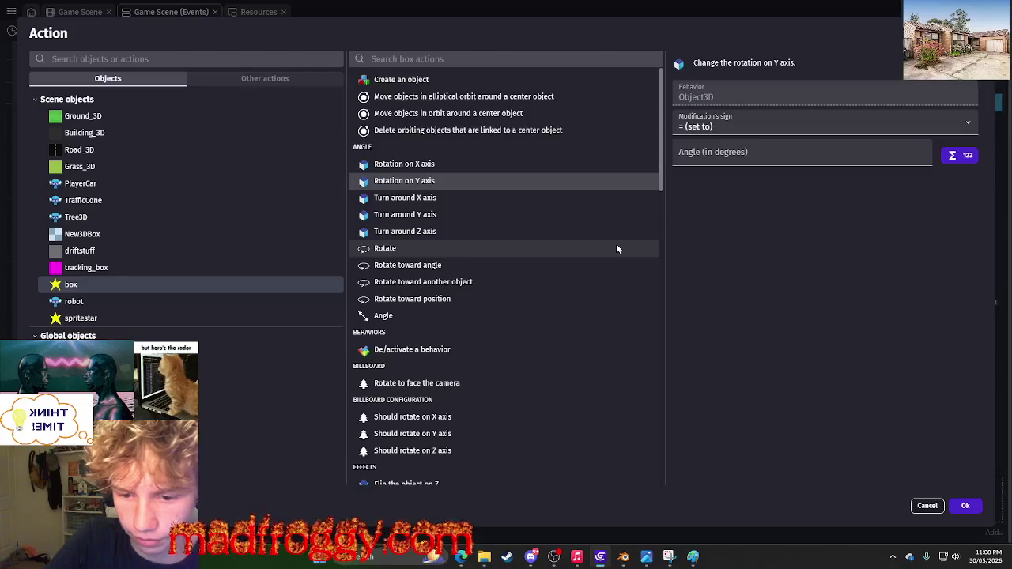
Browse box's billboard, flip, face image and visibility actions, then choose the Angle action.
scroll(606, 253, down, 2)
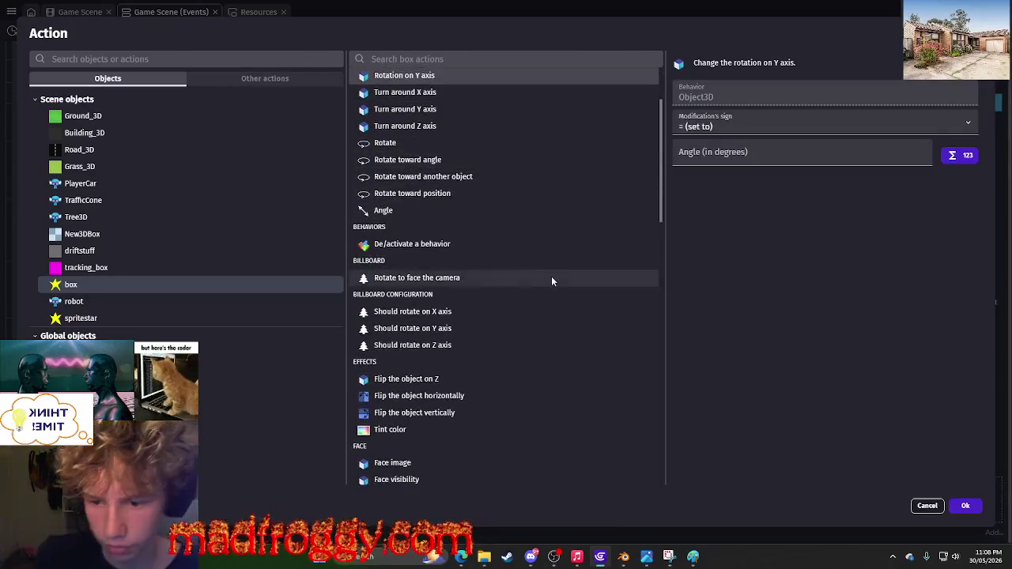
click(500, 314)
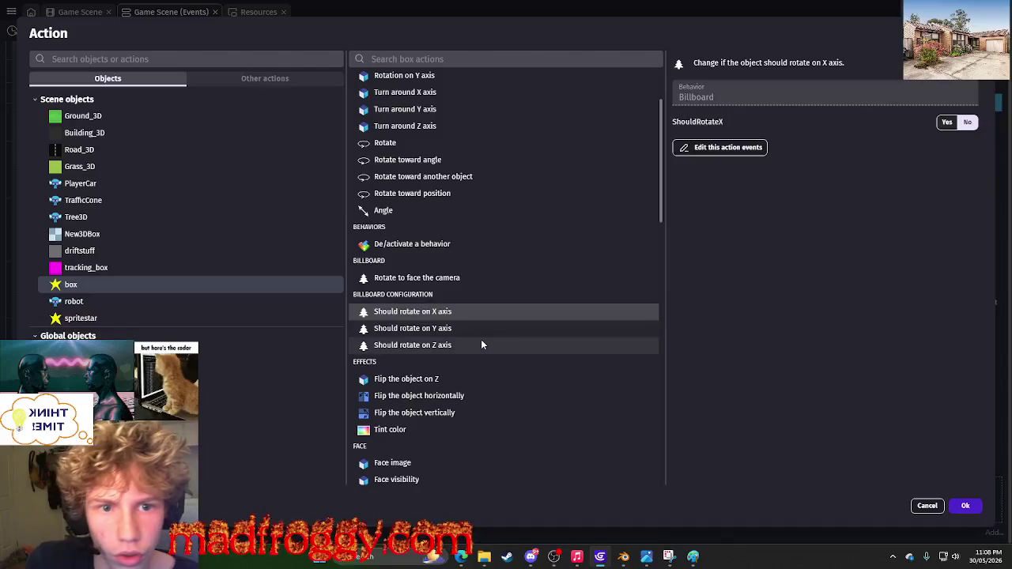
click(481, 341)
scroll(484, 341, down, 1)
click(484, 331)
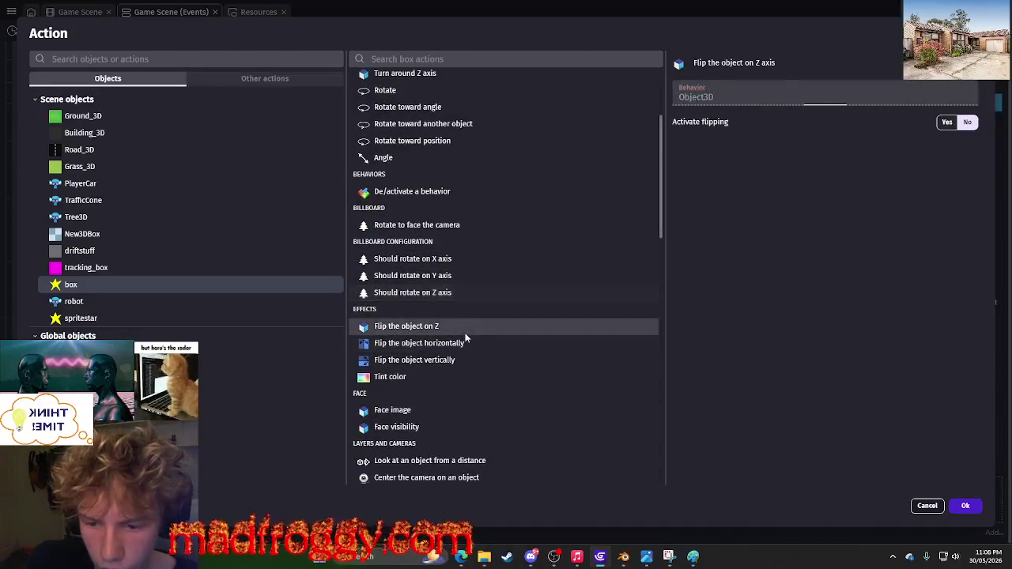
scroll(484, 329, down, 3)
click(486, 261)
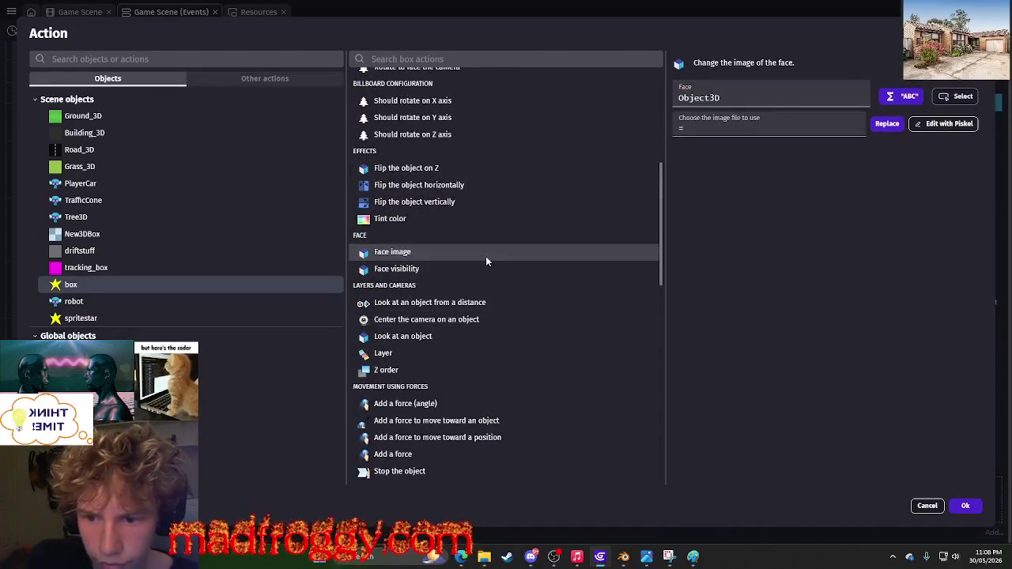
click(471, 271)
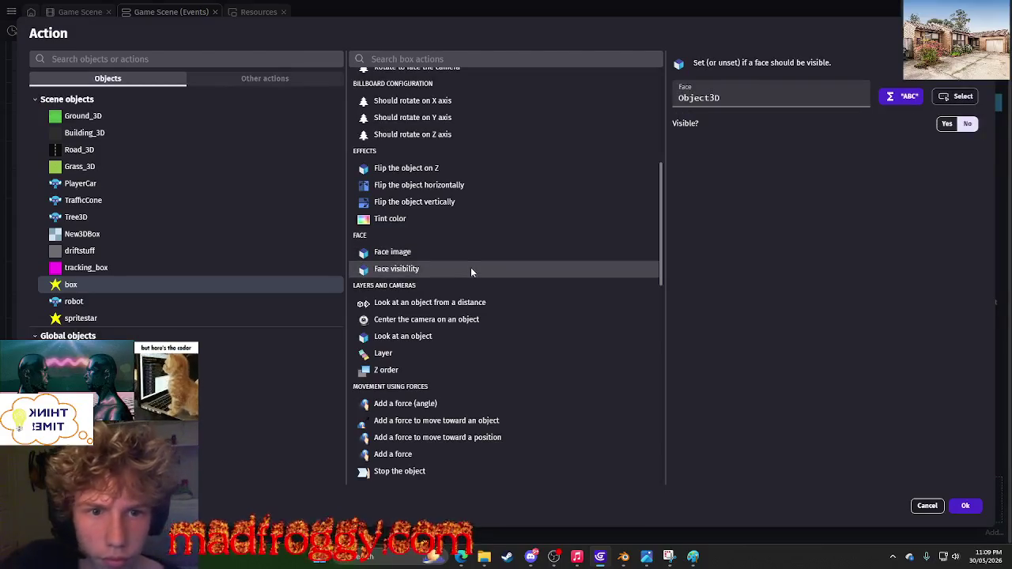
scroll(471, 271, down, 4)
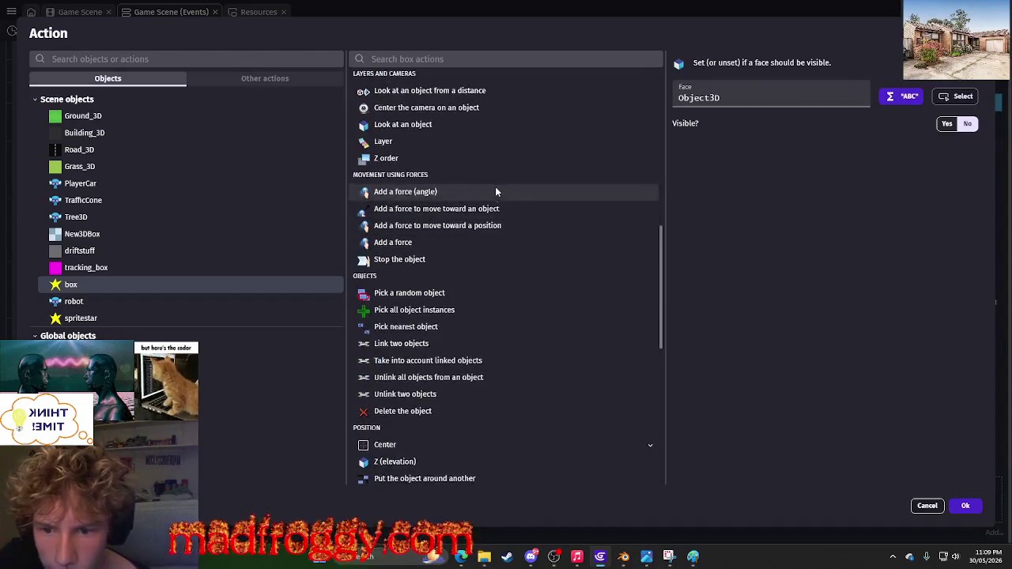
scroll(496, 192, down, 5)
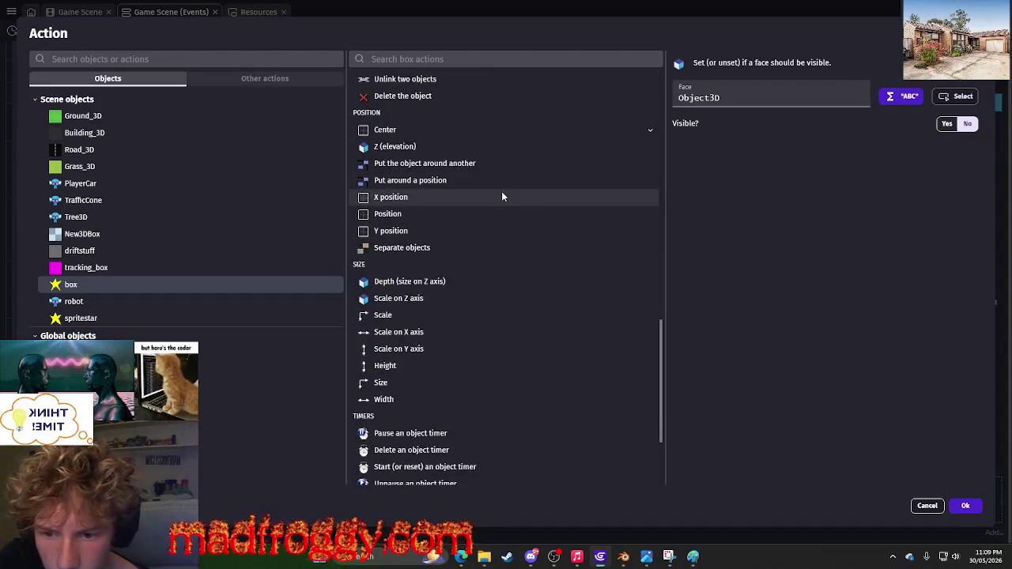
scroll(513, 229, down, 3)
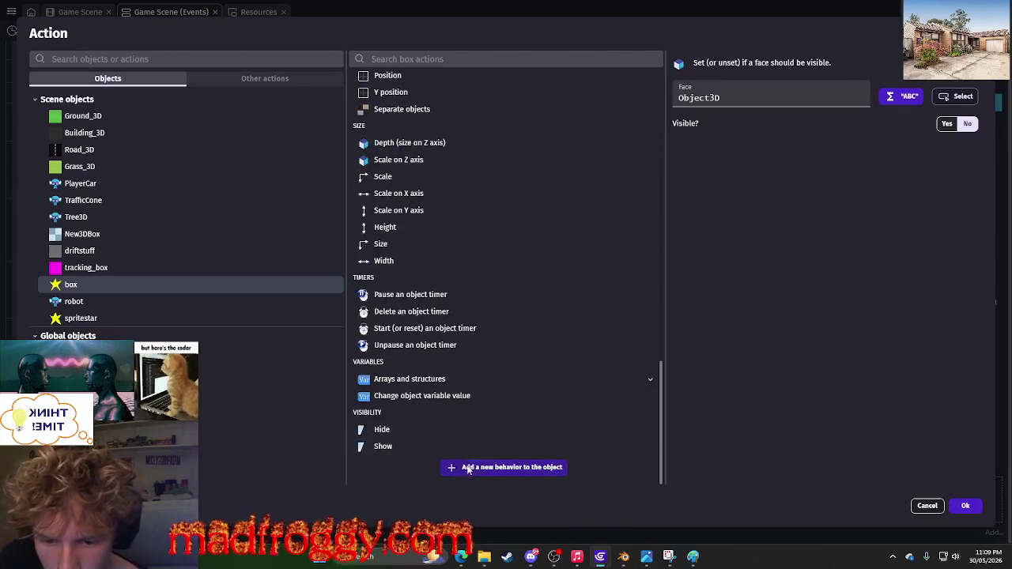
scroll(487, 333, up, 12)
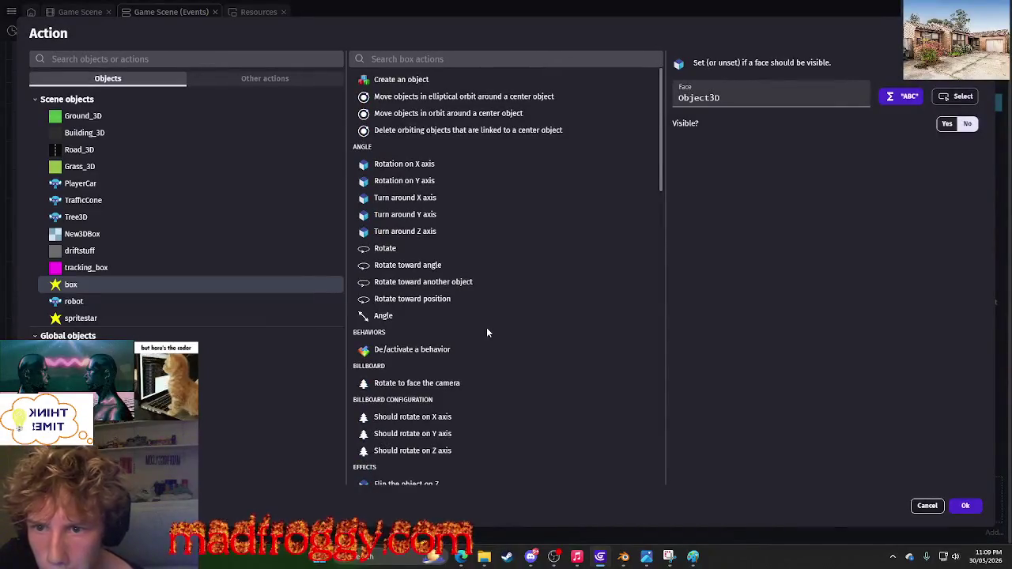
click(501, 321)
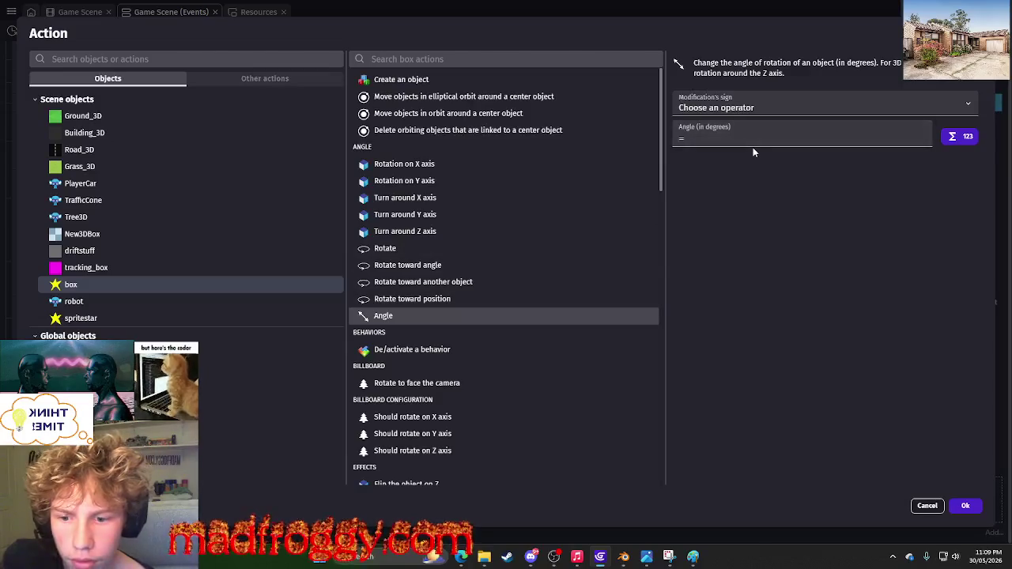
Add the box Angle action to the event with the 'set to' operator.
click(966, 506)
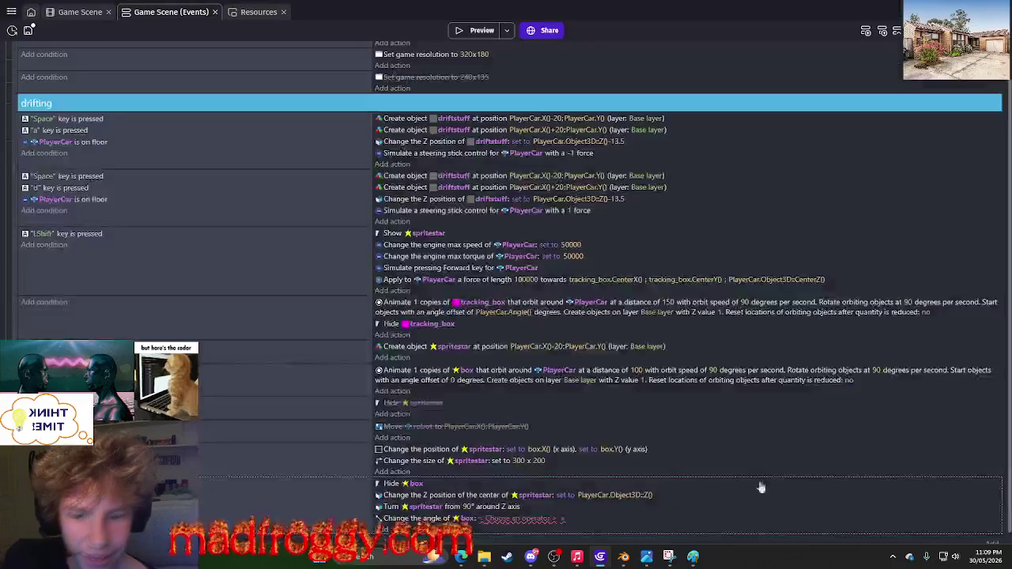
click(490, 518)
click(553, 495)
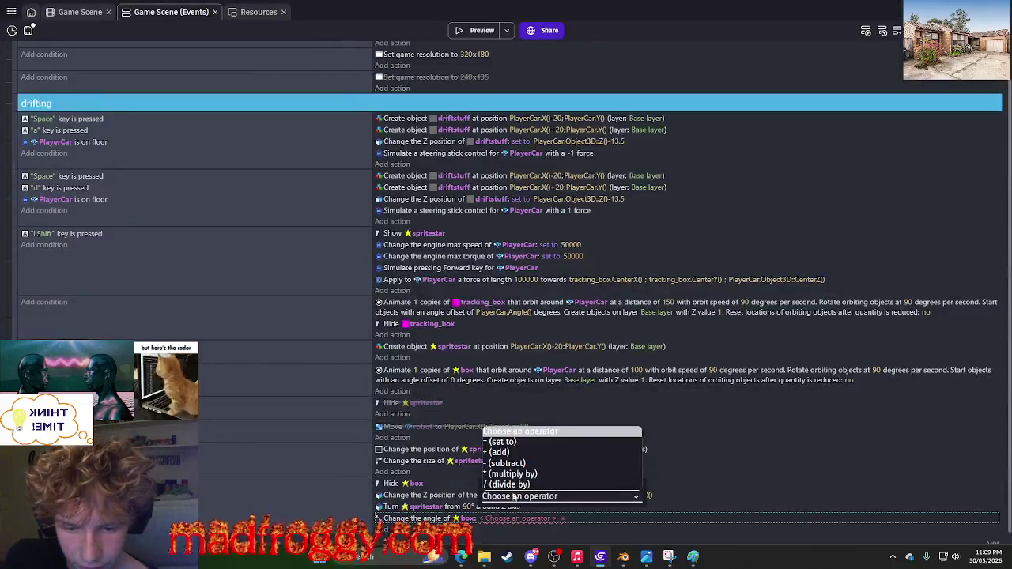
click(517, 440)
click(506, 519)
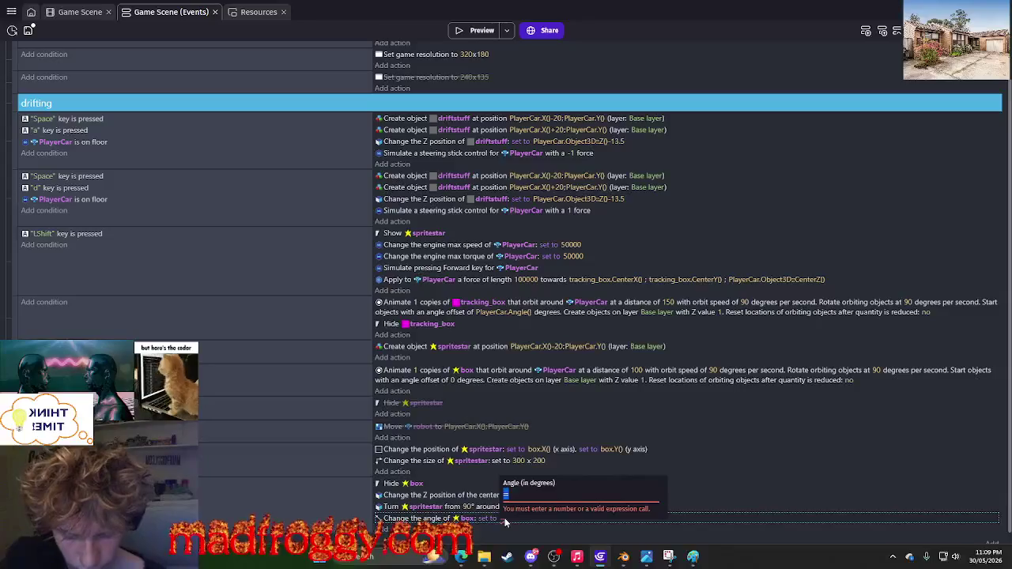
text(89)
key(Return)
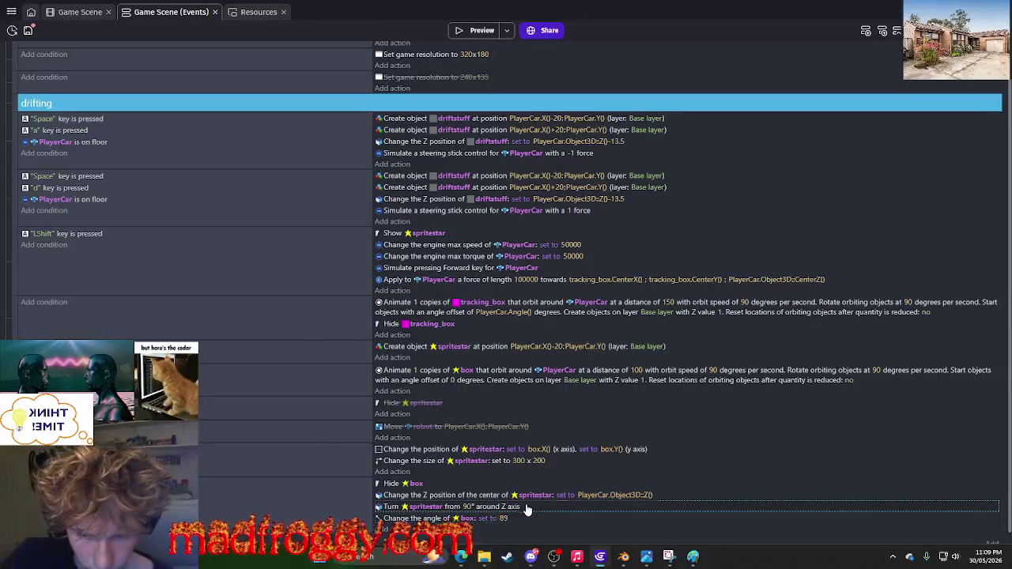
Delete the spritestar Z-axis turn action, set the box angle to 90, and preview.
key(Delete)
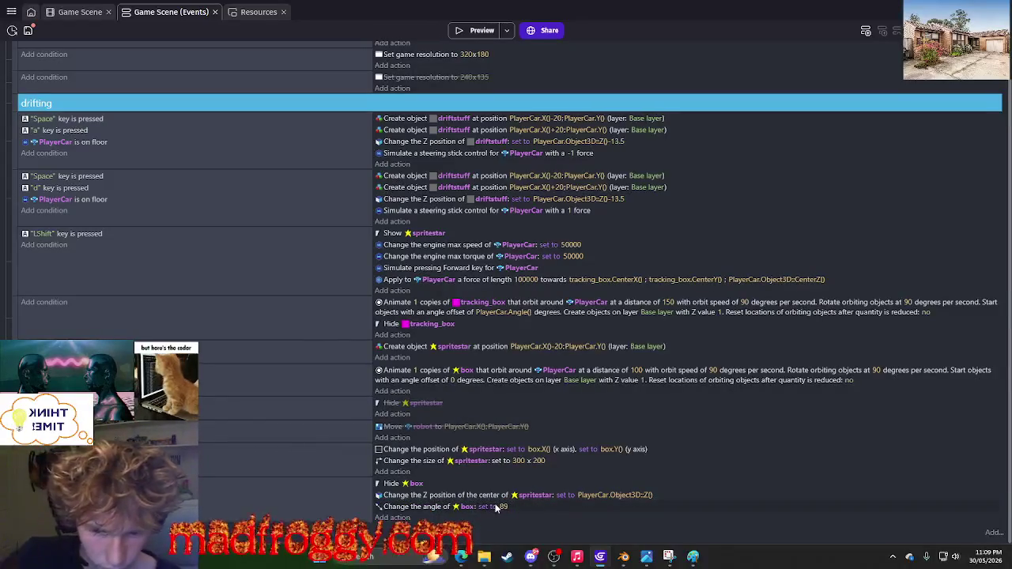
click(504, 507)
text(90)
key(Return)
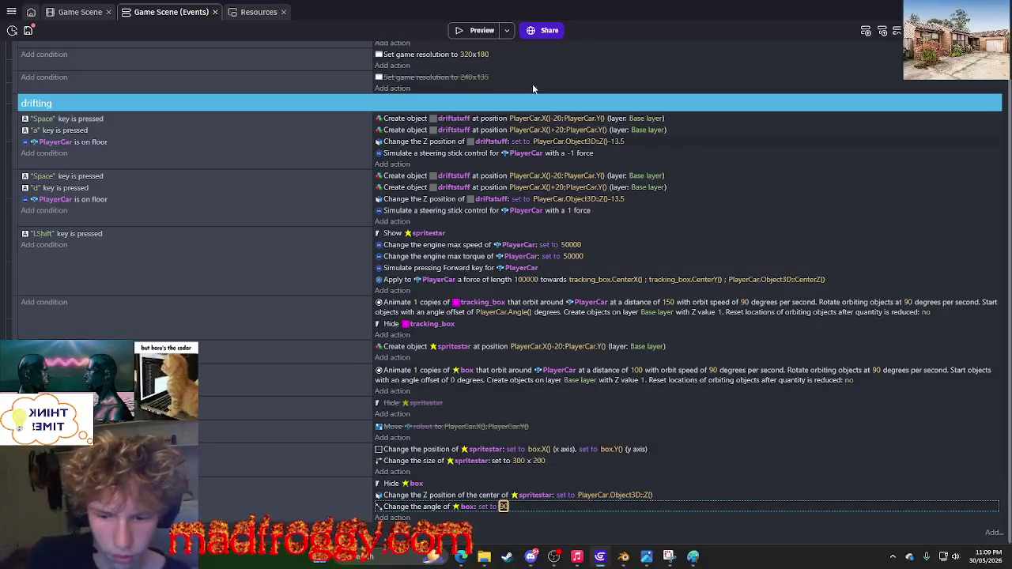
click(482, 30)
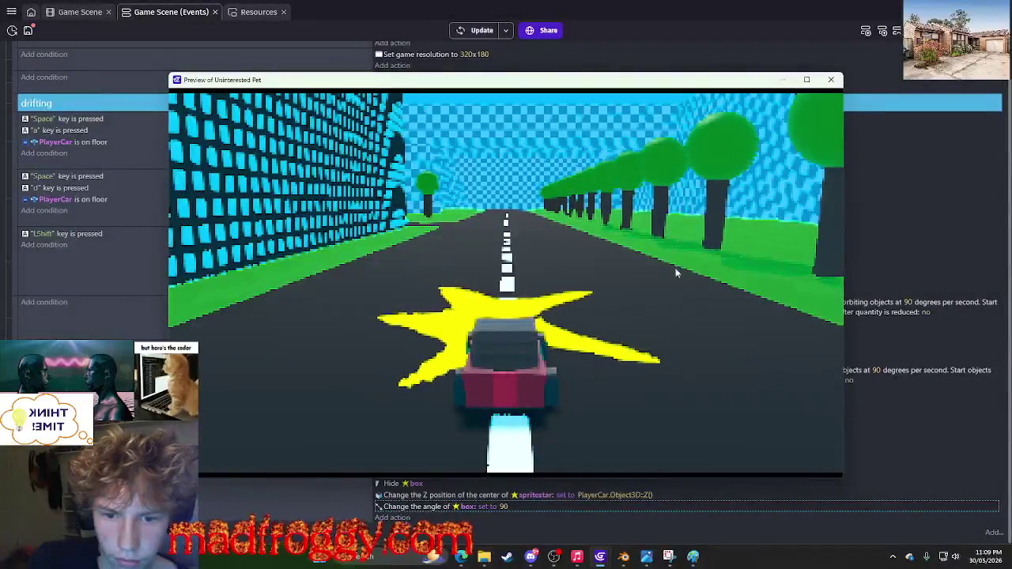
Close the preview, drop a spritestar instance into the 3D scene, and return to the events.
click(832, 83)
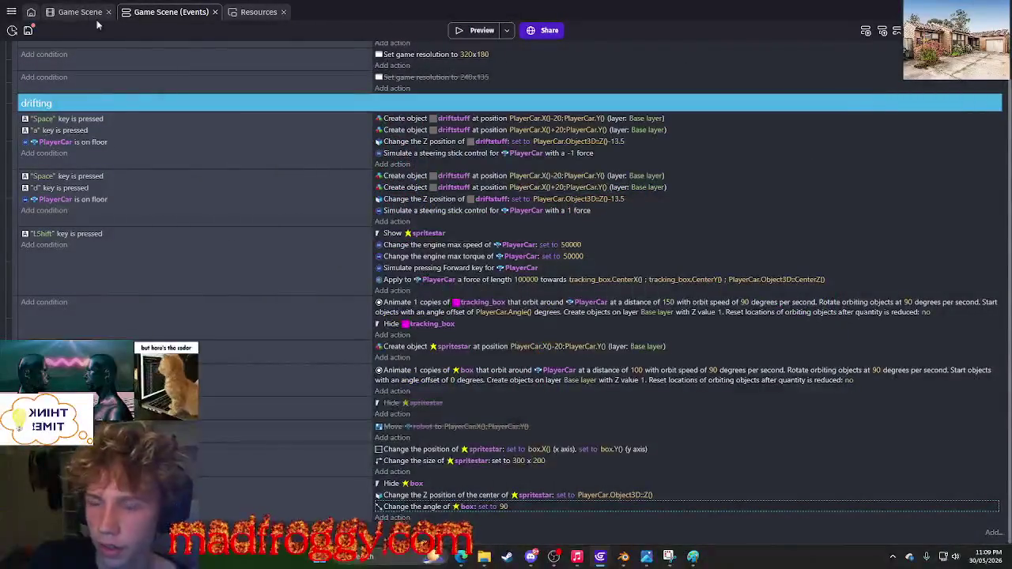
click(80, 12)
mouse_move(897, 334)
mouse_down()
mouse_move(620, 256)
mouse_move(669, 238)
mouse_move(678, 294)
mouse_up()
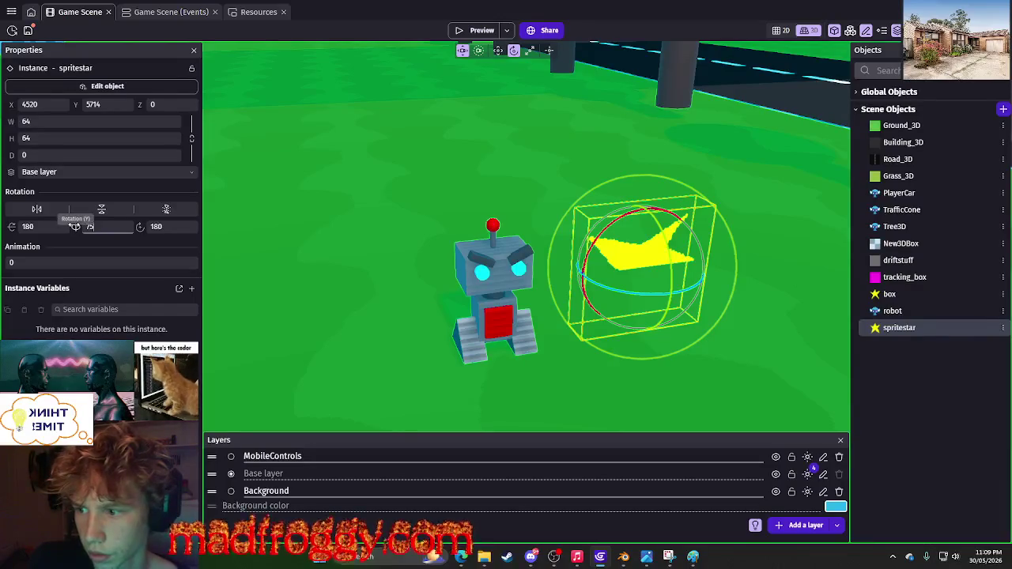
click(156, 13)
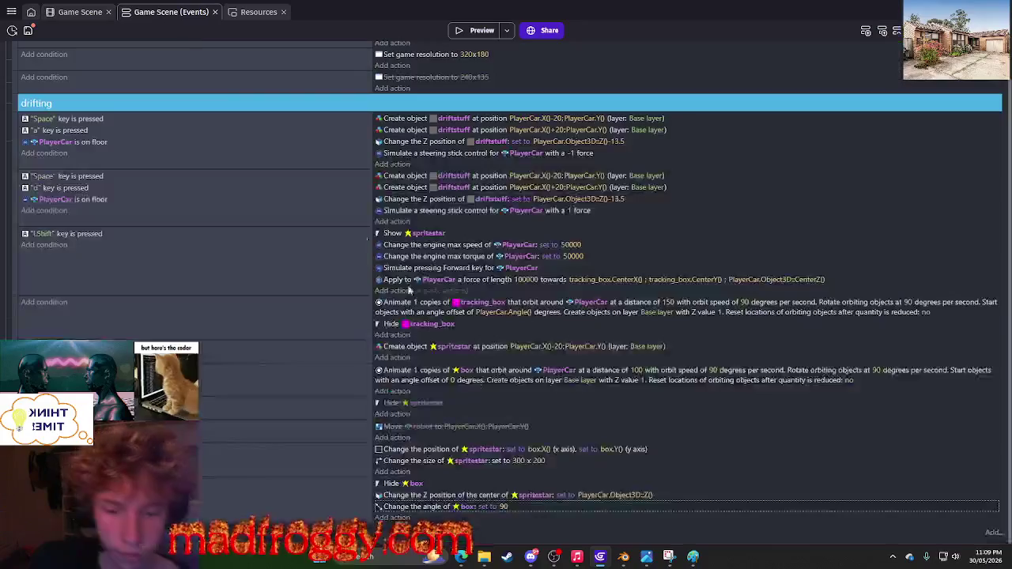
Add an action setting spritestar's rotation on the X axis to the boost event.
click(402, 518)
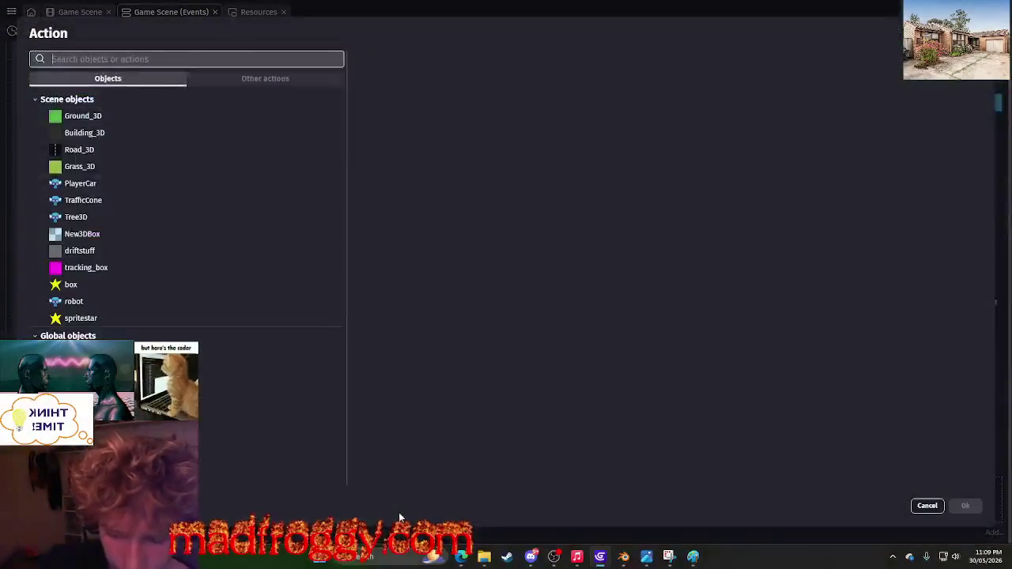
text(change)
key(BackSpace)
key(BackSpace)
key(BackSpace)
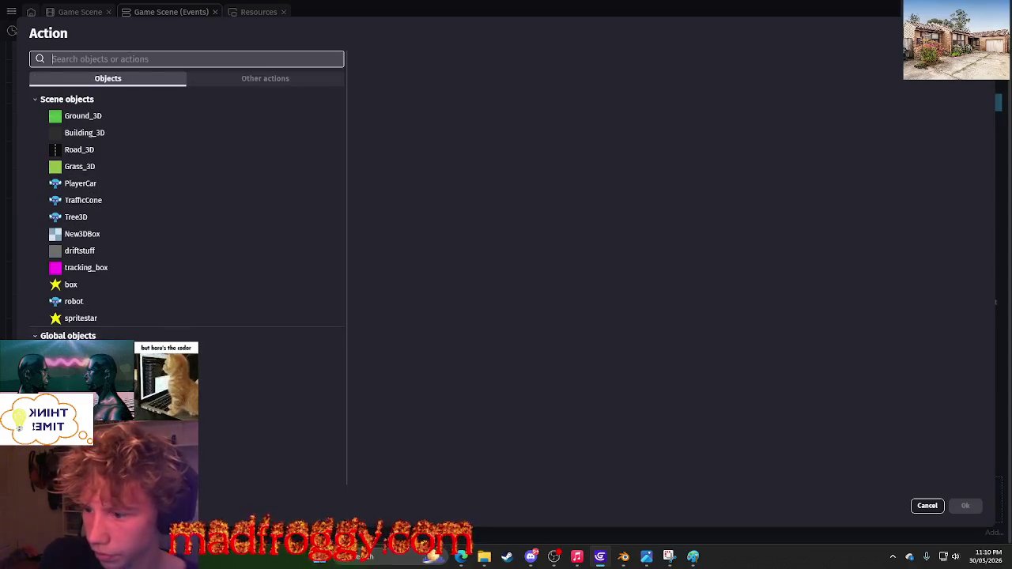
click(169, 320)
click(416, 165)
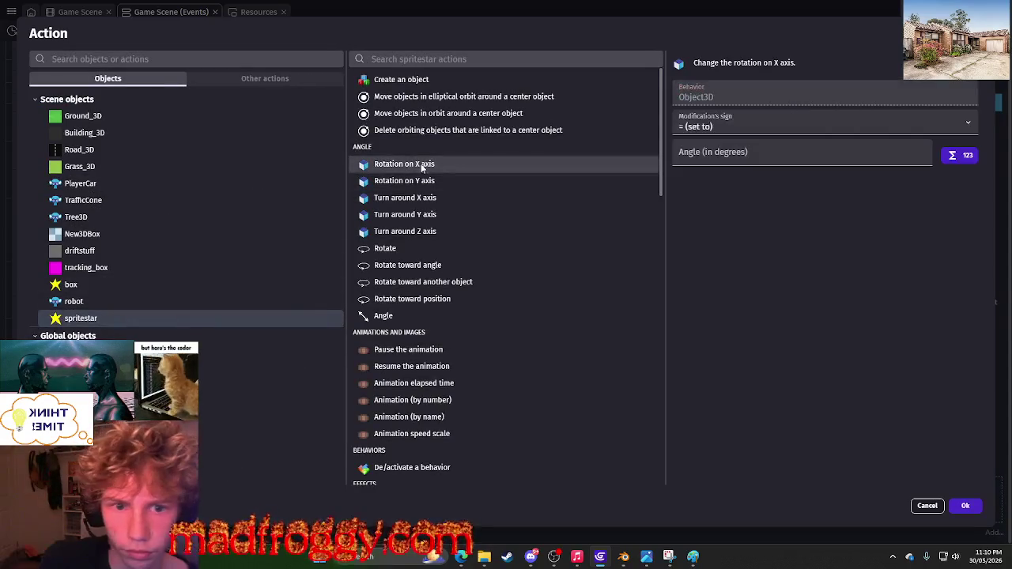
click(963, 506)
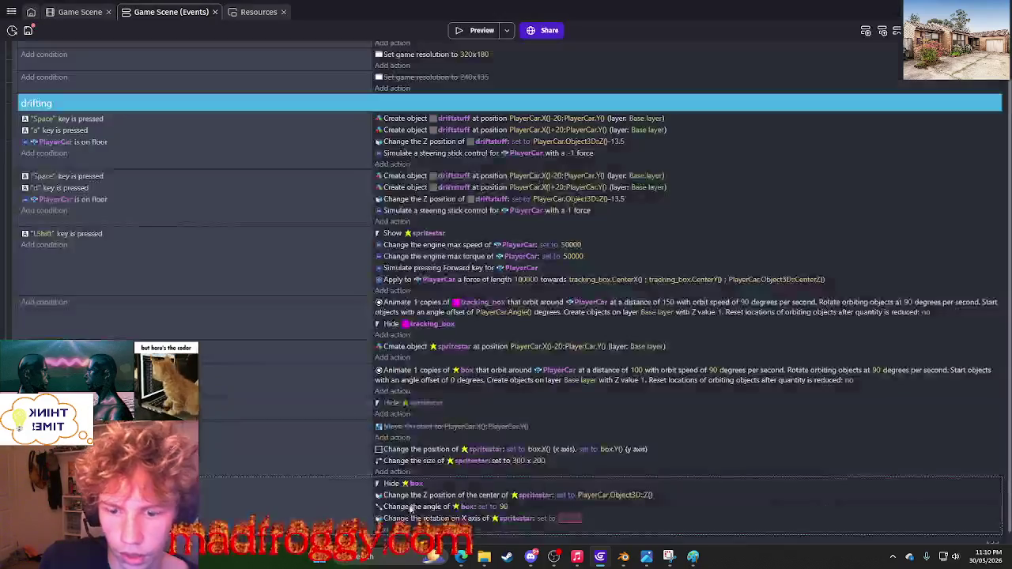
Add a second spritestar action that sets its rotation on the Y axis.
click(253, 392)
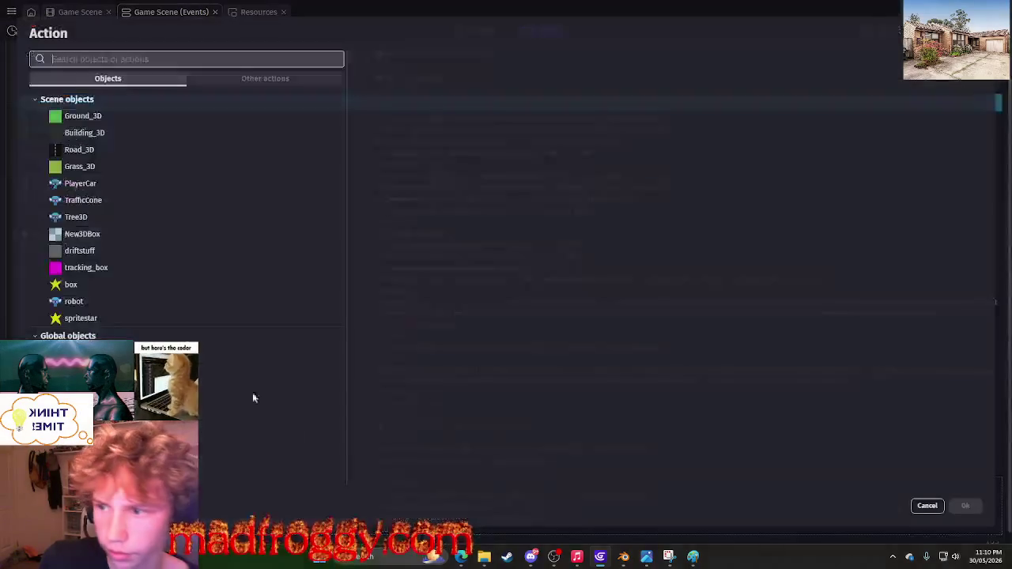
click(87, 317)
click(489, 214)
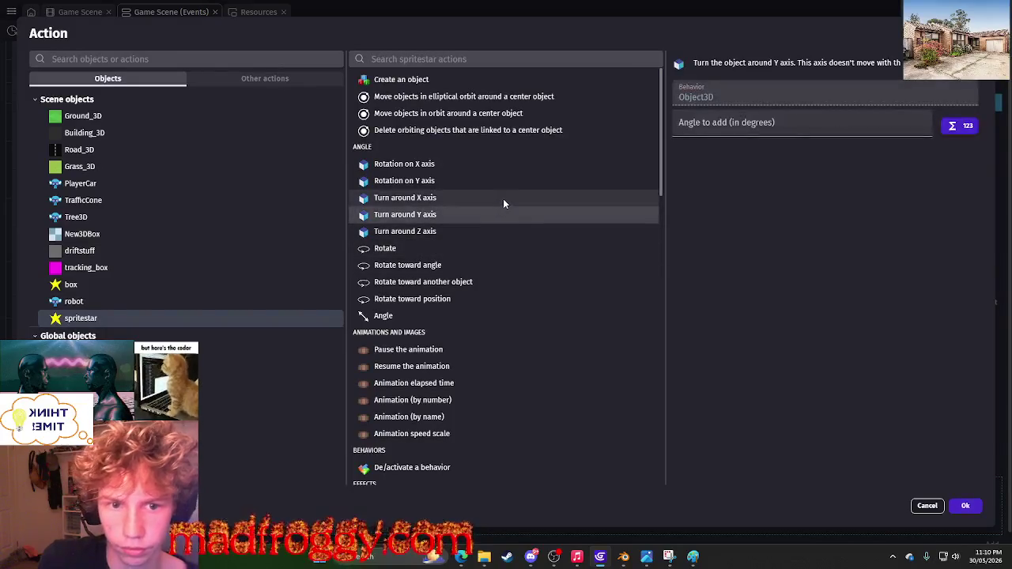
click(436, 182)
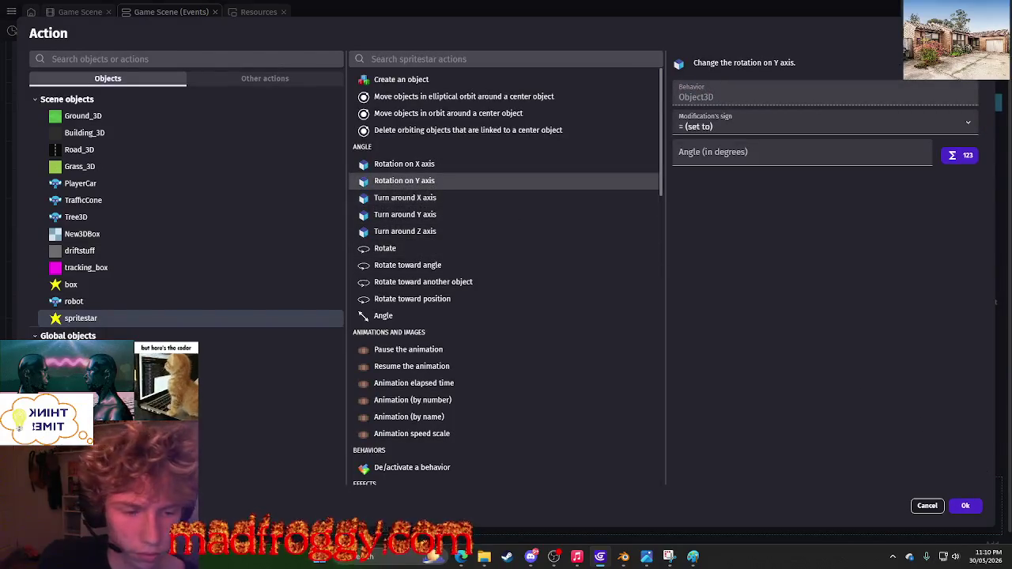
click(965, 506)
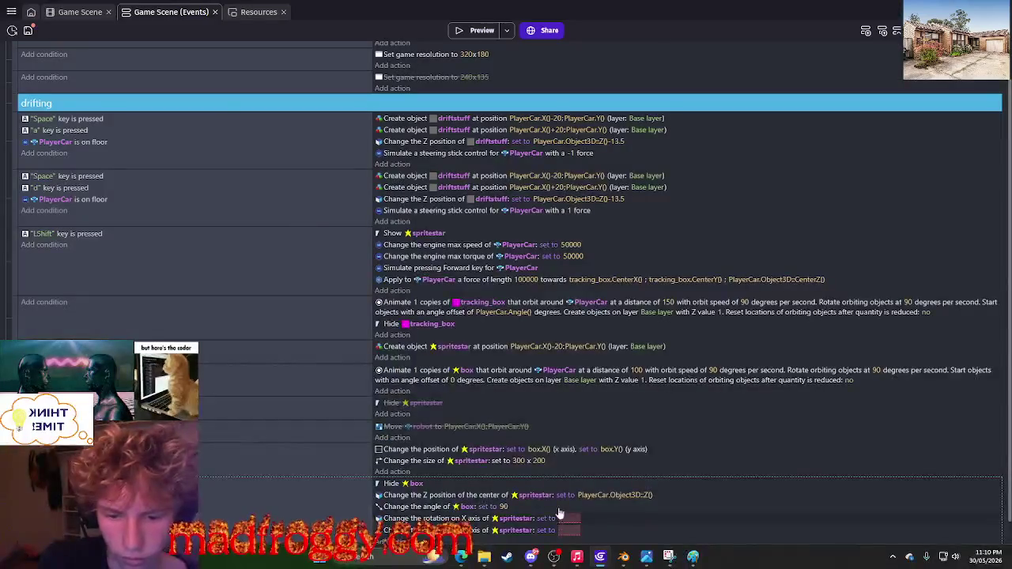
Copy the star's 180 X rotation from the scene into the X rotation action.
click(79, 12)
click(54, 225)
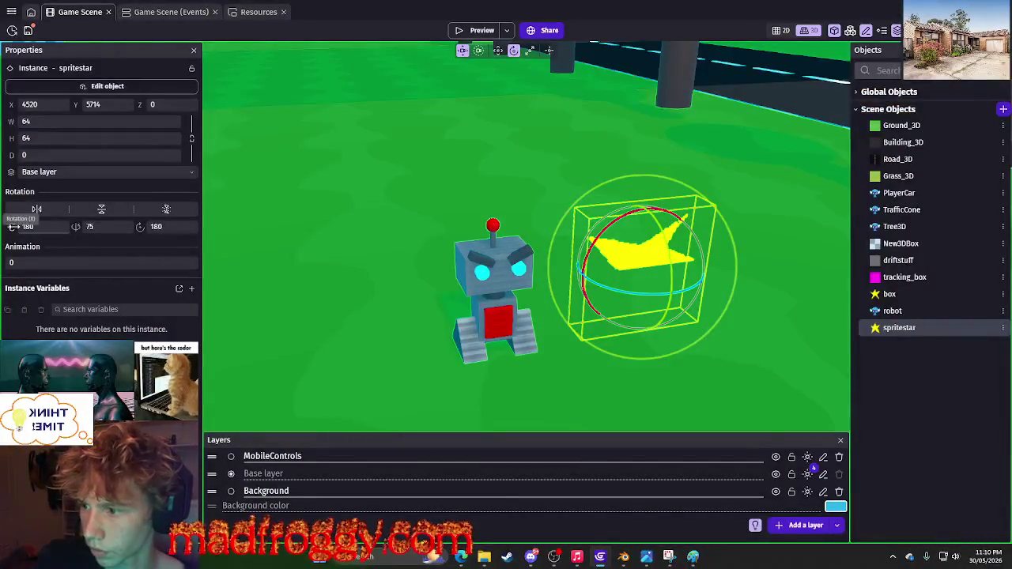
click(146, 13)
click(568, 522)
text(180)
click(656, 531)
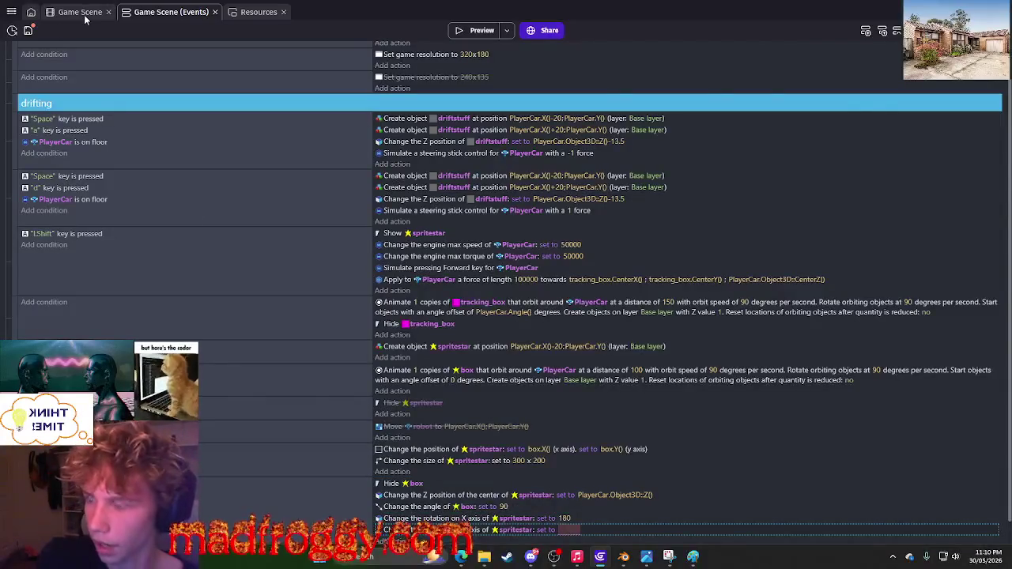
Set the Y rotation to 75 and change the angle action's value to 180.
click(82, 12)
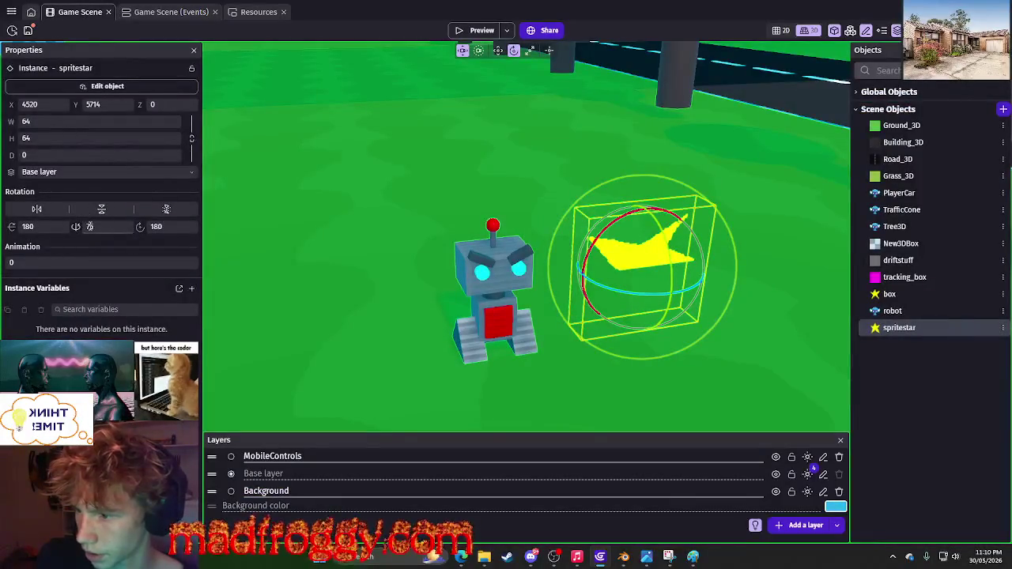
click(142, 12)
click(561, 530)
text(75)
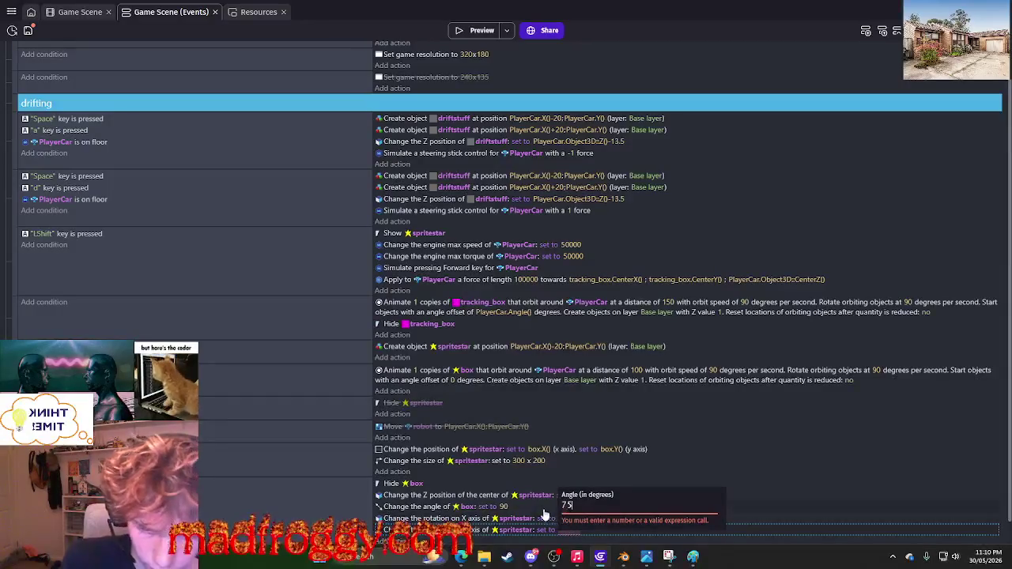
click(504, 507)
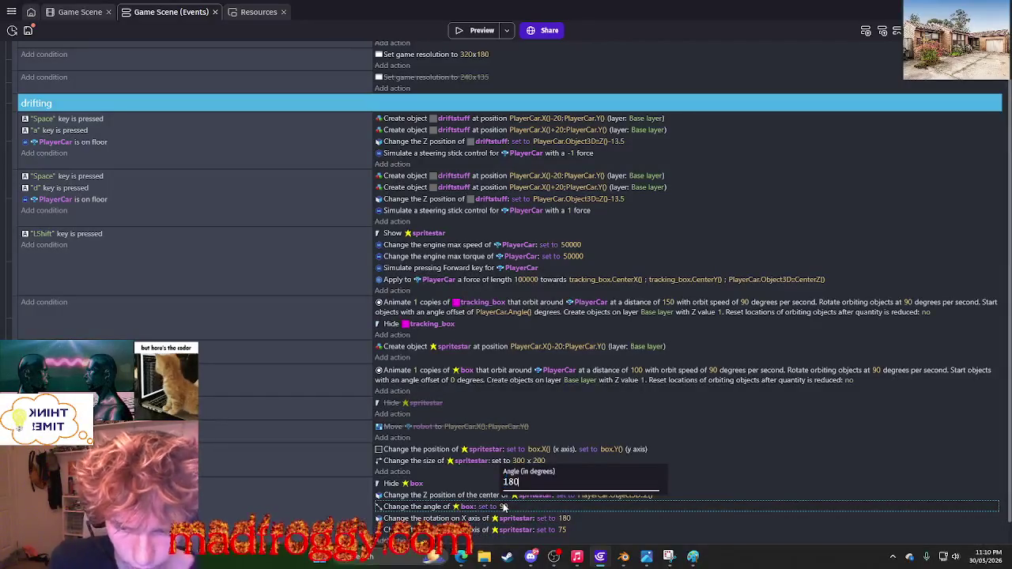
key(Return)
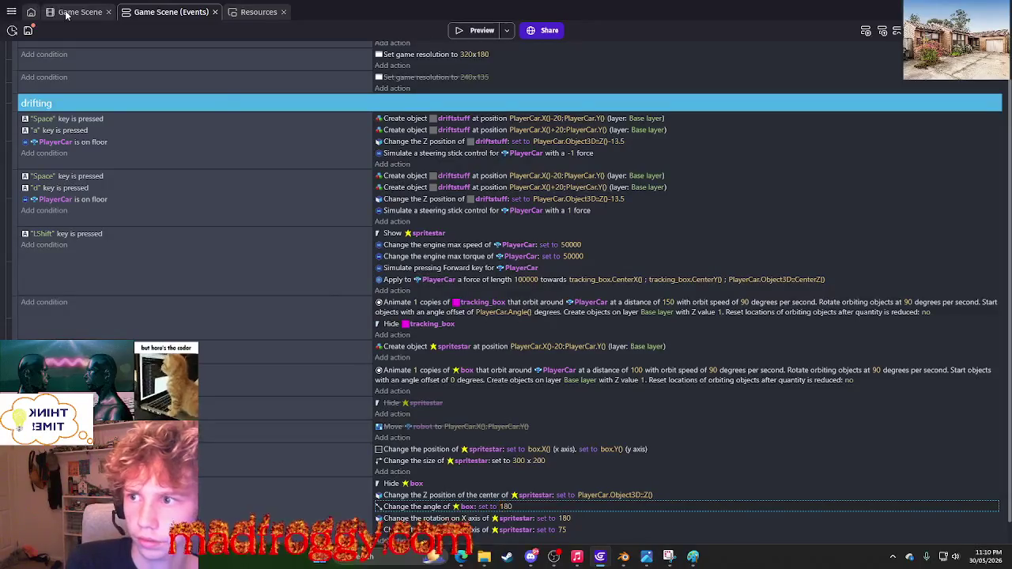
Switch the angle action's target object from box to spritestar.
click(67, 14)
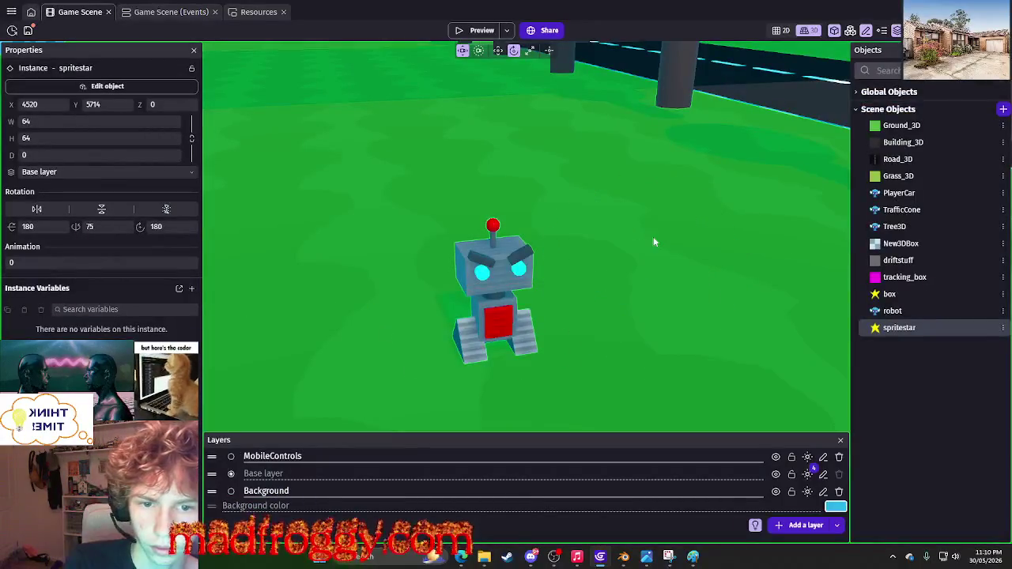
click(653, 242)
click(161, 13)
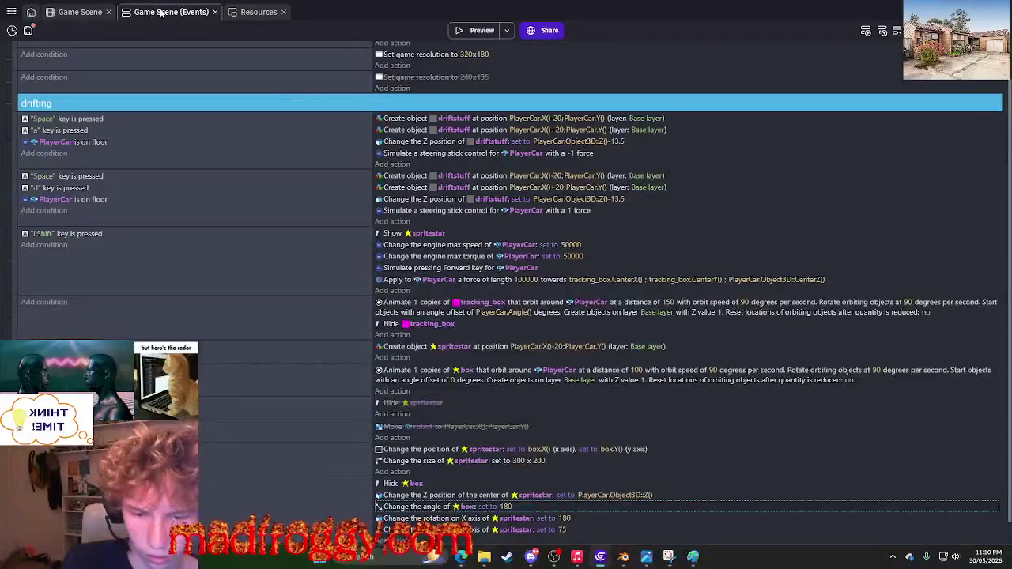
scroll(541, 271, down, 1)
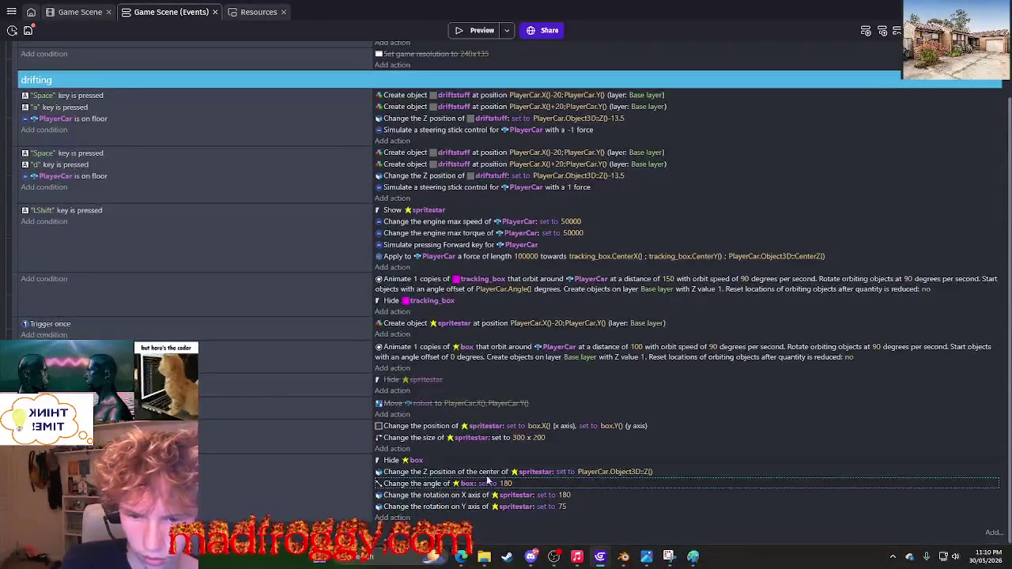
click(466, 487)
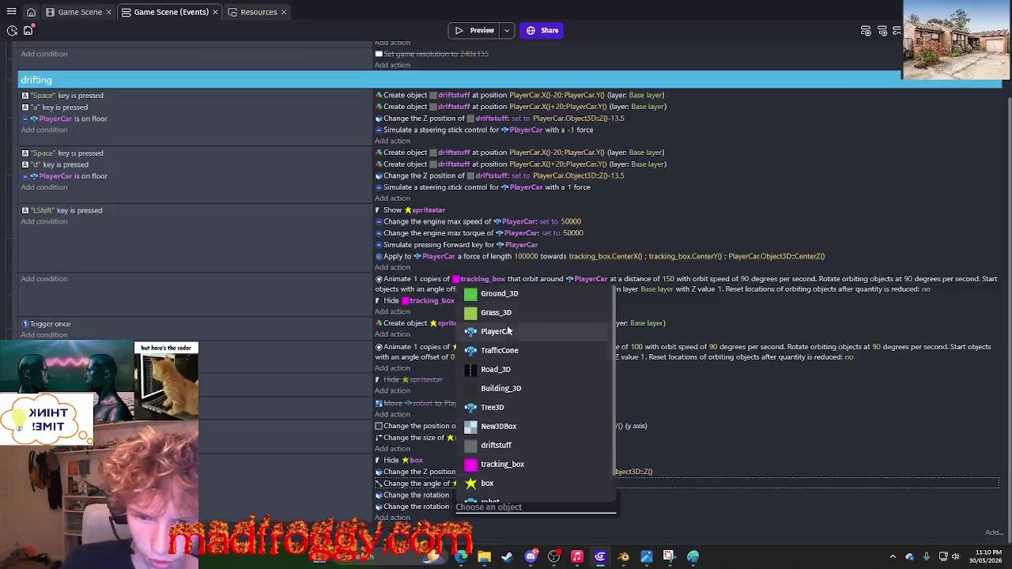
scroll(503, 474, down, 1)
click(497, 491)
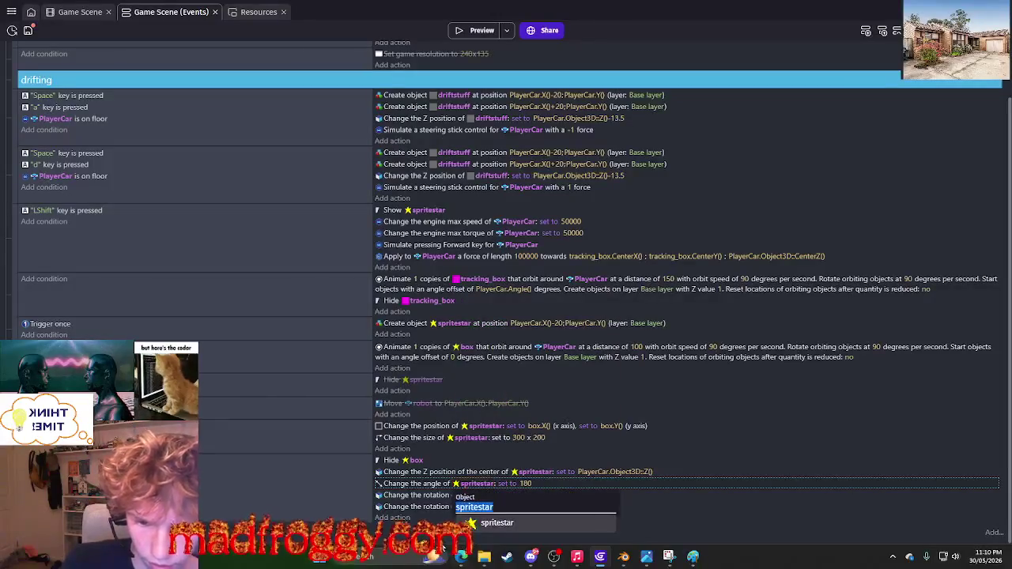
click(476, 31)
key(Up)
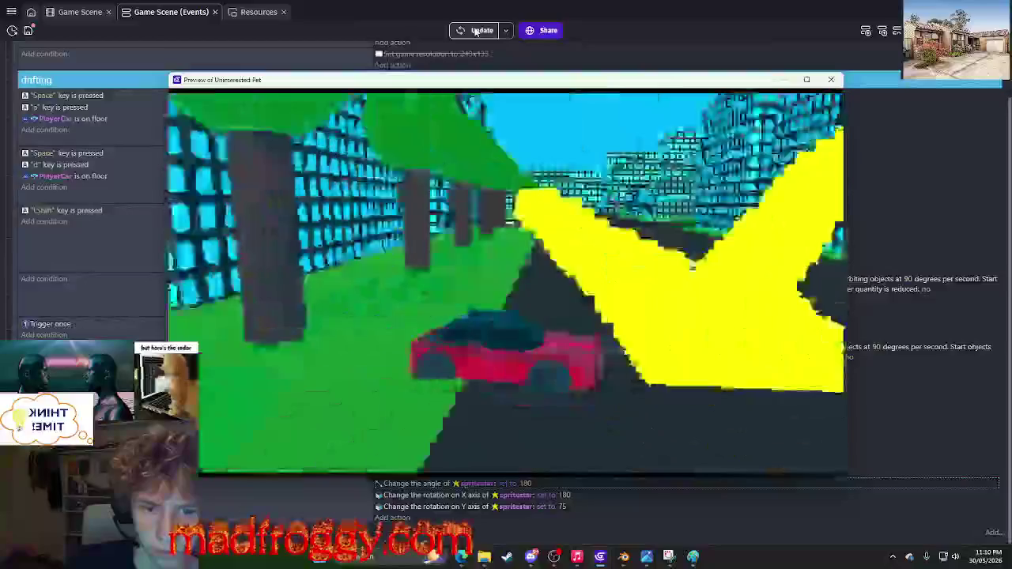
key(Up)
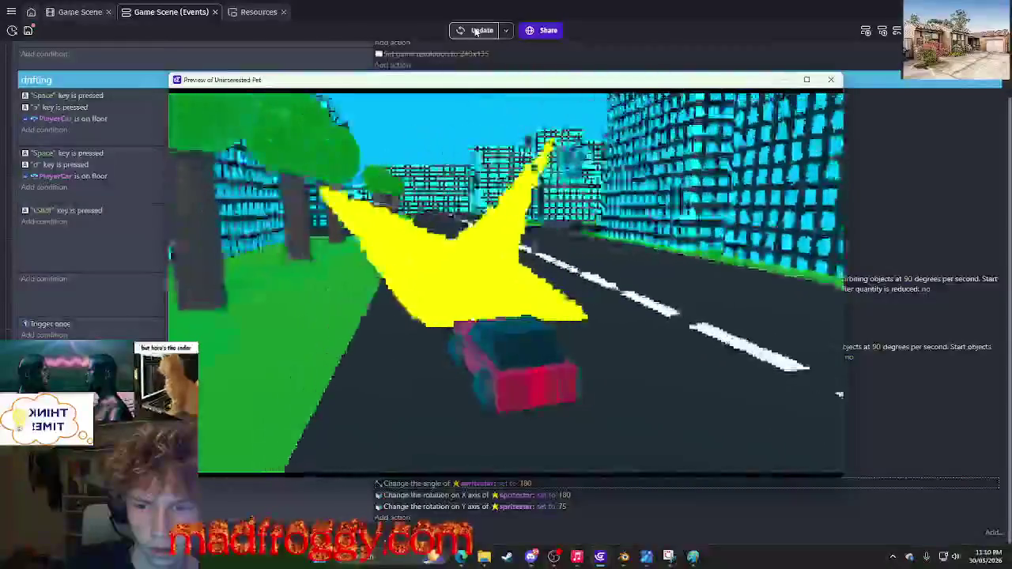
click(830, 79)
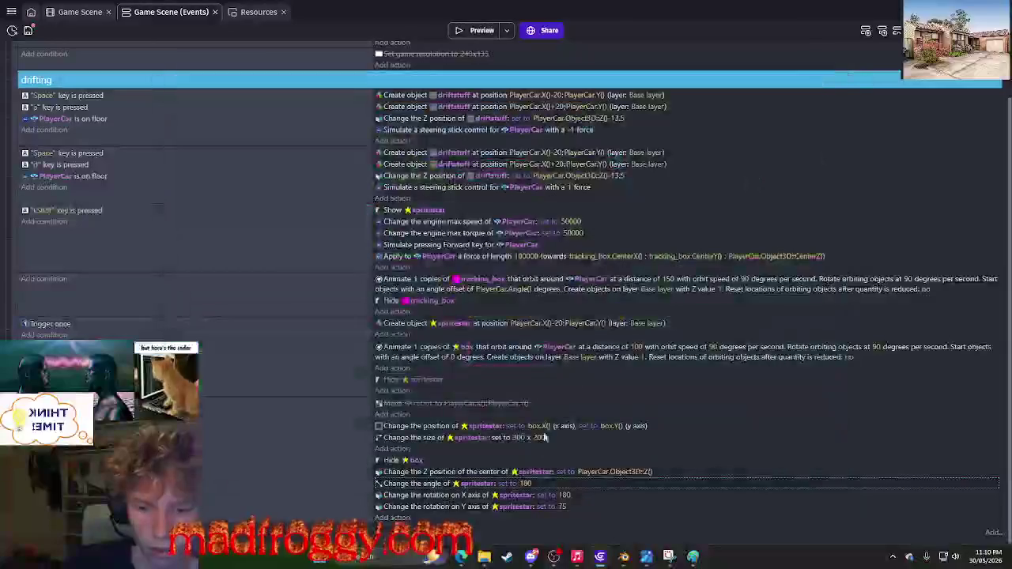
click(82, 11)
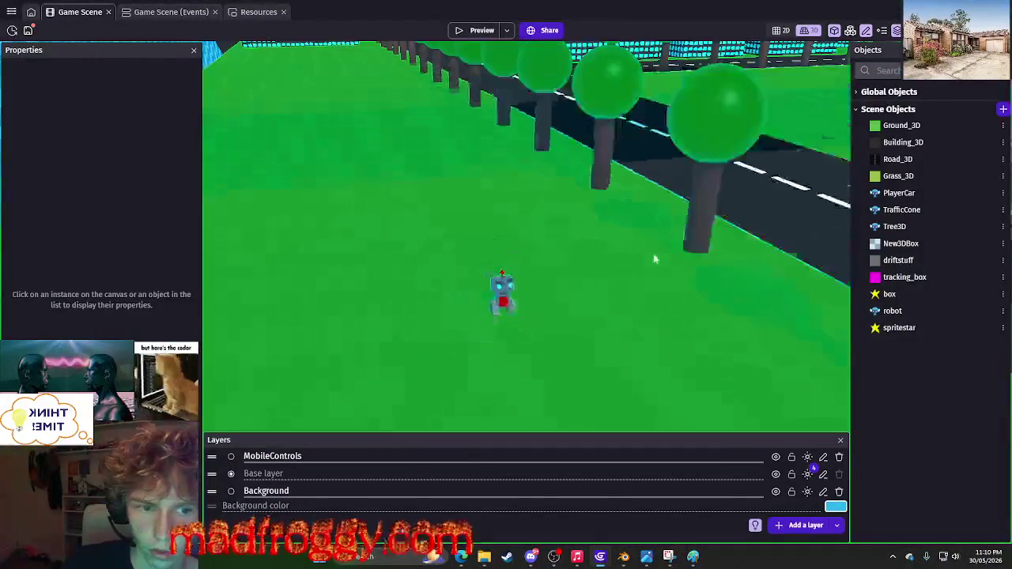
click(158, 13)
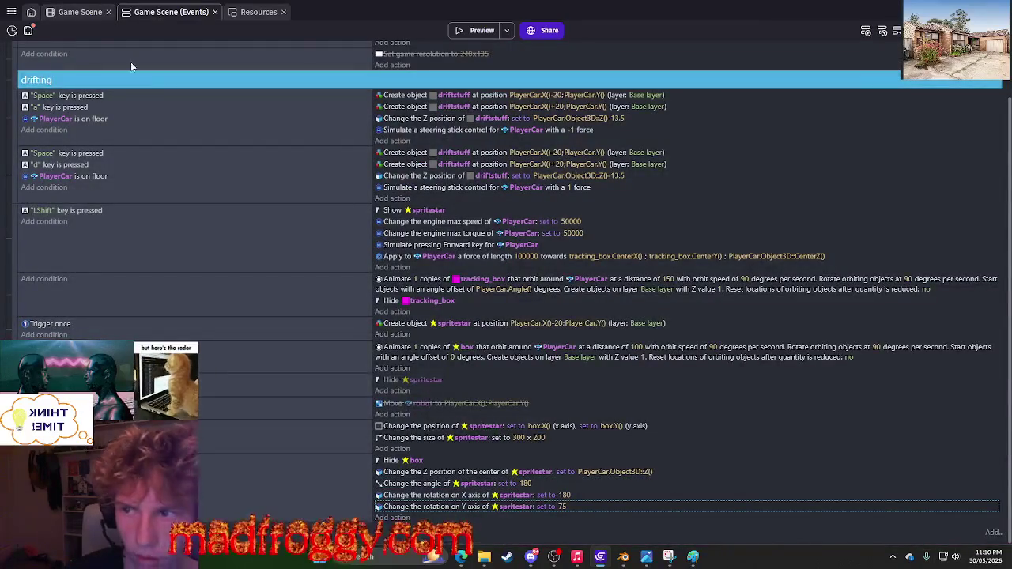
click(477, 32)
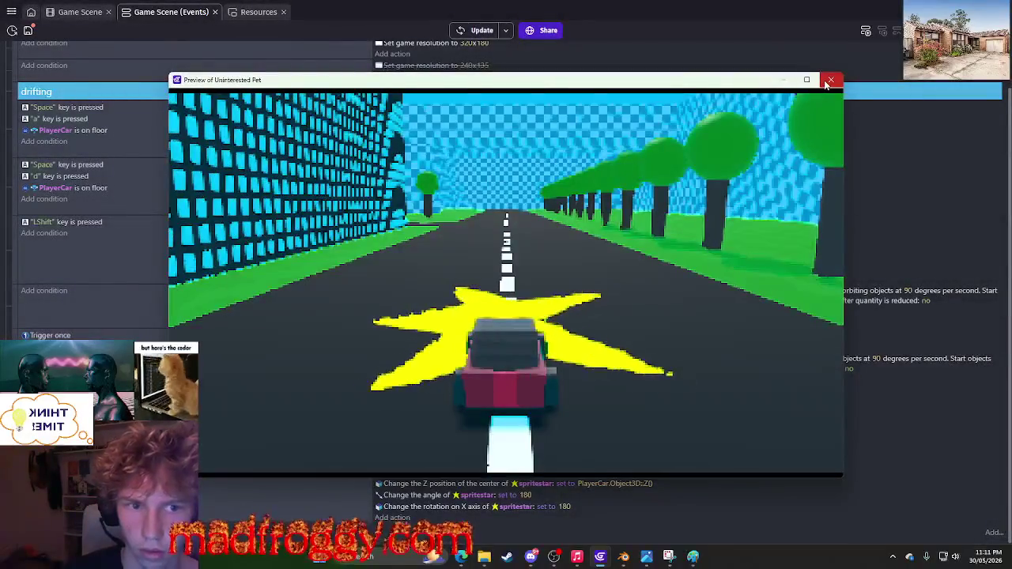
click(830, 80)
scroll(445, 513, up, 1)
scroll(445, 512, down, 1)
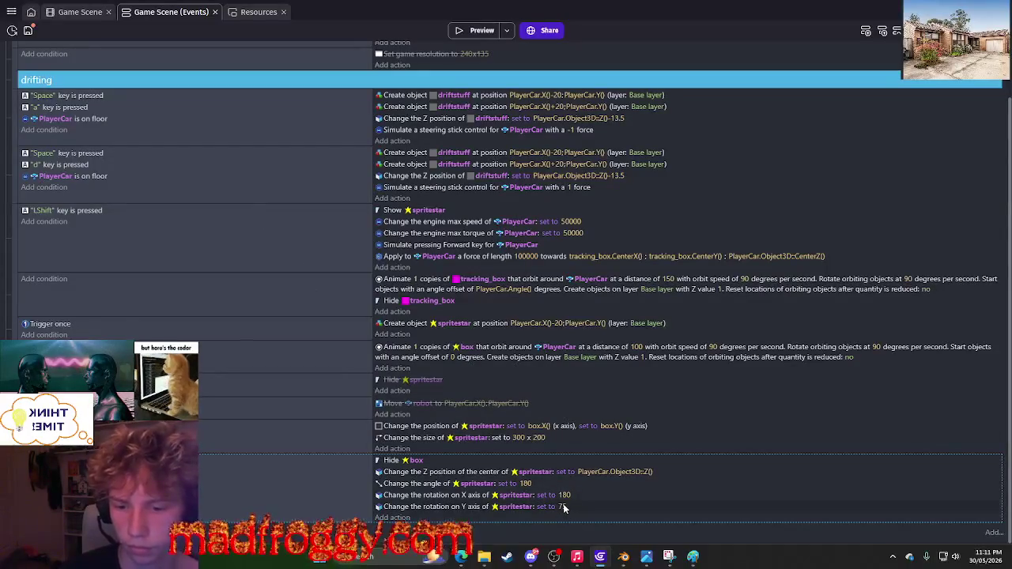
Place a spritestar instance beside the robot in the 3D scene and select it.
click(91, 18)
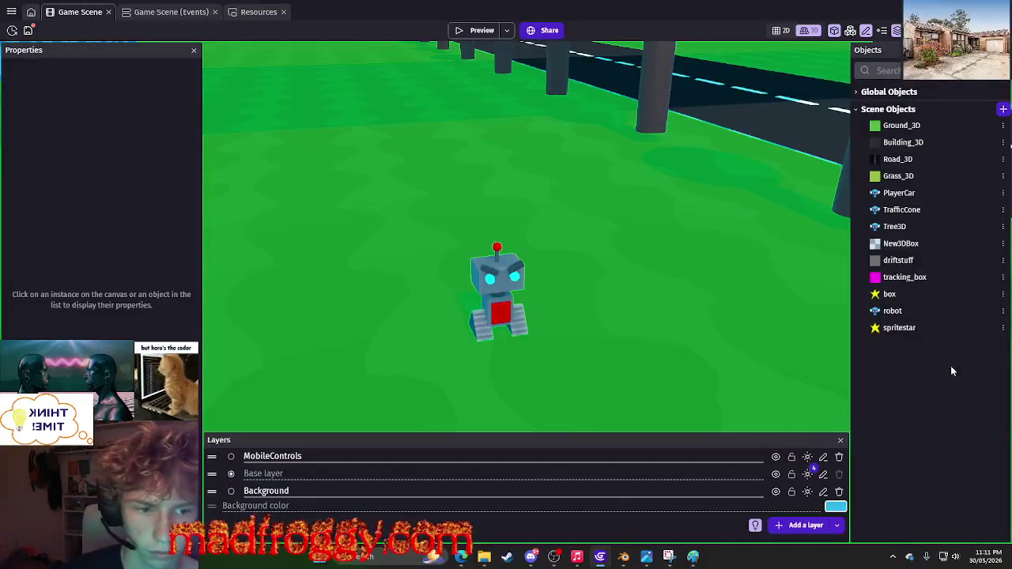
click(938, 327)
mouse_move(668, 329)
mouse_down()
mouse_move(633, 282)
mouse_move(661, 270)
mouse_up()
click(622, 302)
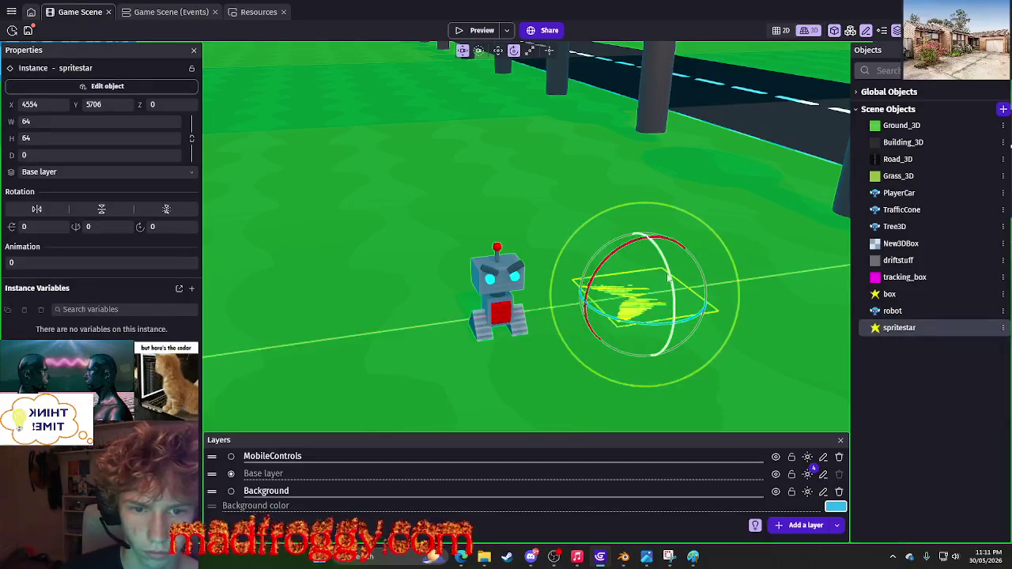
Rotate the star with the gizmo, type 75 for Y rotation, then tilt it further.
drag(696, 332, 696, 334)
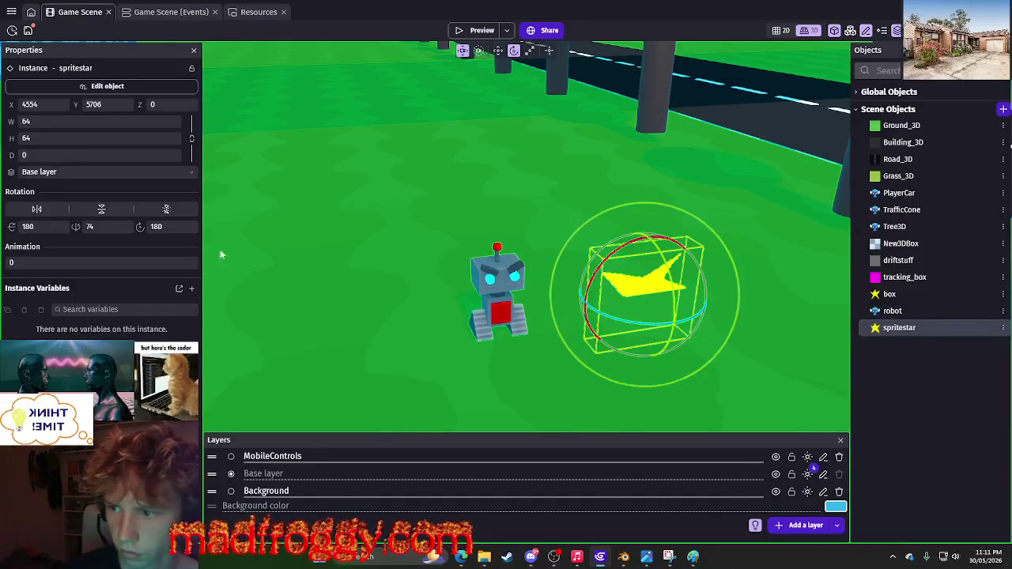
key(BackSpace)
text(5)
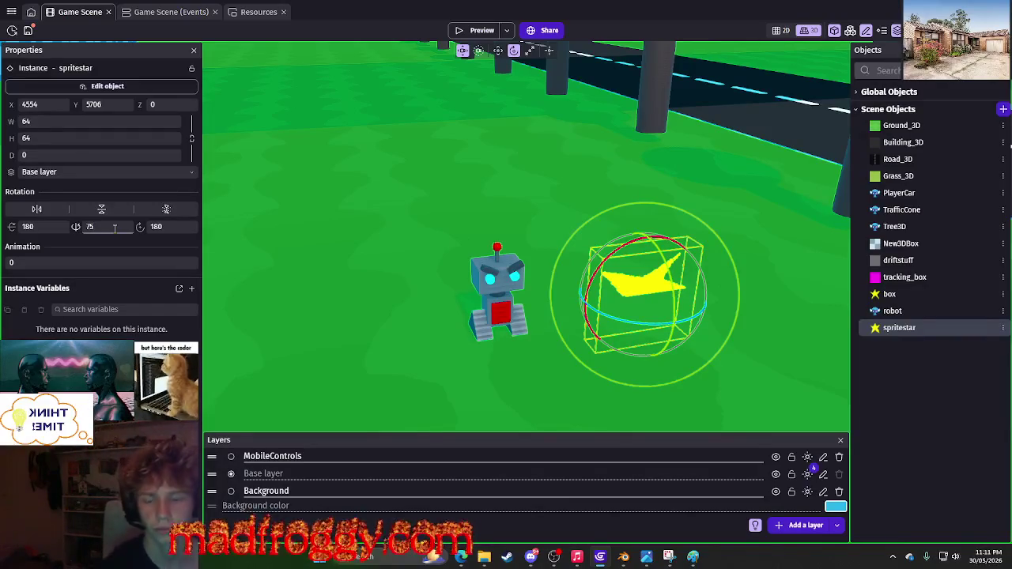
mouse_move(624, 256)
mouse_down()
mouse_move(671, 253)
mouse_move(625, 237)
mouse_move(592, 245)
mouse_up()
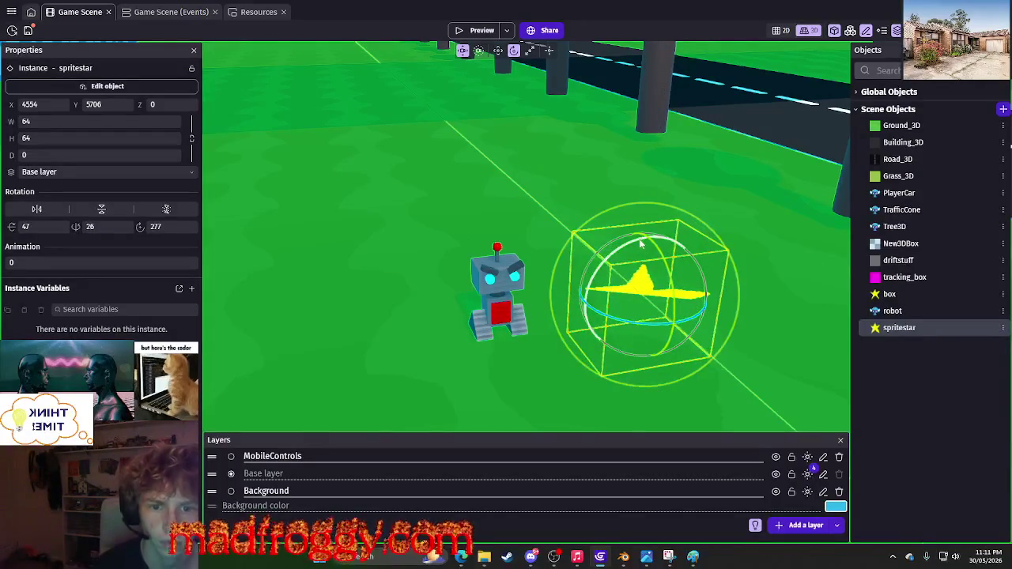
click(615, 241)
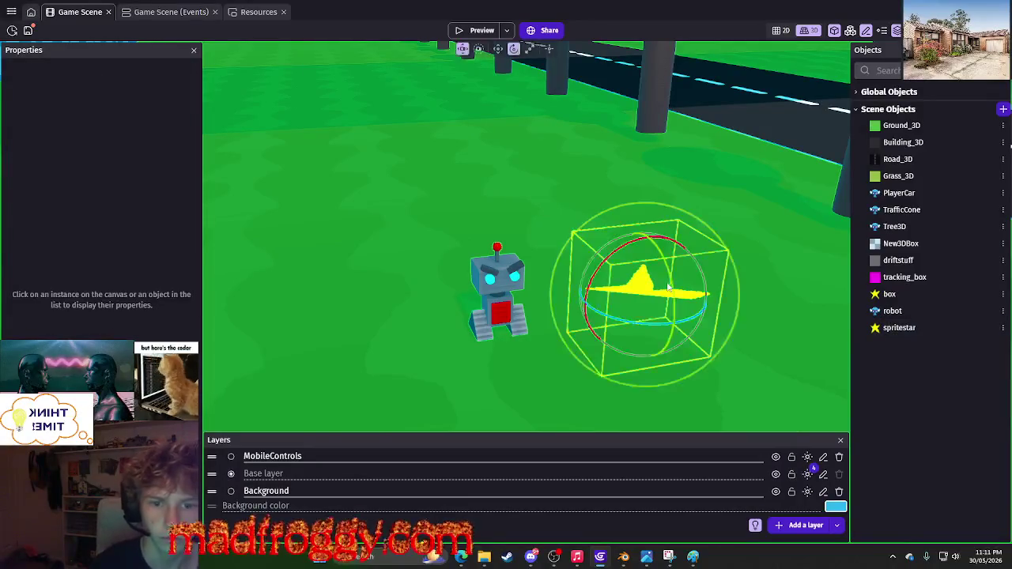
click(158, 12)
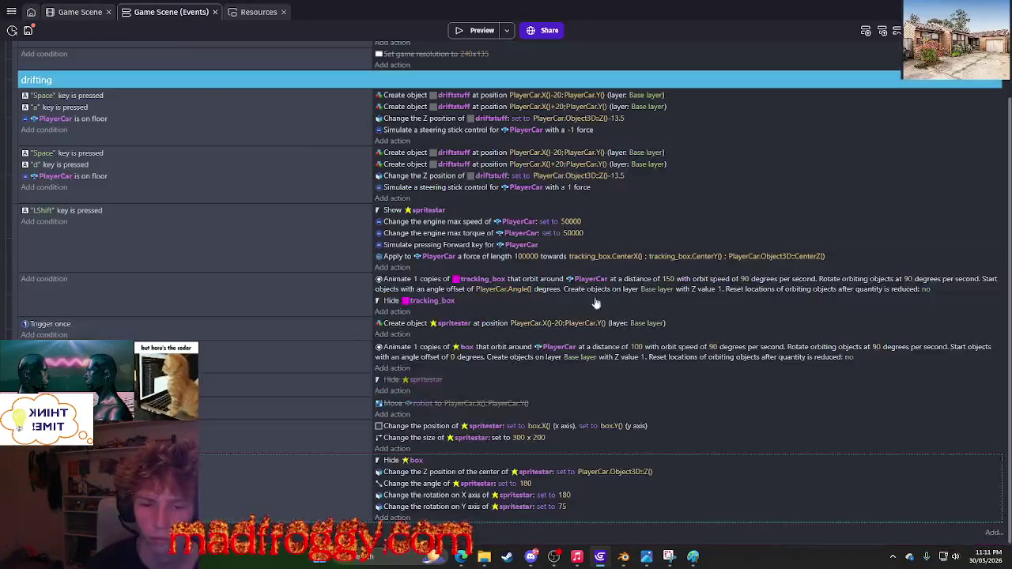
Set spritestar's Z position to PlayerCar.Object3D::Z()+100 and test it in a preview.
click(622, 472)
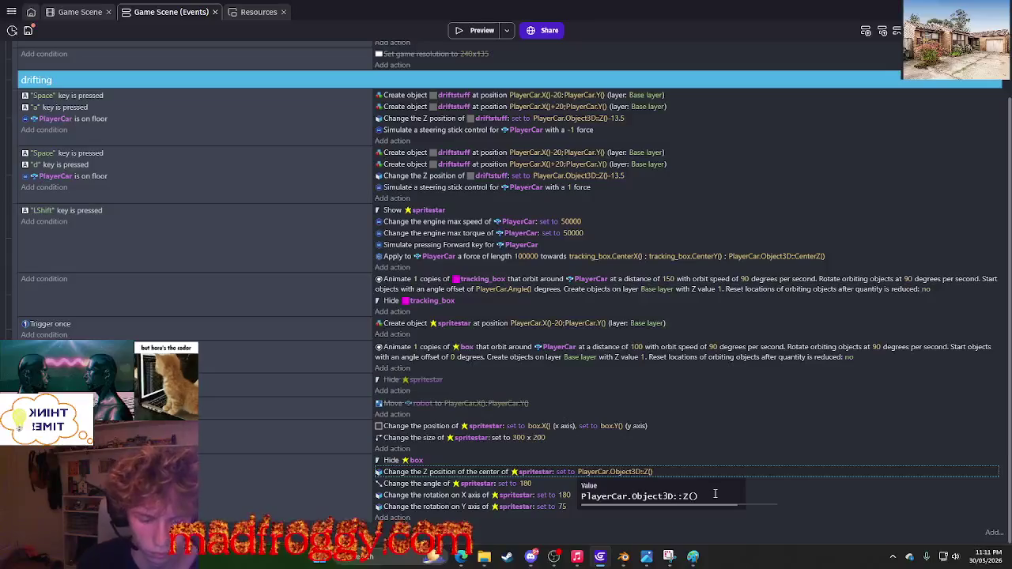
key(Return)
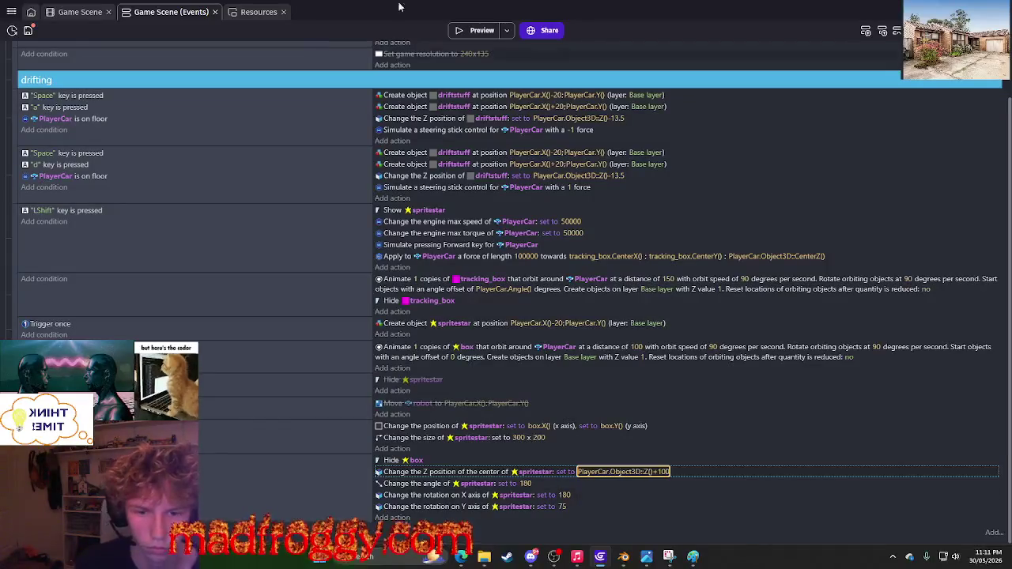
click(474, 31)
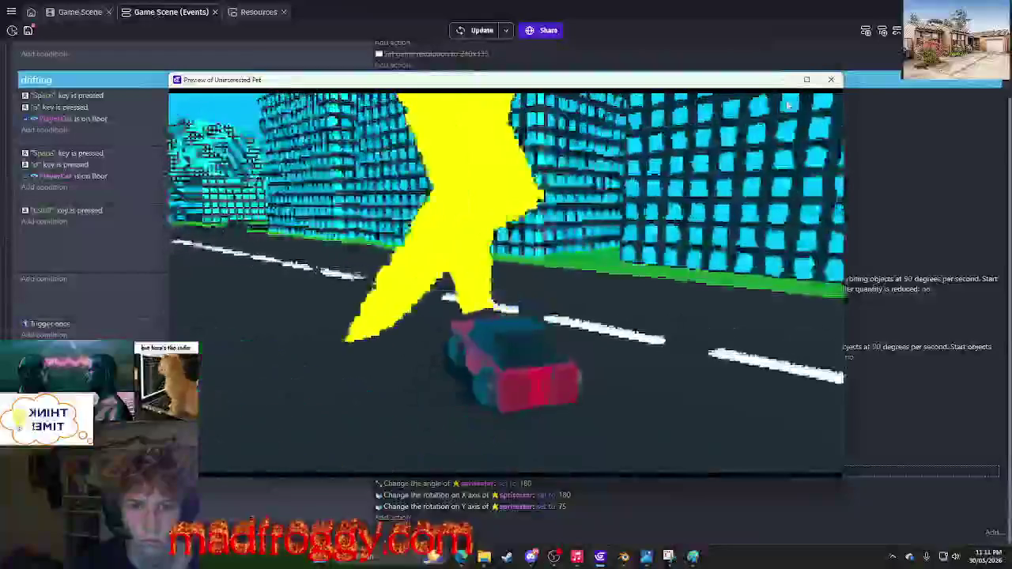
click(831, 79)
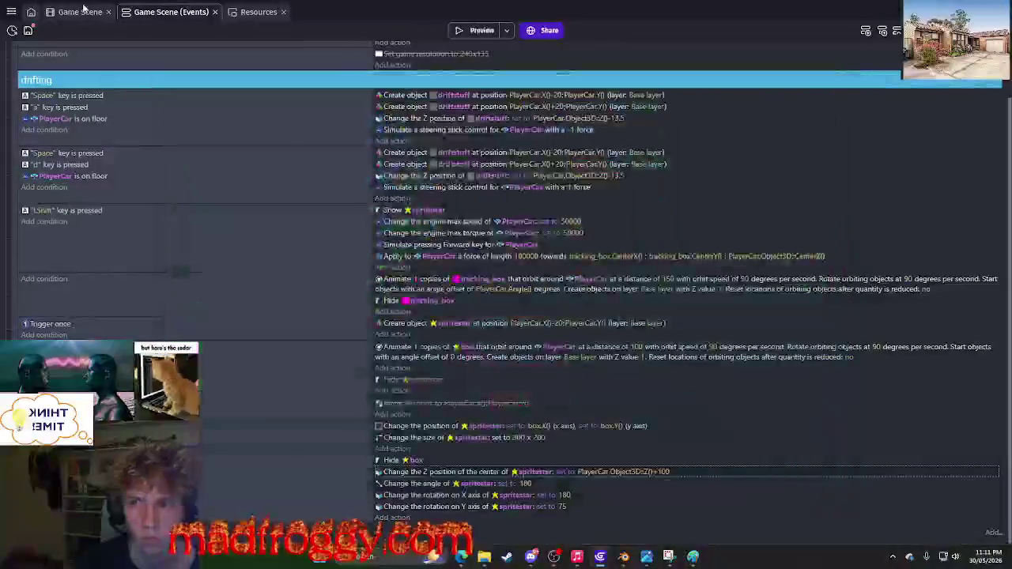
Inspect the spritestar object's properties and behaviors in its editor, then go back to events.
key(ctrl+shift+Tab)
click(1003, 327)
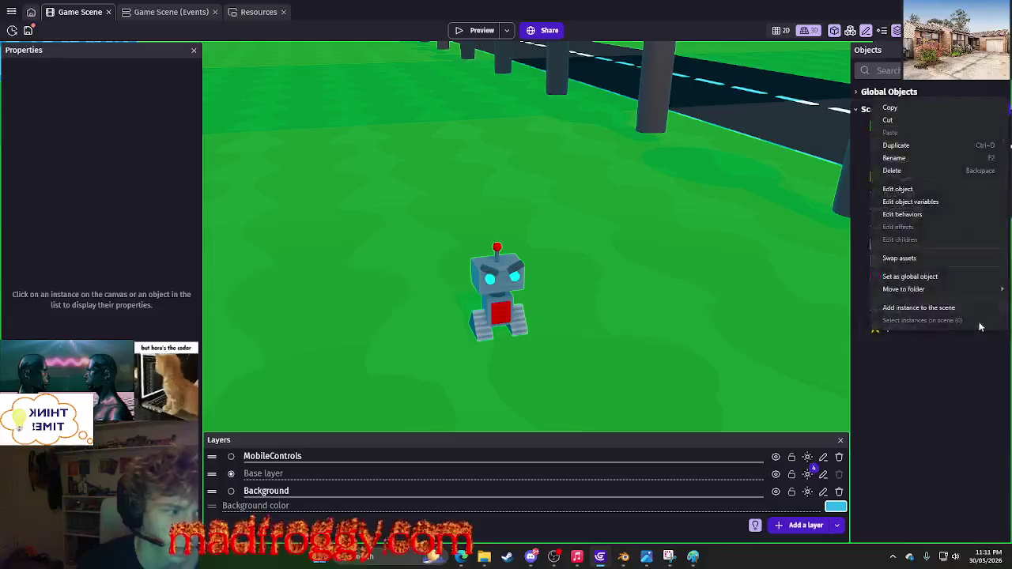
click(897, 189)
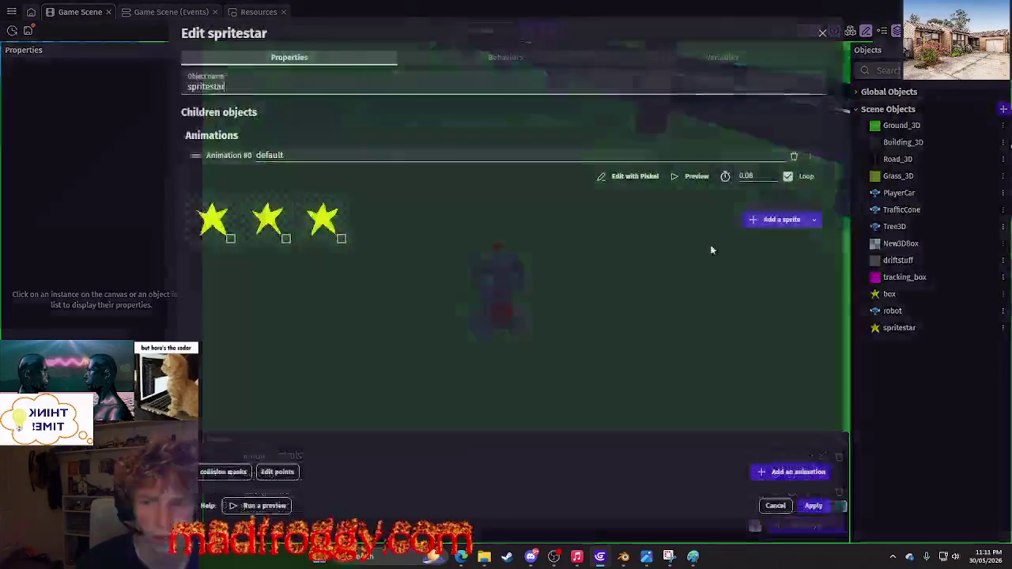
click(415, 59)
click(358, 61)
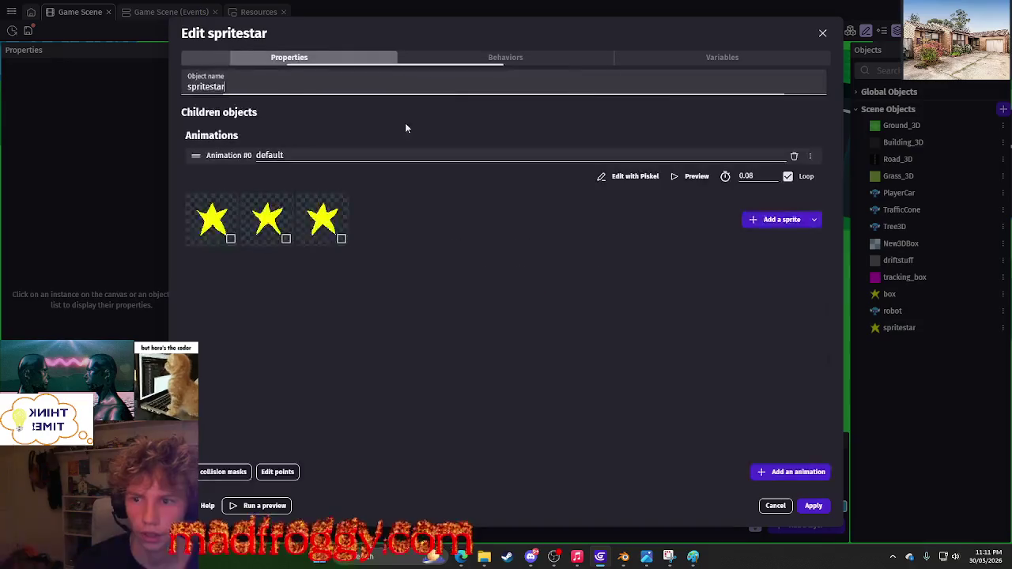
click(863, 311)
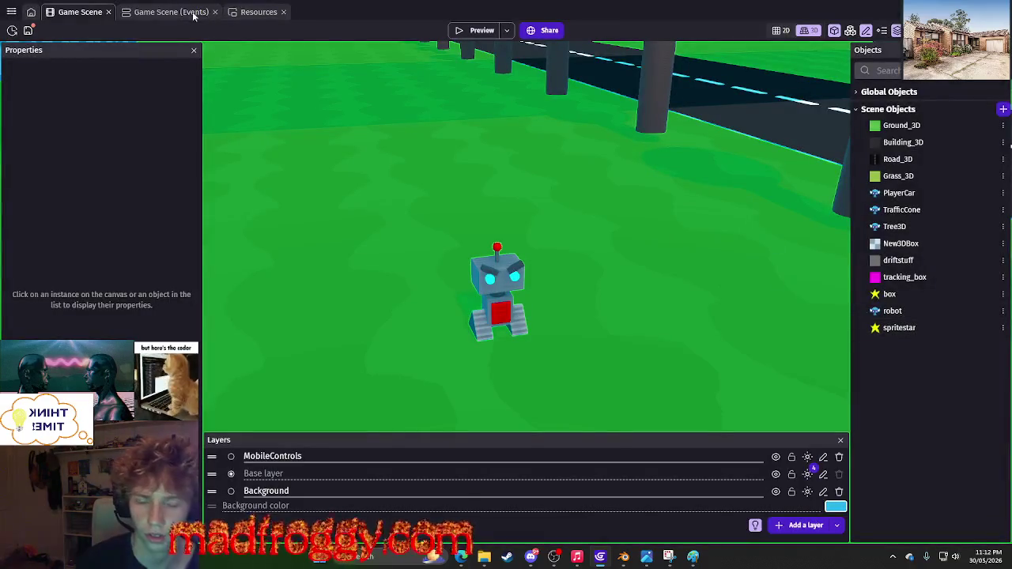
click(194, 13)
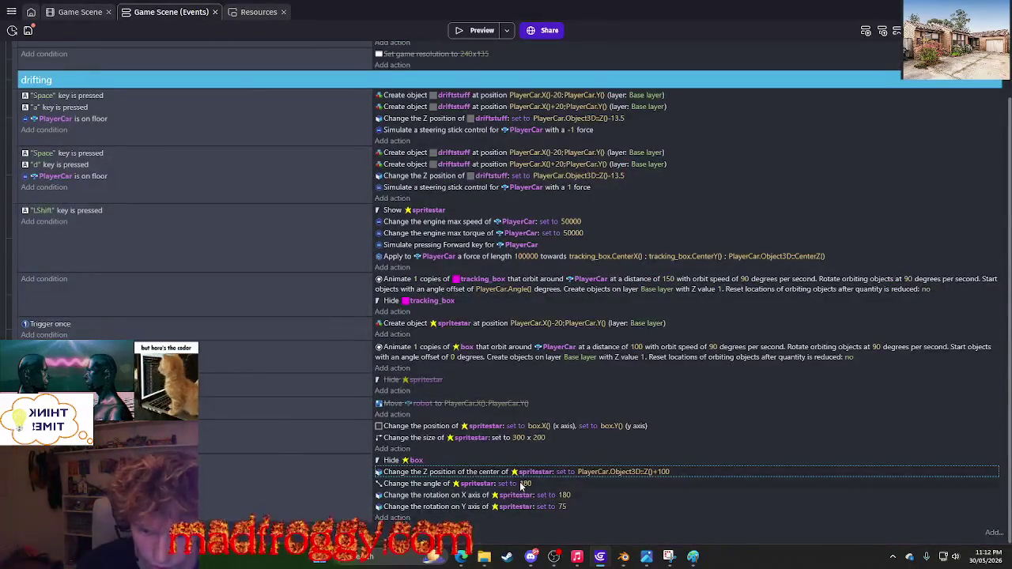
Set the 'Change the size of spritestar' action to width 200 and height 300.
click(527, 440)
text(200)
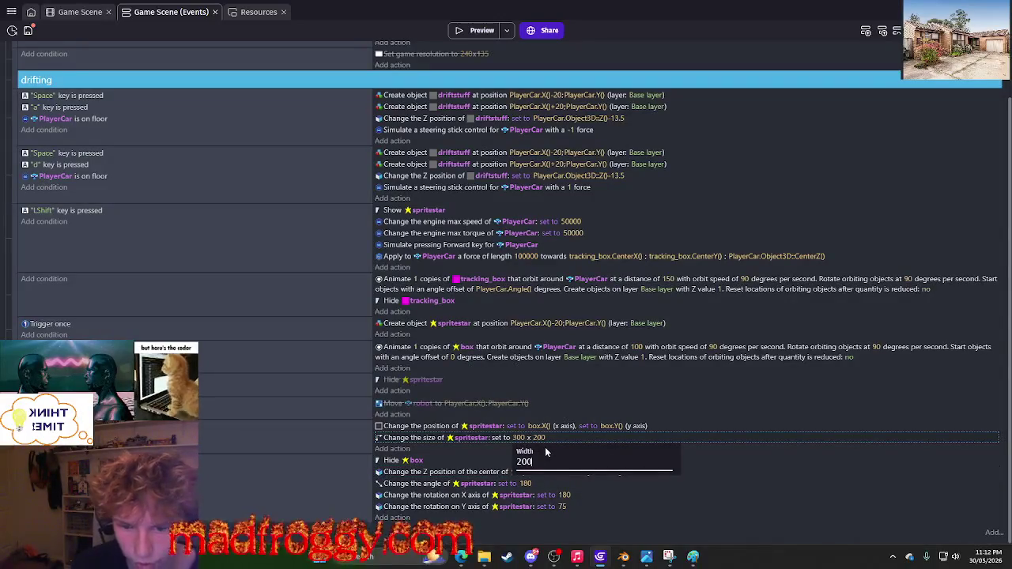
key(Return)
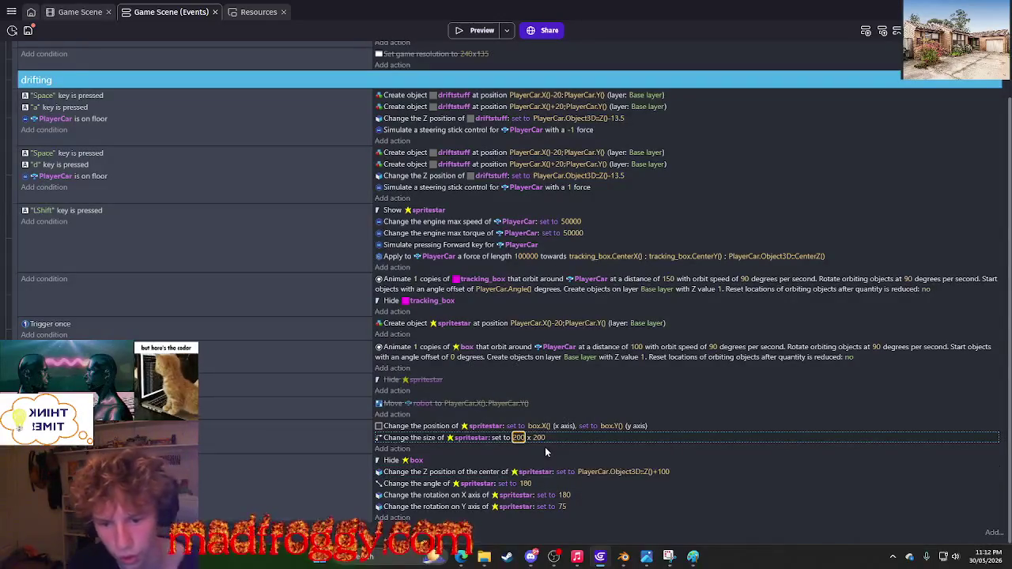
click(540, 439)
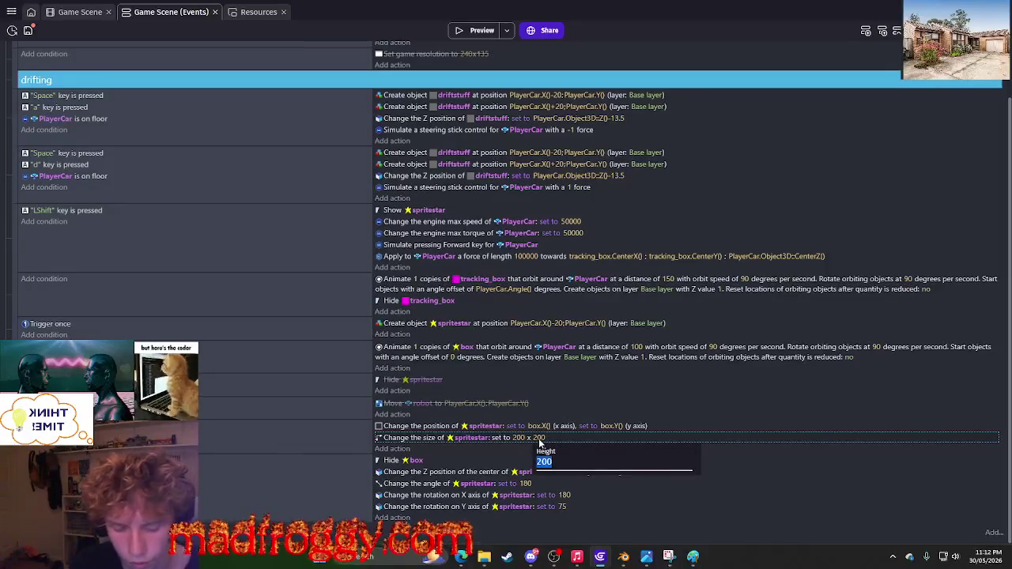
text(300)
key(Return)
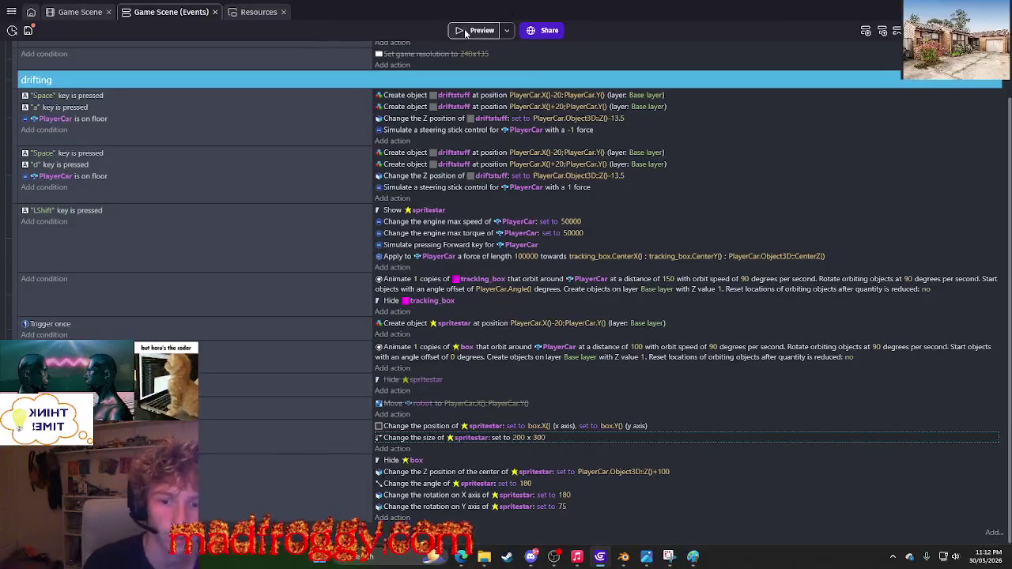
Preview the game and steer the car to check the resized star.
click(465, 32)
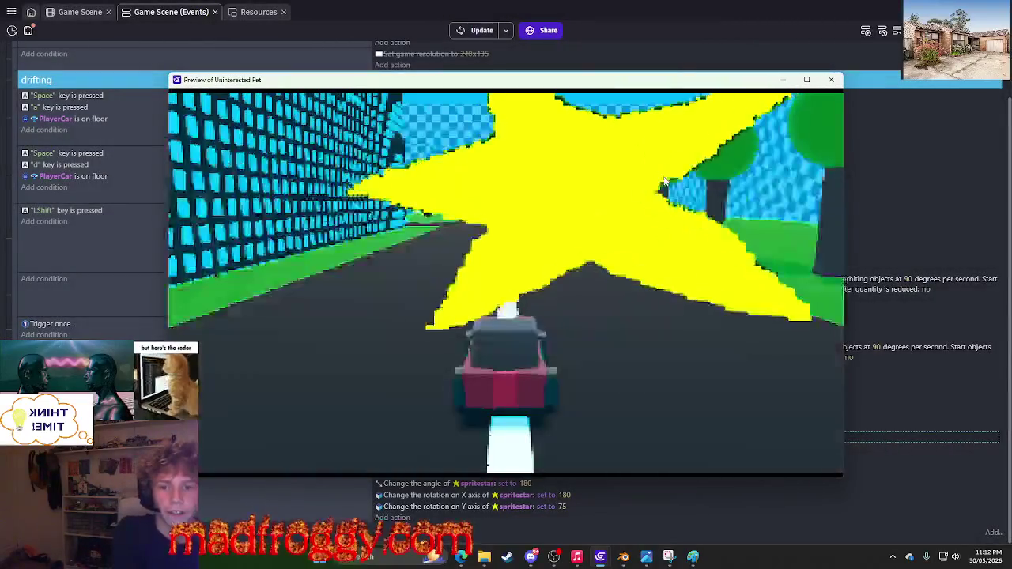
key(d)
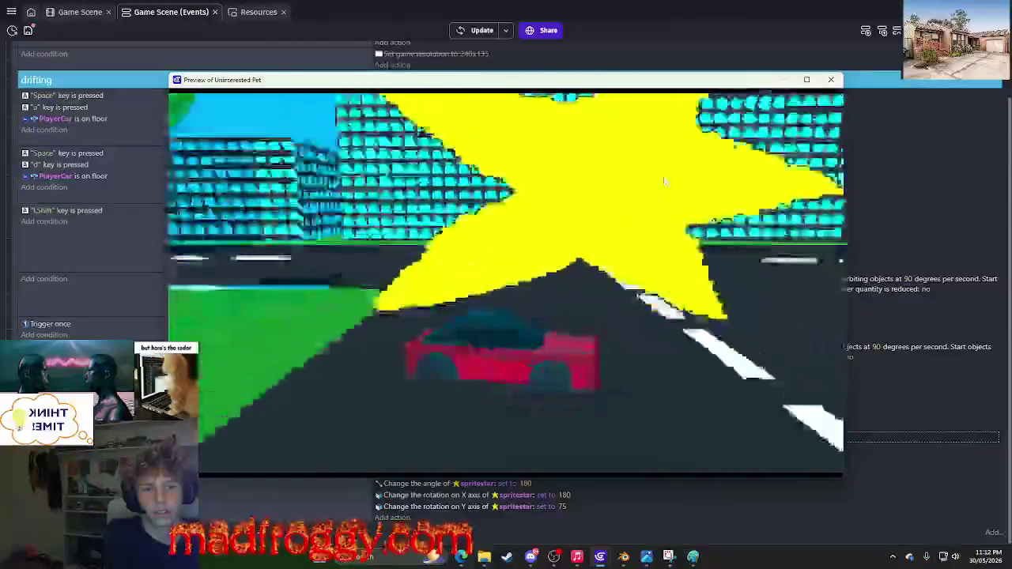
click(842, 86)
Remove '+100' so spritestar's Z position reads PlayerCar.Object3D::Z().
click(664, 472)
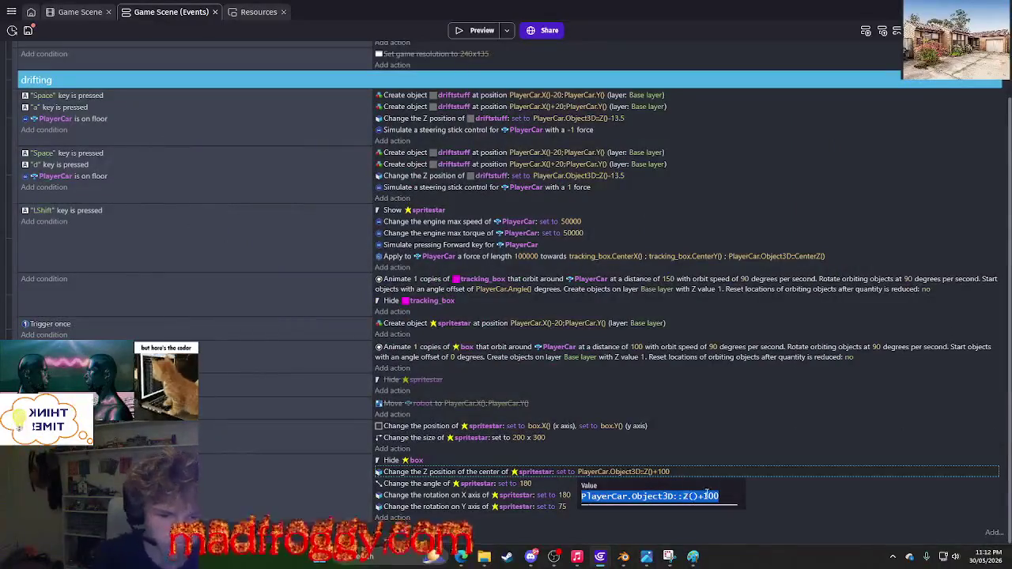
click(735, 503)
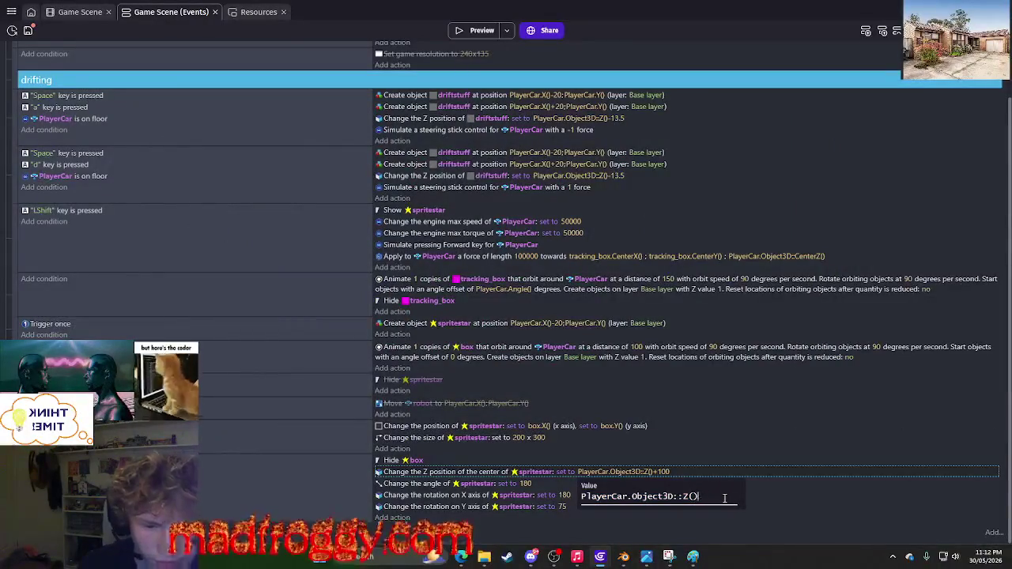
key(Return)
Preview the game, drifting left then driving straight, and close the preview.
click(477, 31)
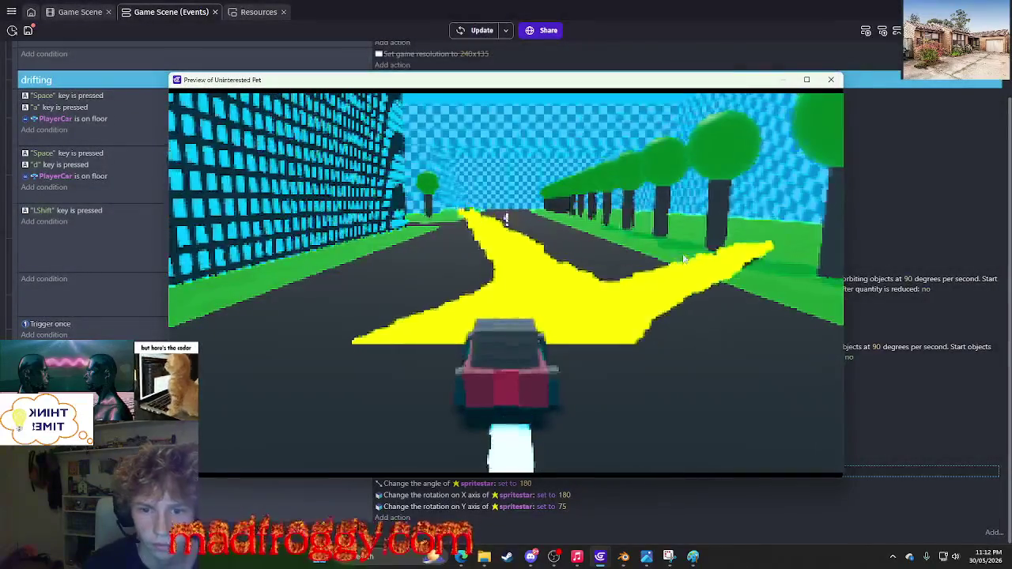
key(a)
key(d)
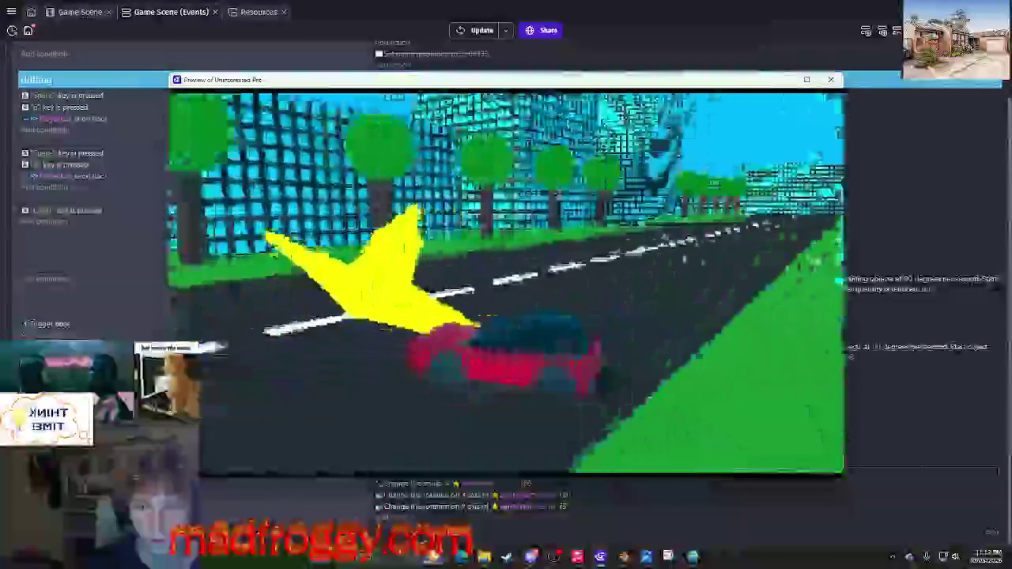
key(d)
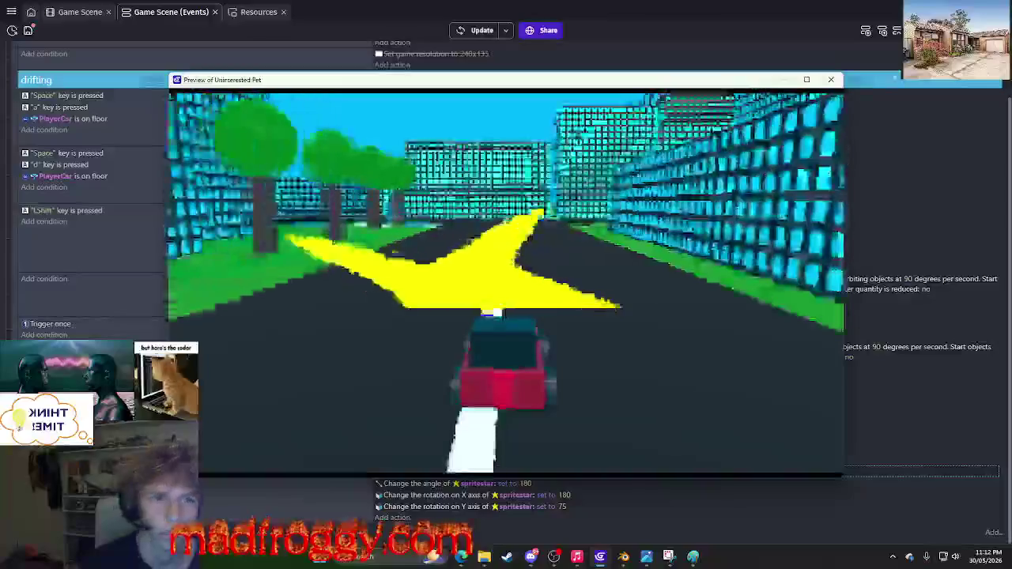
click(834, 82)
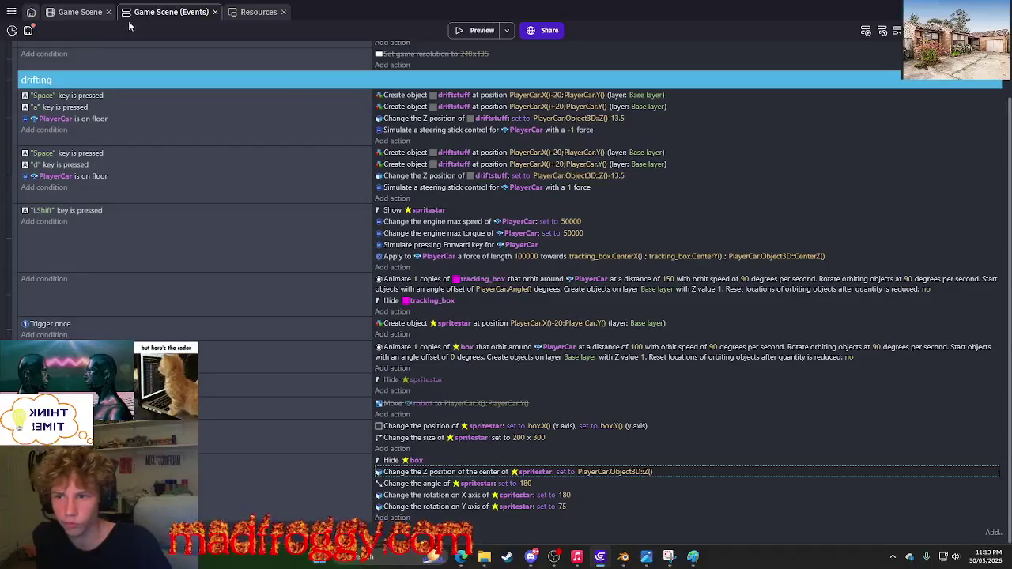
Select the placed spritestar instance in the 3D scene editor.
click(72, 12)
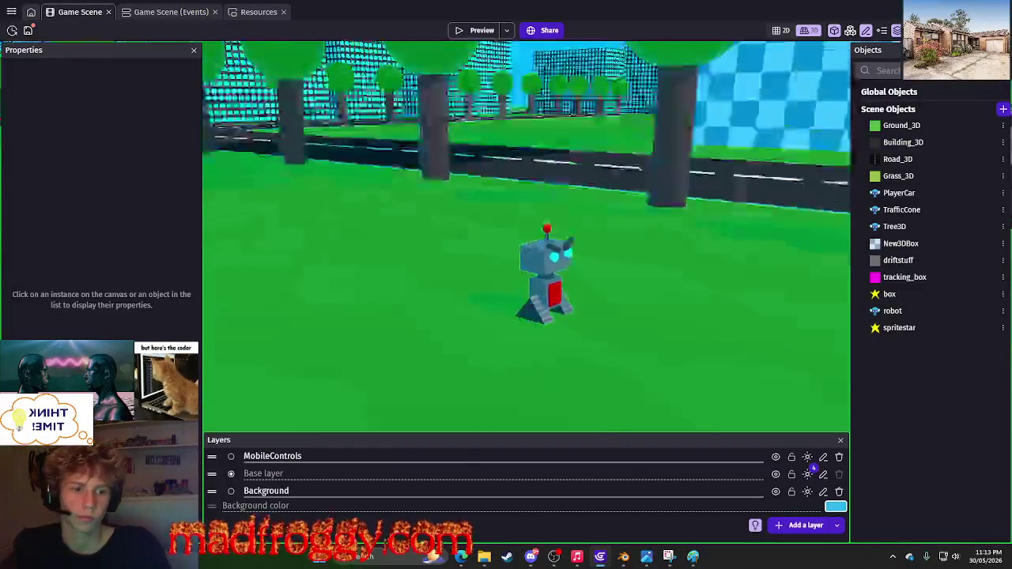
click(1003, 327)
click(957, 360)
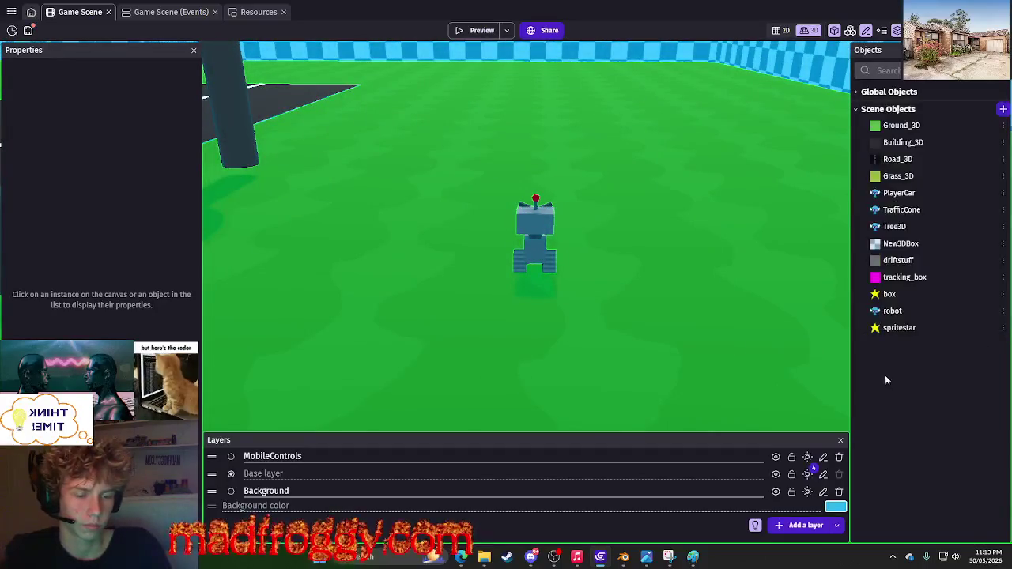
click(904, 327)
click(621, 233)
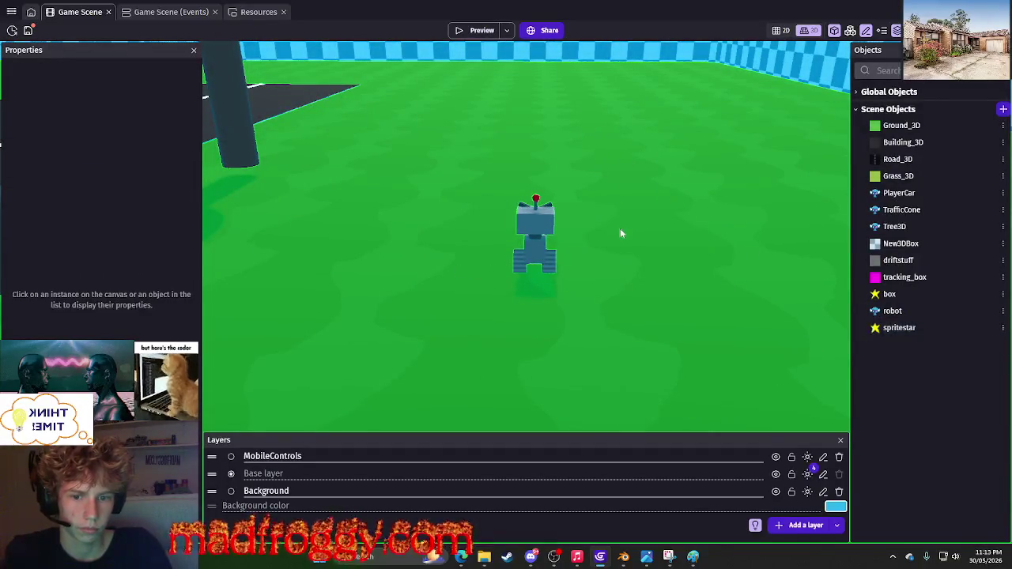
click(1002, 327)
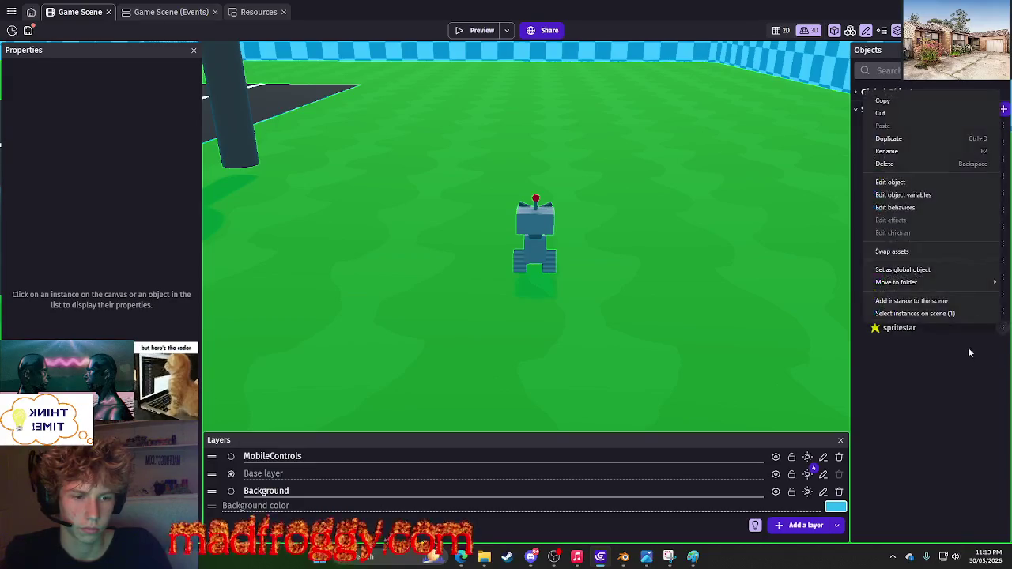
click(921, 306)
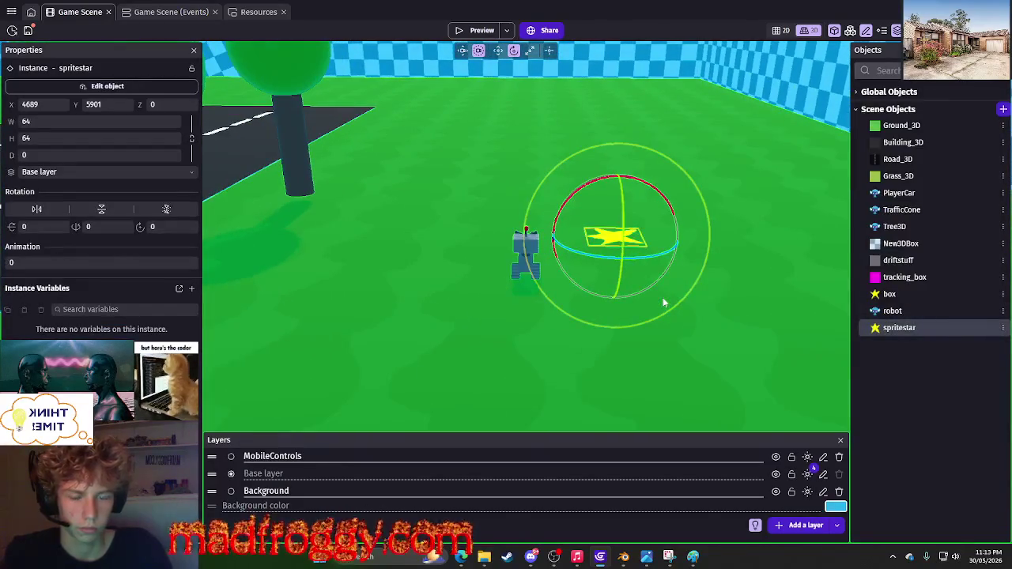
Rotate and tilt the star with the gizmo toward rotations of 264, 352 and 109.
mouse_move(648, 299)
mouse_down()
mouse_move(638, 298)
mouse_move(636, 266)
mouse_move(629, 281)
mouse_up()
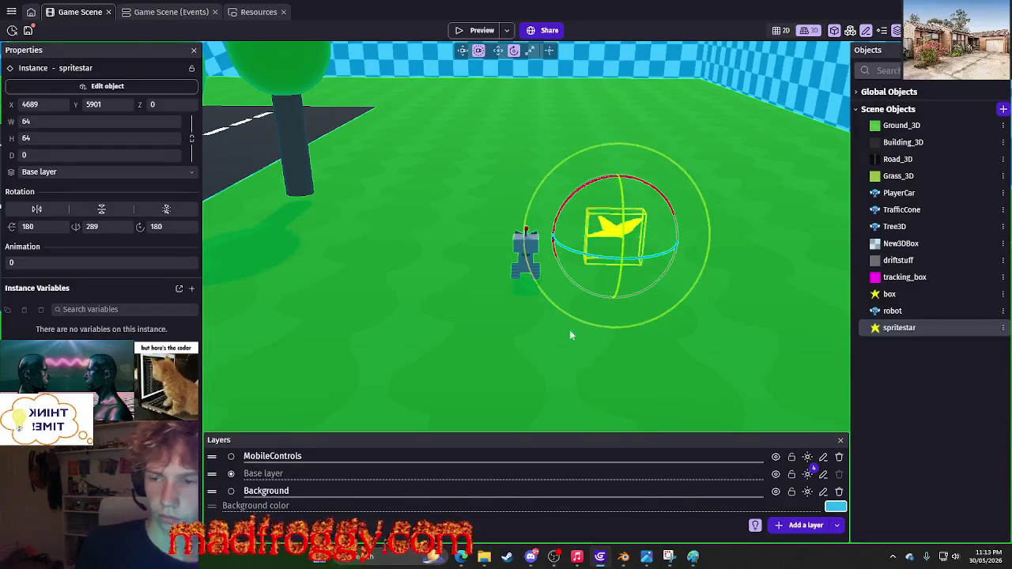
key(w)
key(w)
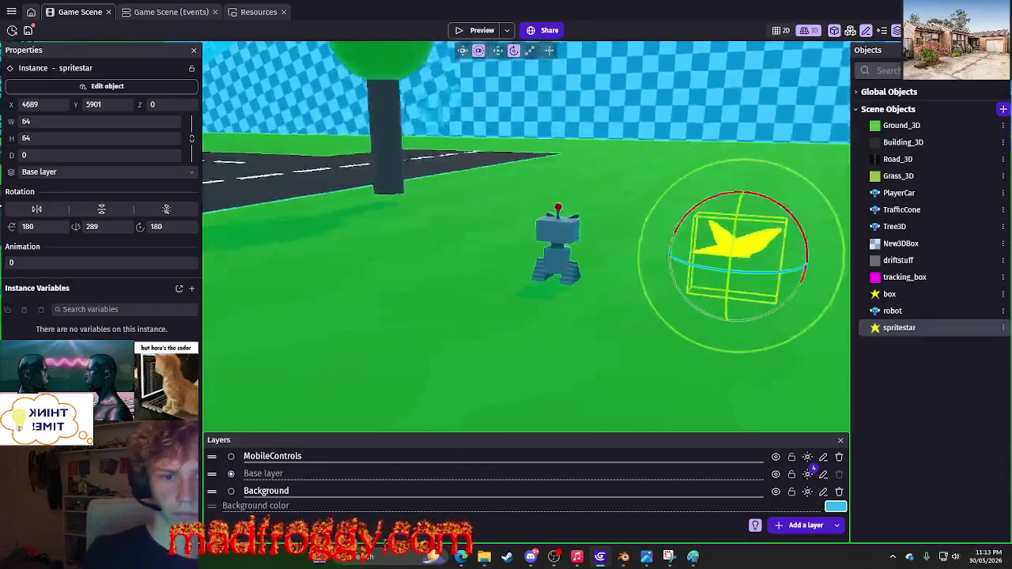
key(w)
key(w)
mouse_move(742, 184)
mouse_down()
mouse_move(788, 187)
mouse_move(728, 190)
mouse_move(673, 217)
mouse_up()
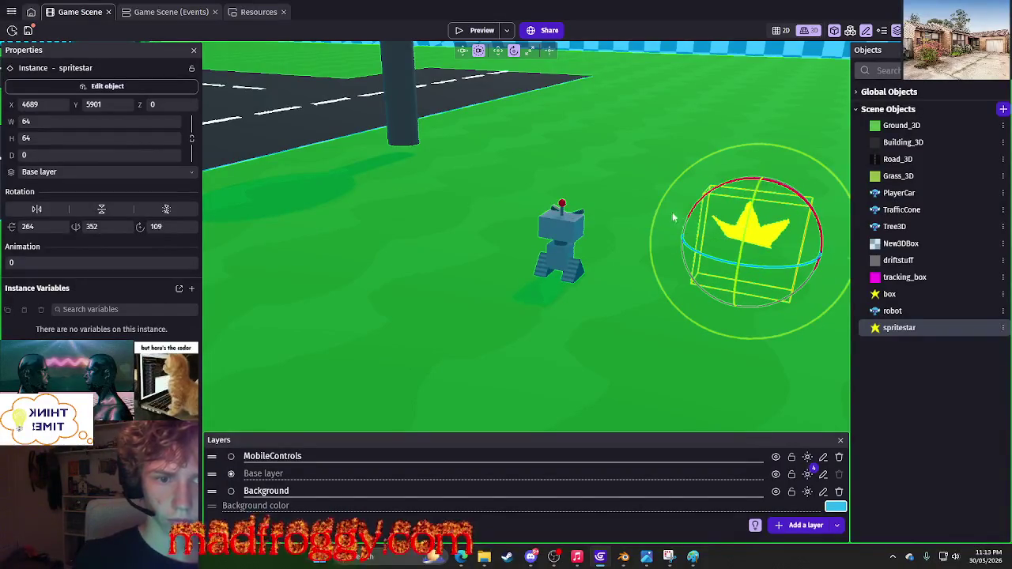
click(645, 143)
Reselect the star, check its X rotation, and orbit the view to look down on it.
click(736, 207)
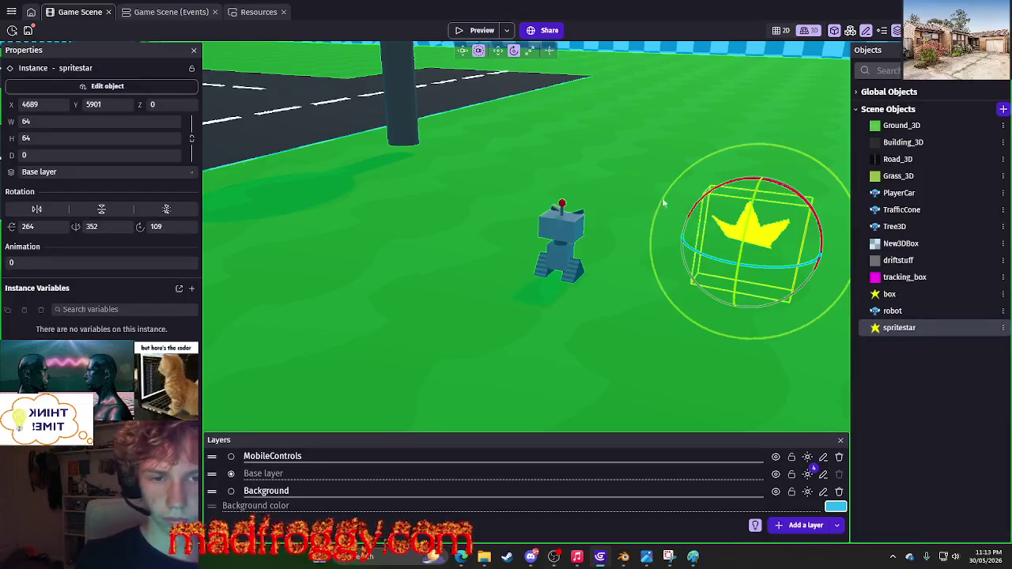
drag(51, 229, 2, 229)
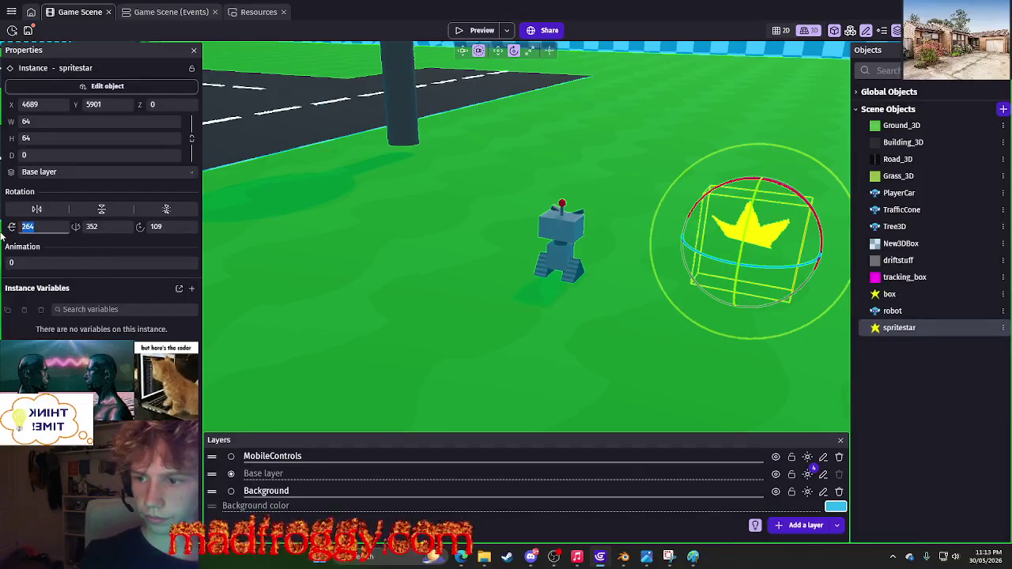
key(Escape)
drag(736, 320, 773, 319)
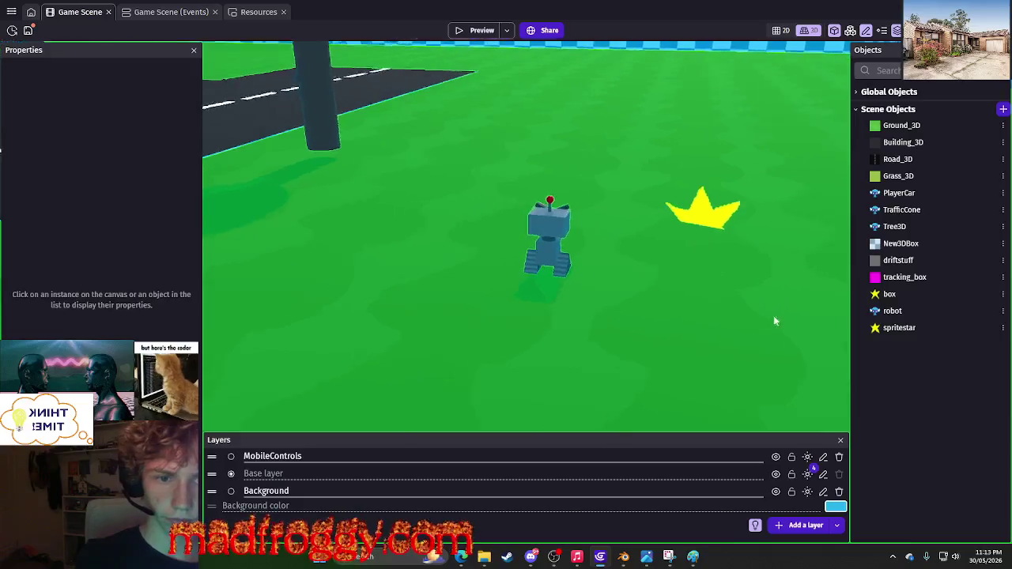
mouse_move(662, 316)
mouse_down()
mouse_move(661, 209)
mouse_move(625, 290)
mouse_up()
click(662, 102)
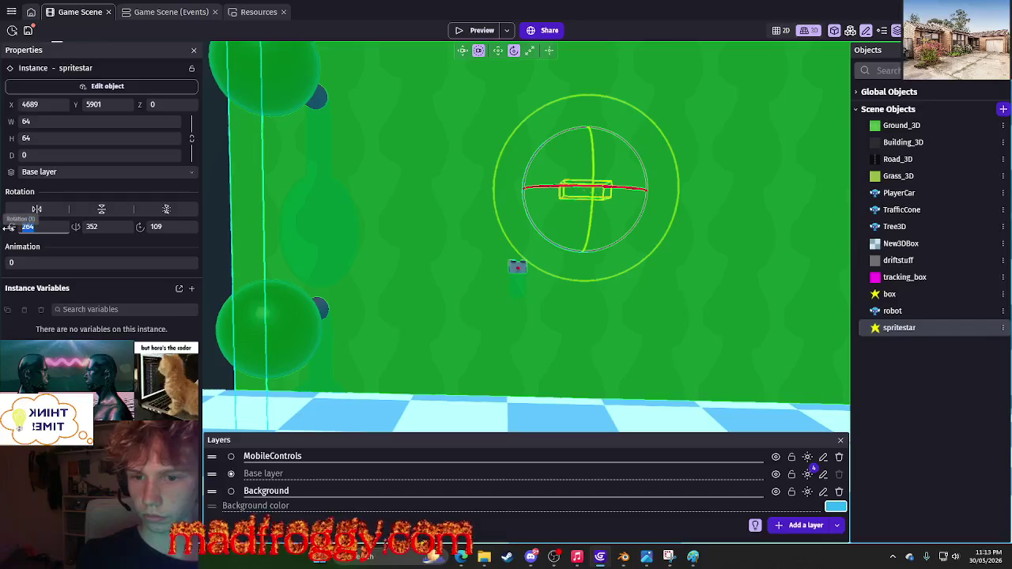
Review the star's angle value on the event sheet, then reselect the star in the scene.
click(144, 11)
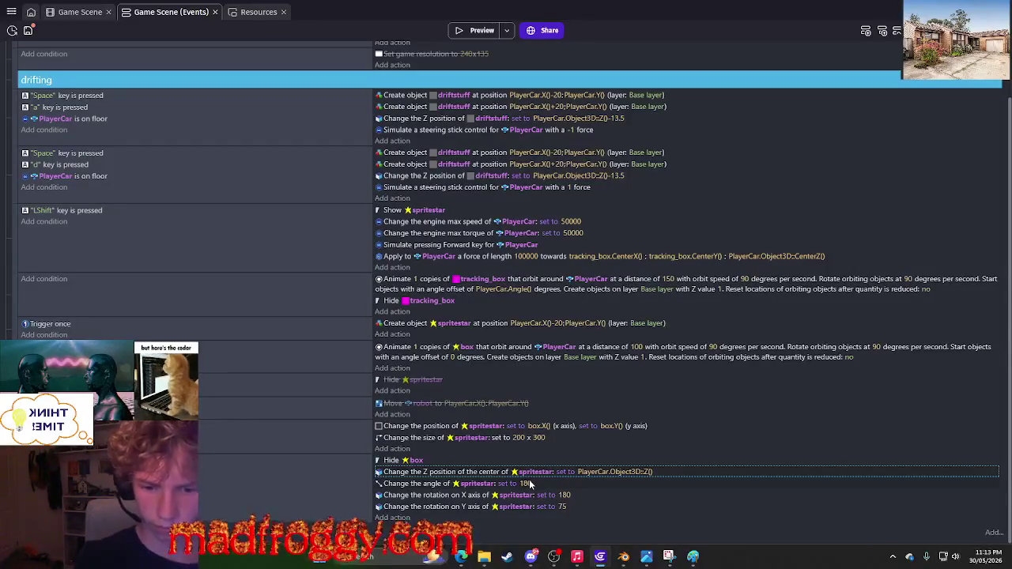
click(530, 484)
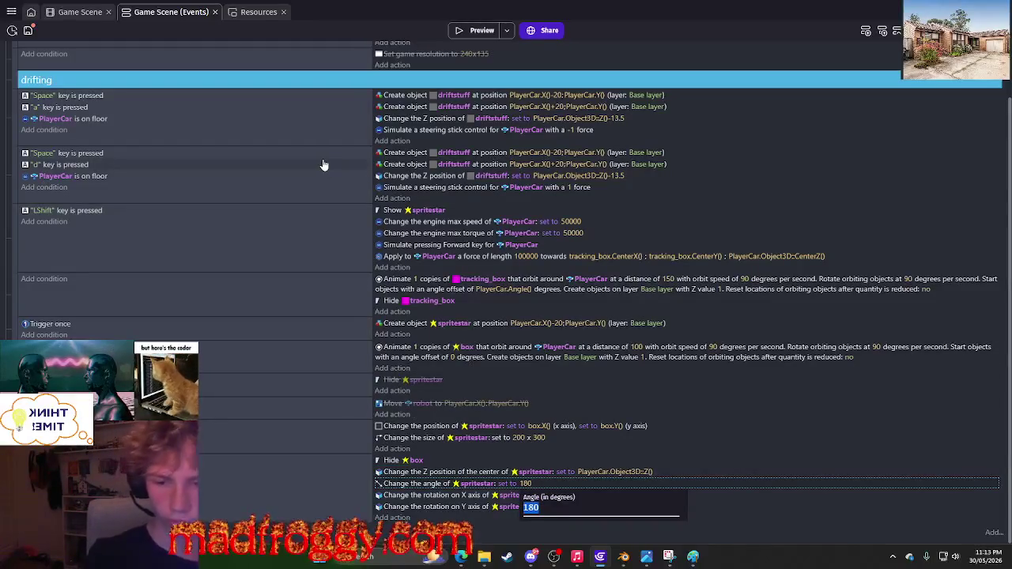
click(68, 13)
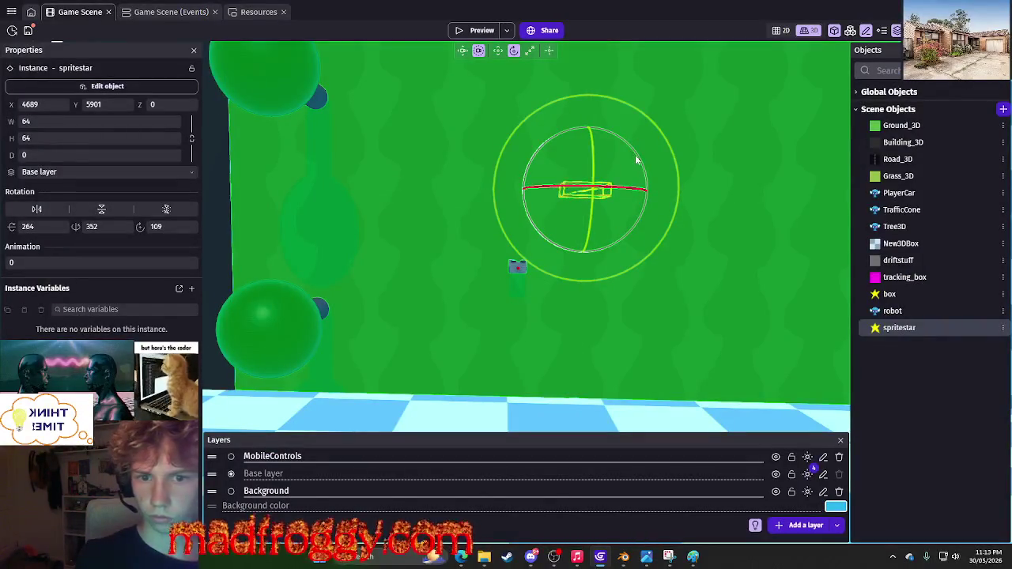
click(743, 293)
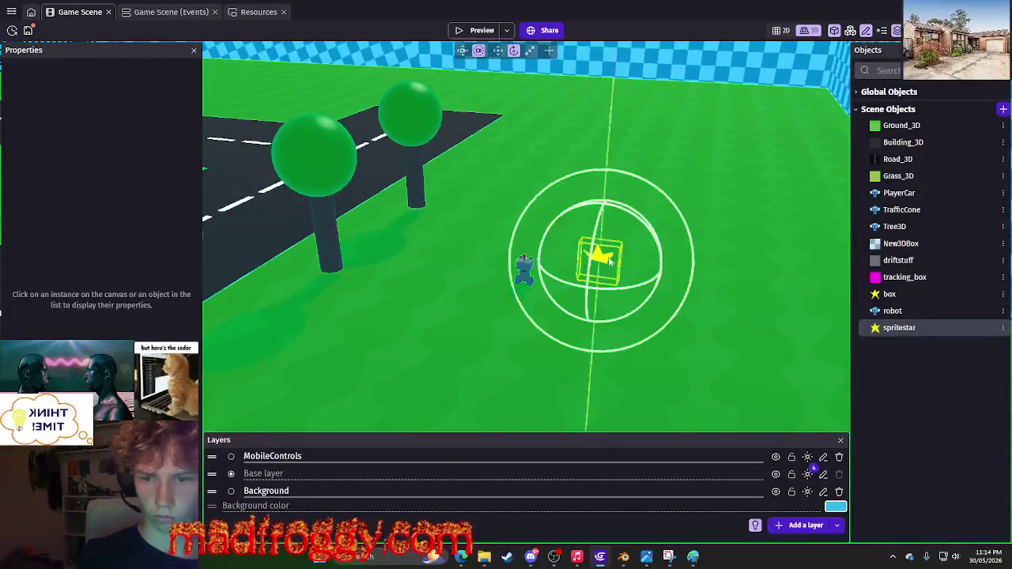
click(608, 261)
Rotate the star edge-on until Rotation Z reads 93, then edit its X rotation event value.
mouse_move(617, 298)
mouse_down()
mouse_move(594, 294)
mouse_move(662, 287)
mouse_up()
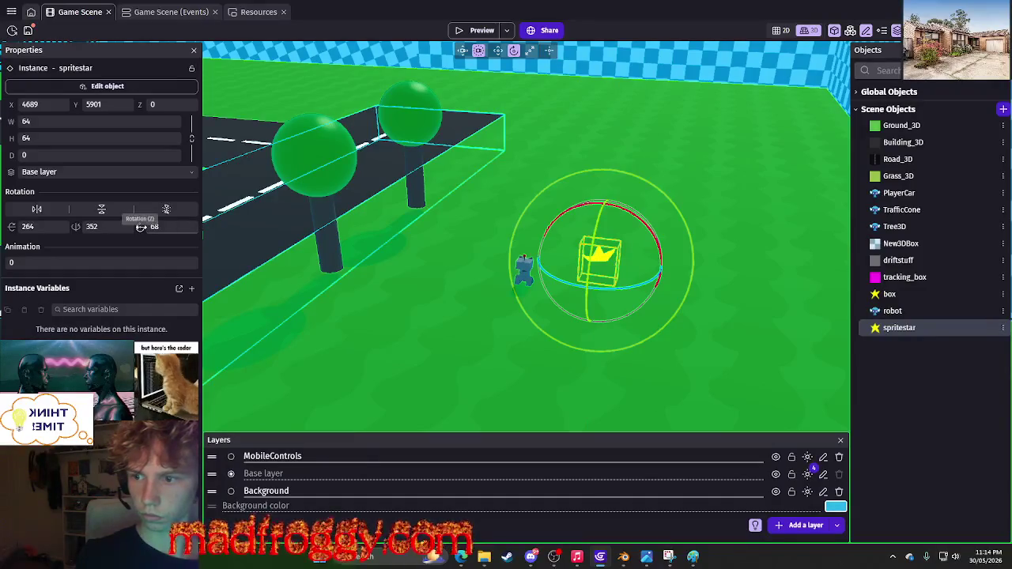
scroll(661, 342, up, 5)
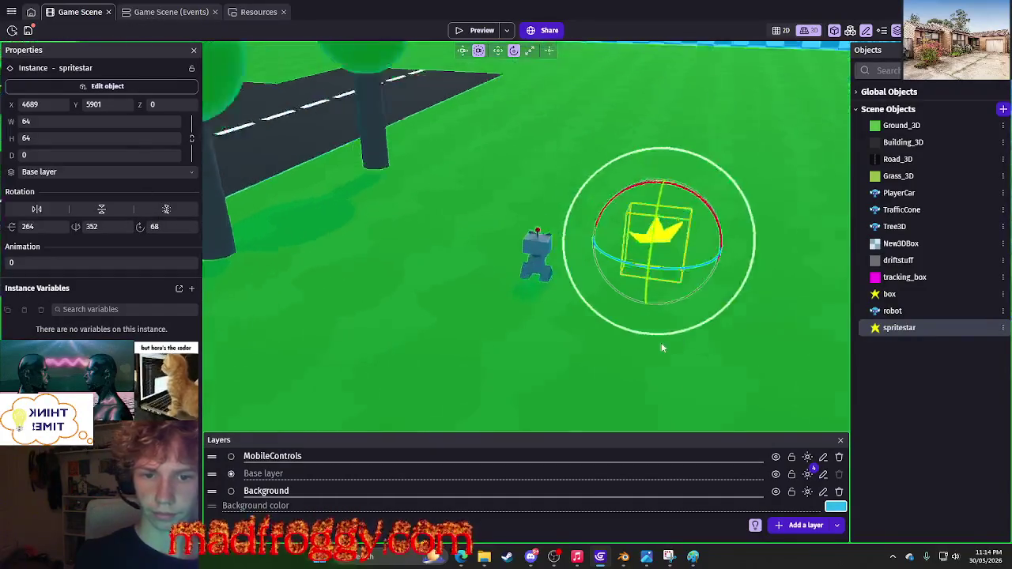
drag(687, 270, 691, 272)
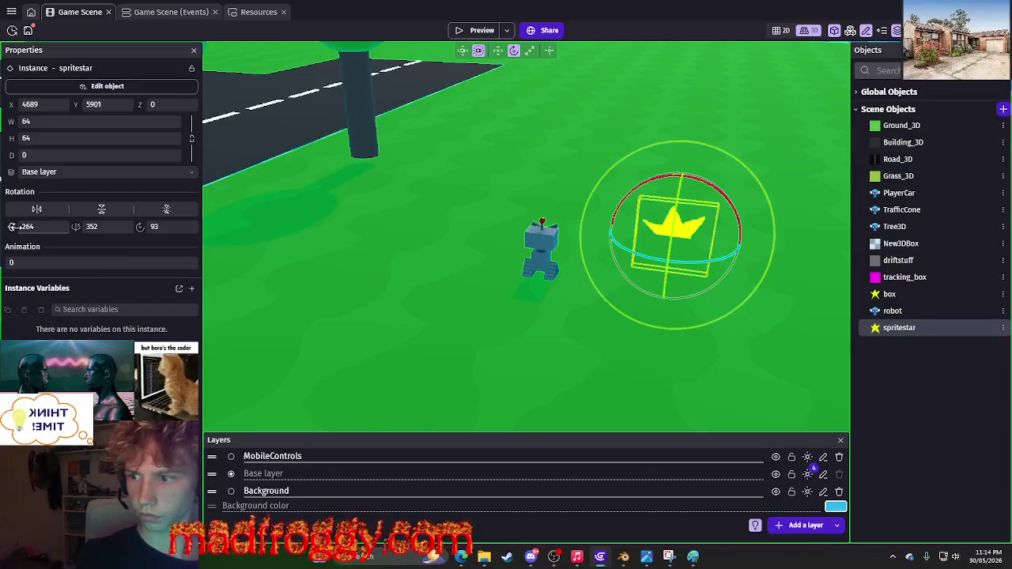
click(22, 227)
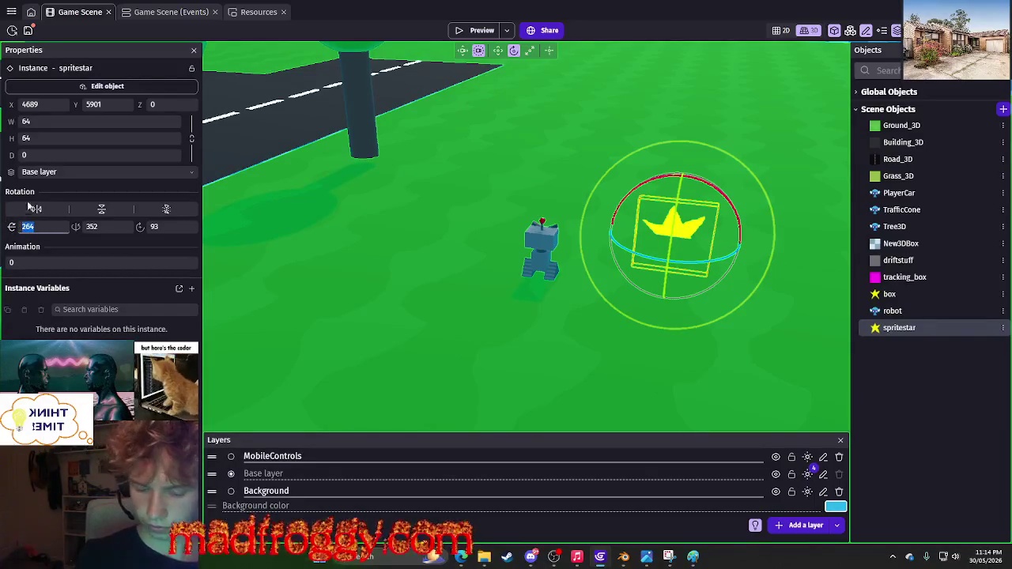
click(162, 12)
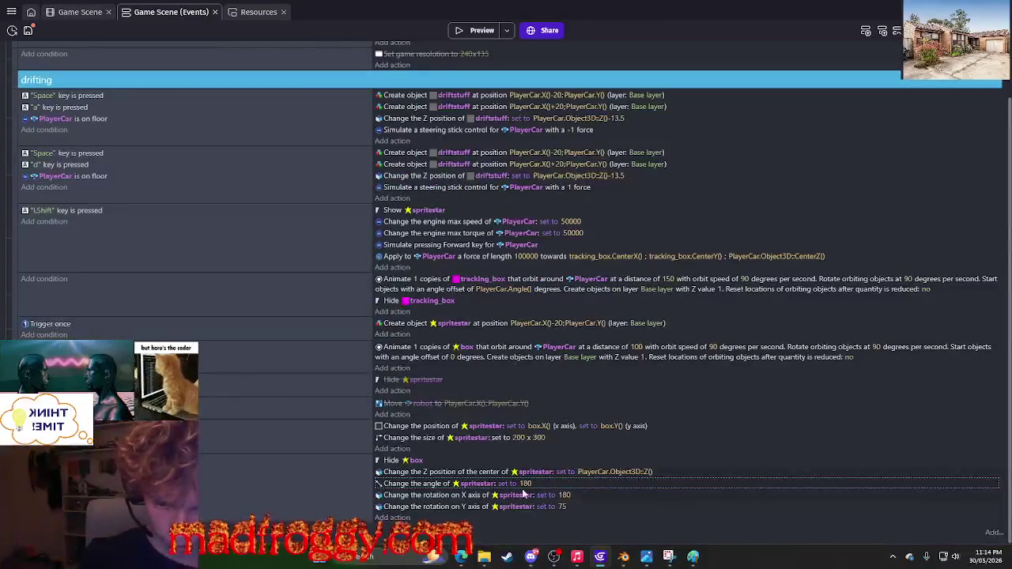
click(566, 496)
Set the star's event rotations to 264 on X and 352 on Y.
text(264)
key(Return)
click(73, 14)
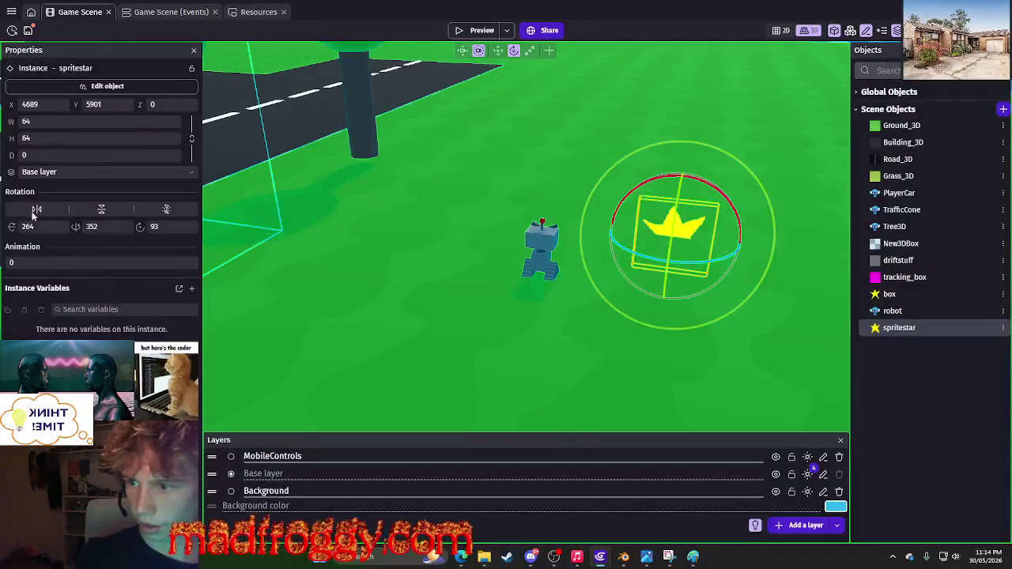
click(164, 12)
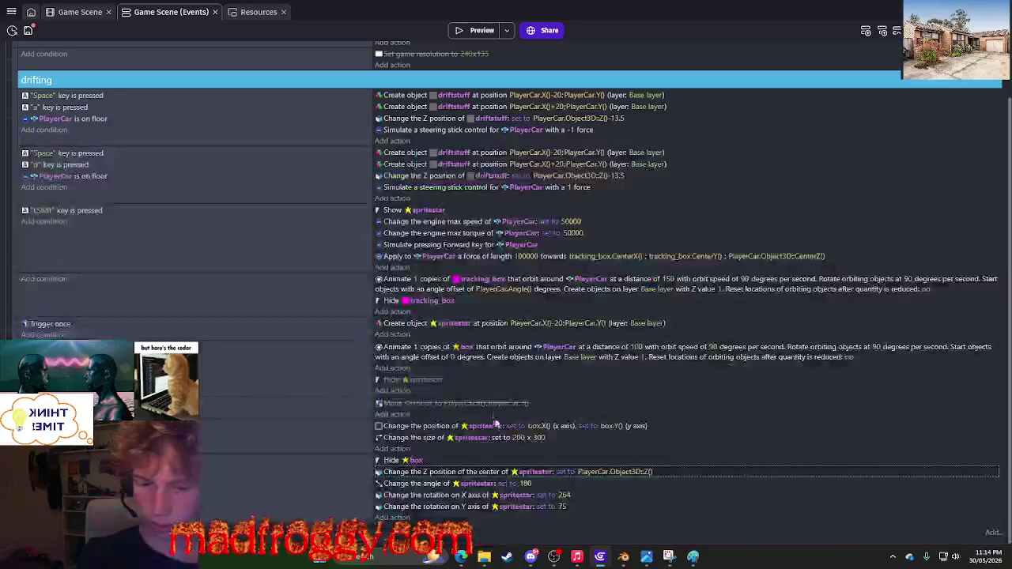
click(564, 495)
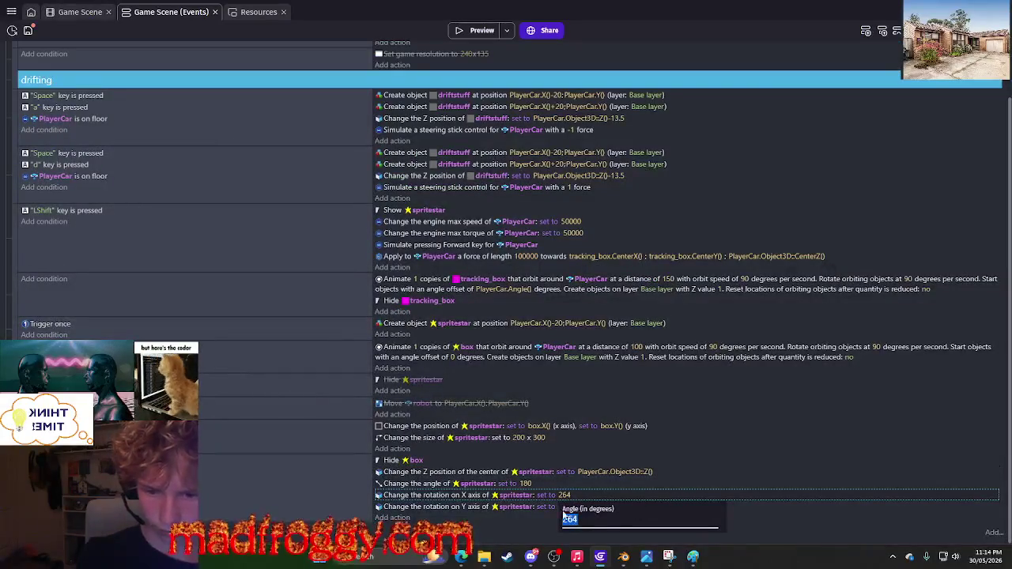
key(Return)
click(563, 507)
text(352)
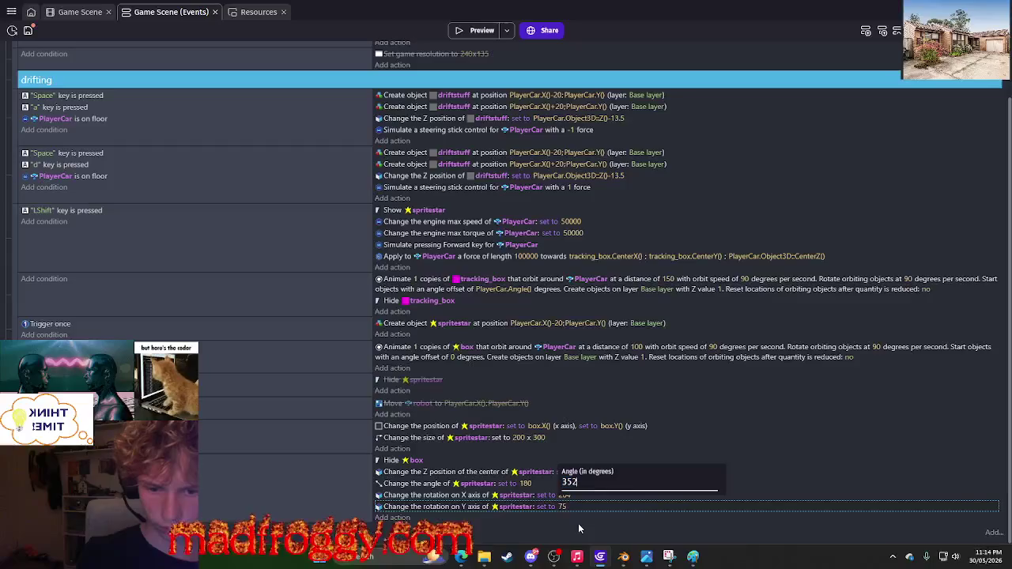
key(Return)
Make the star's angle follow PlayerCar.Angle() and launch a preview.
click(525, 484)
text(car)
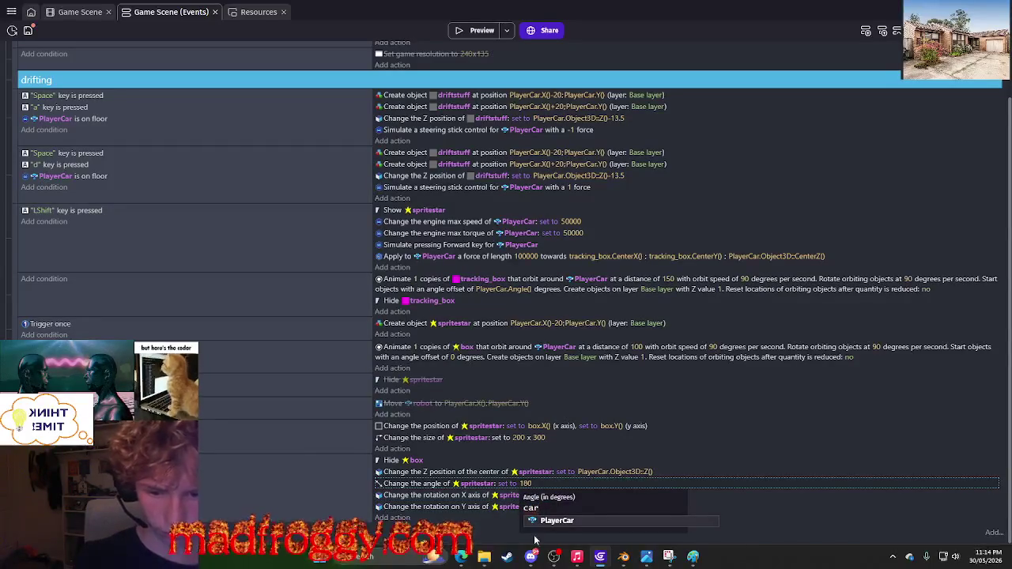
click(557, 521)
text(n)
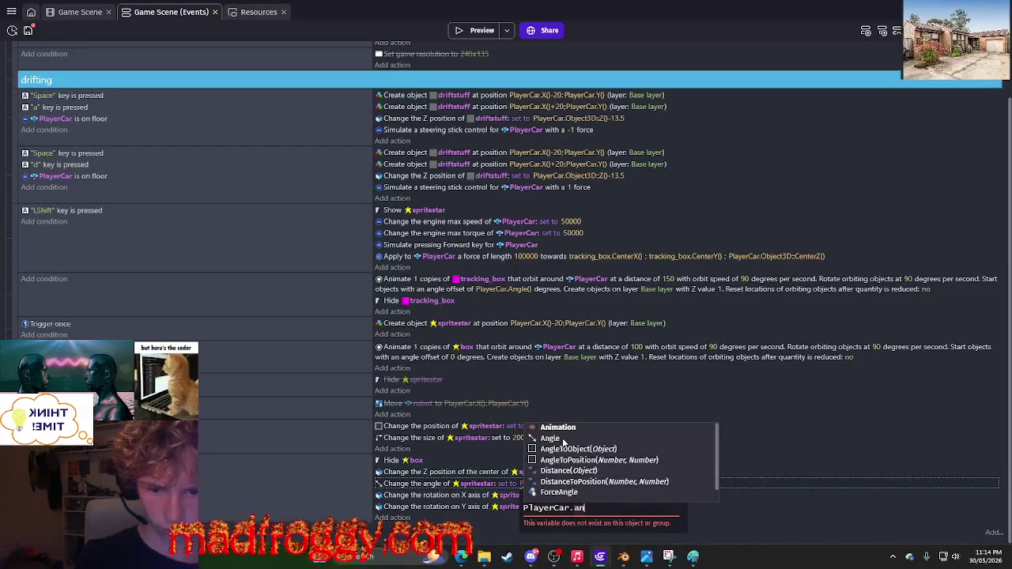
click(563, 440)
key(Return)
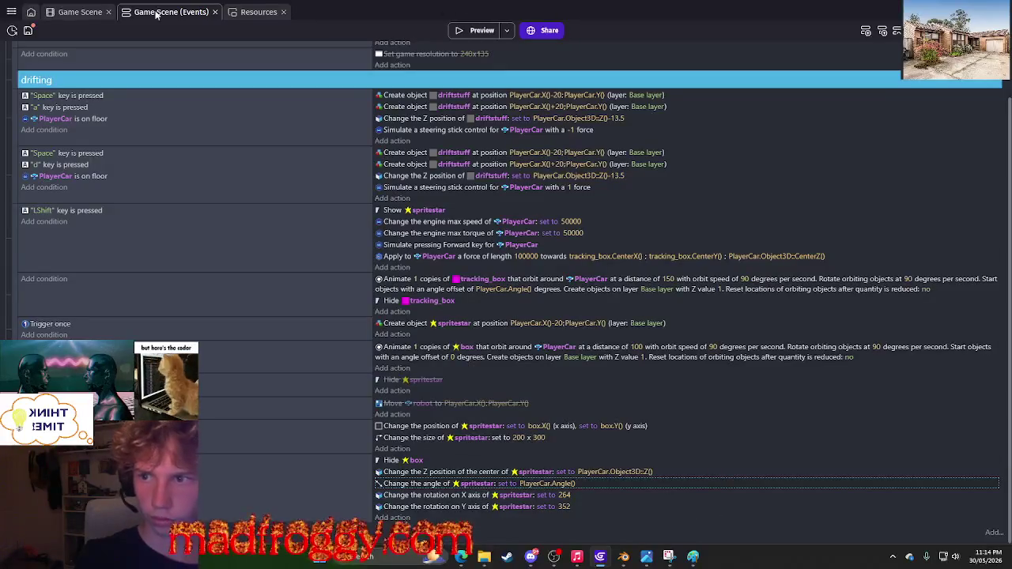
click(482, 32)
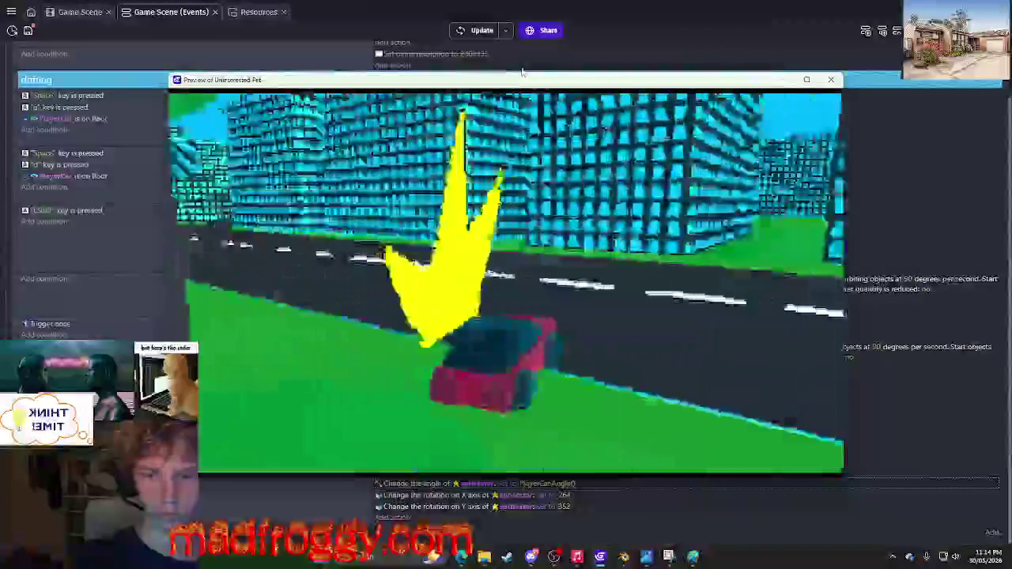
Change the star's angle to PlayerCar.Angle()+90 and test it in a preview.
click(615, 481)
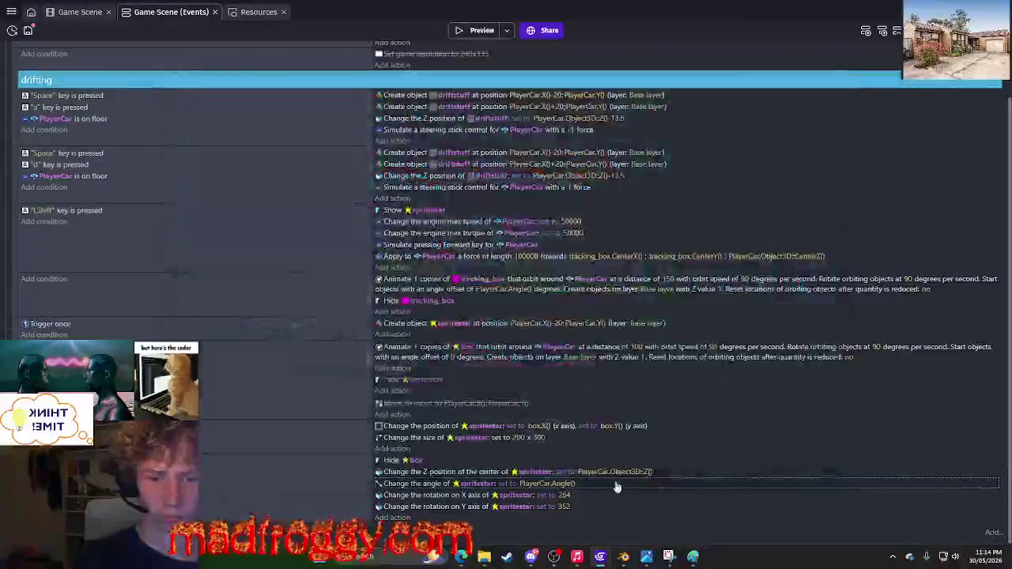
click(647, 473)
click(544, 484)
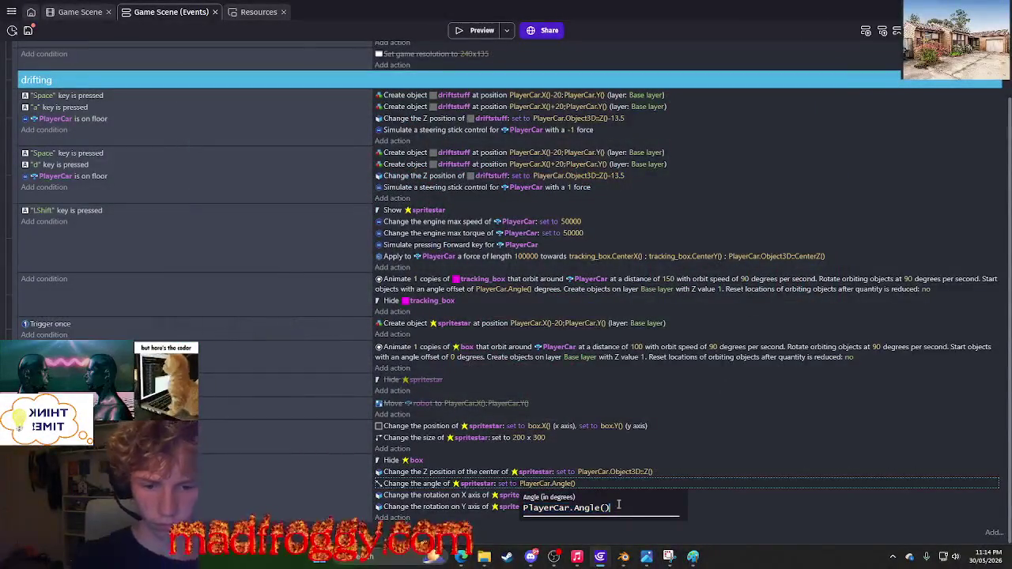
text(+90)
key(Return)
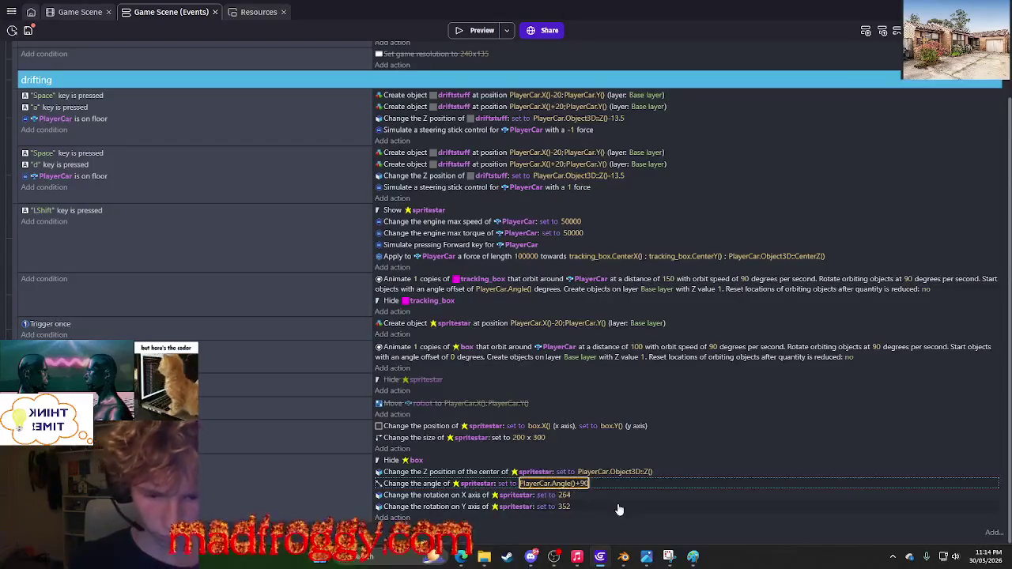
click(481, 31)
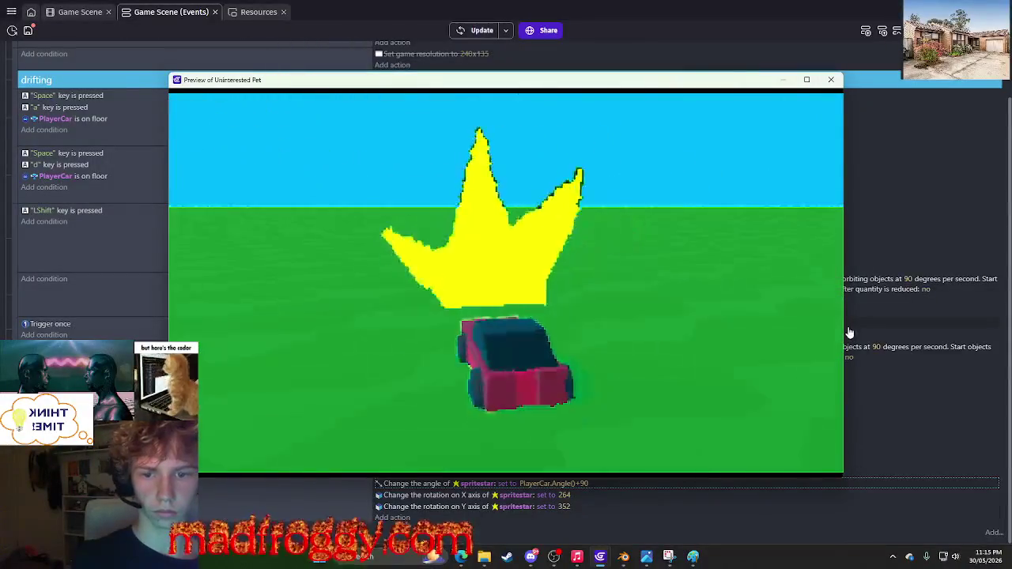
key(alt+F4)
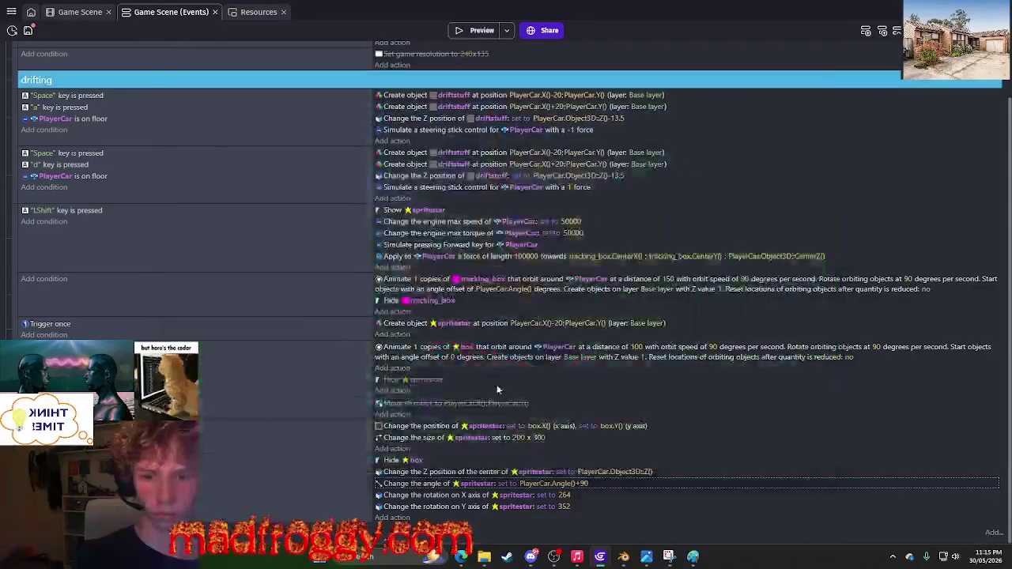
Confirm the star's size action at width 300 and height 200.
click(518, 441)
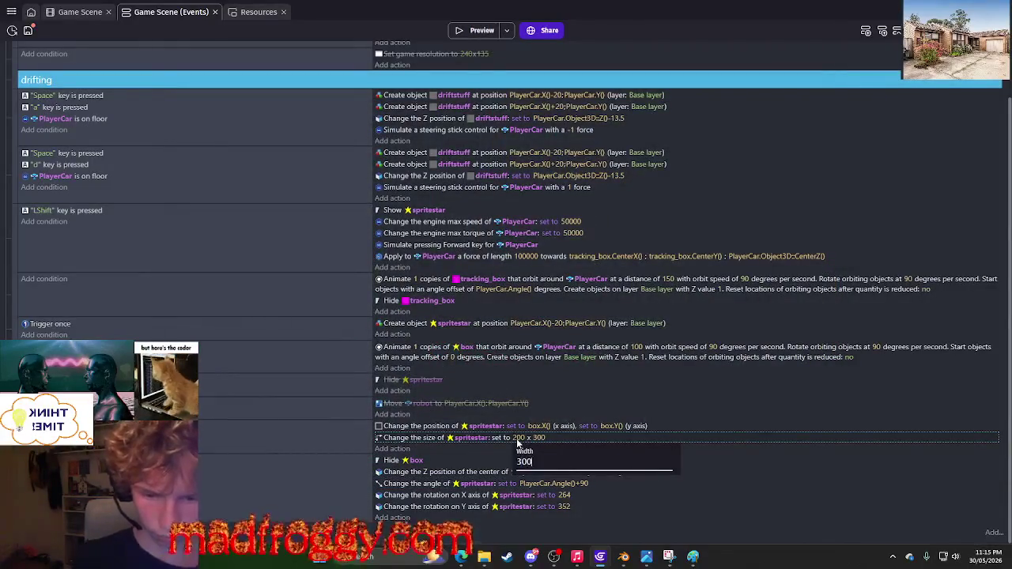
key(Return)
click(543, 439)
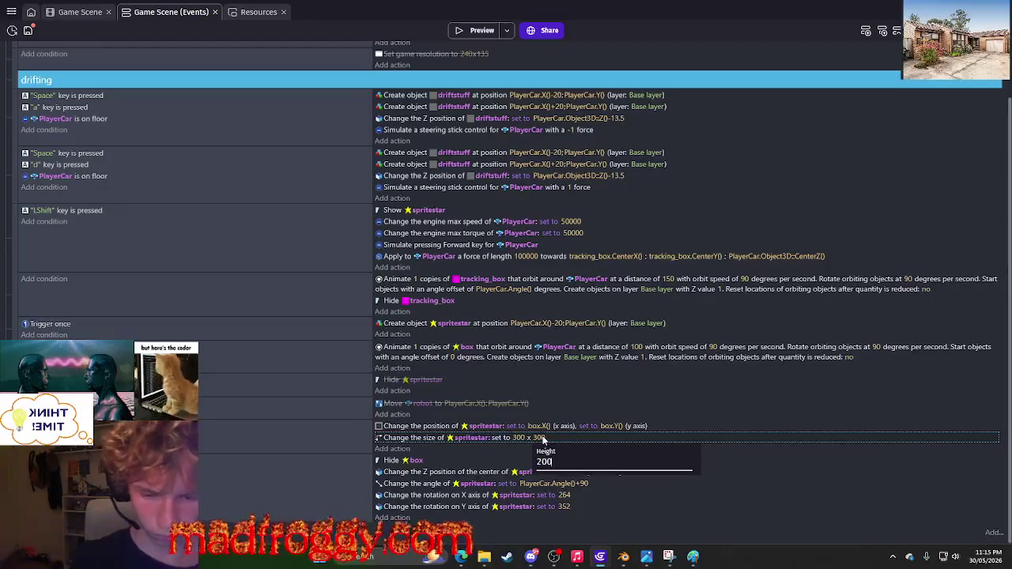
key(Return)
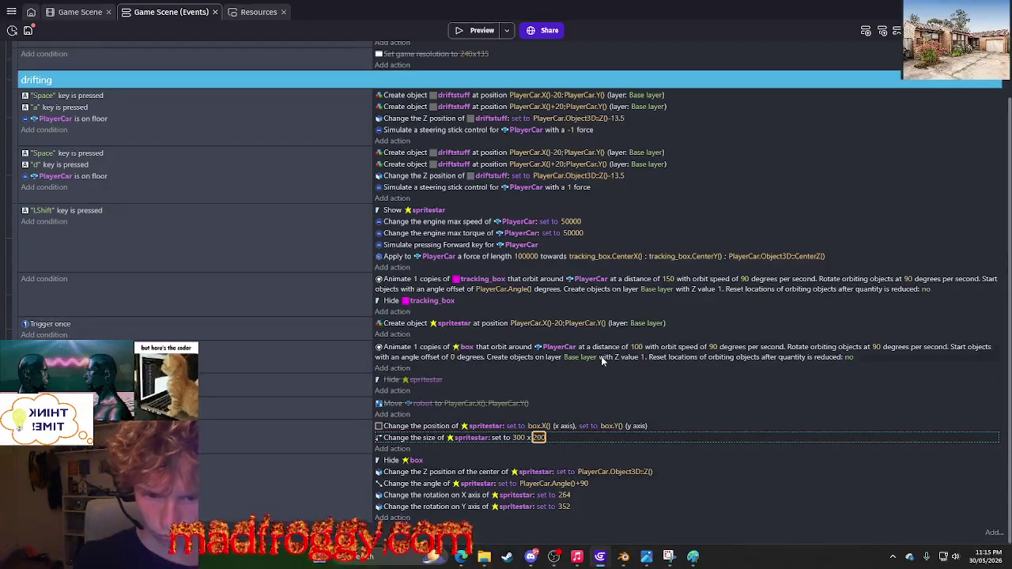
Keep the box's orbit distance at 50 and test-drive the car in a preview.
click(638, 348)
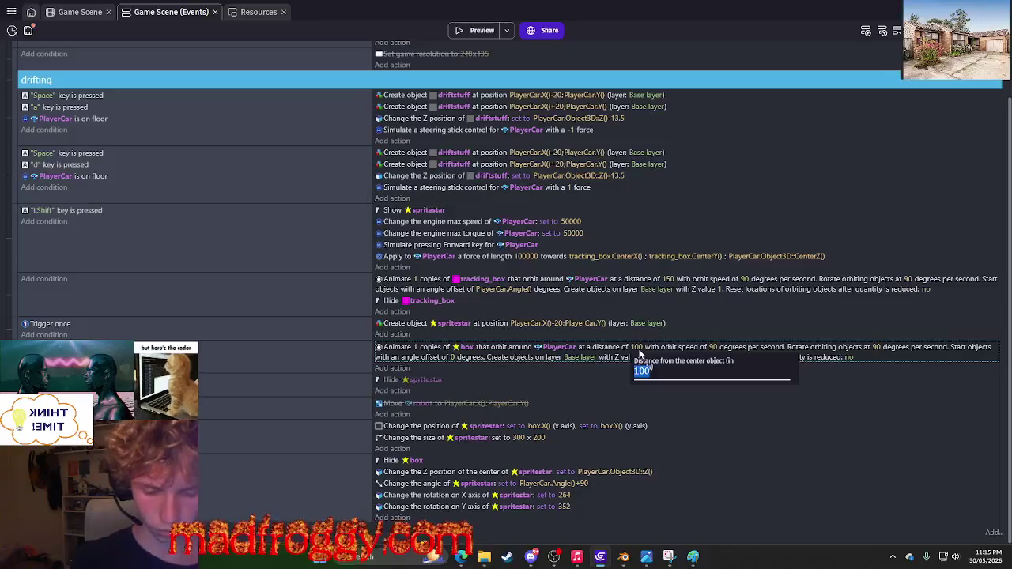
text(50)
key(Return)
click(473, 32)
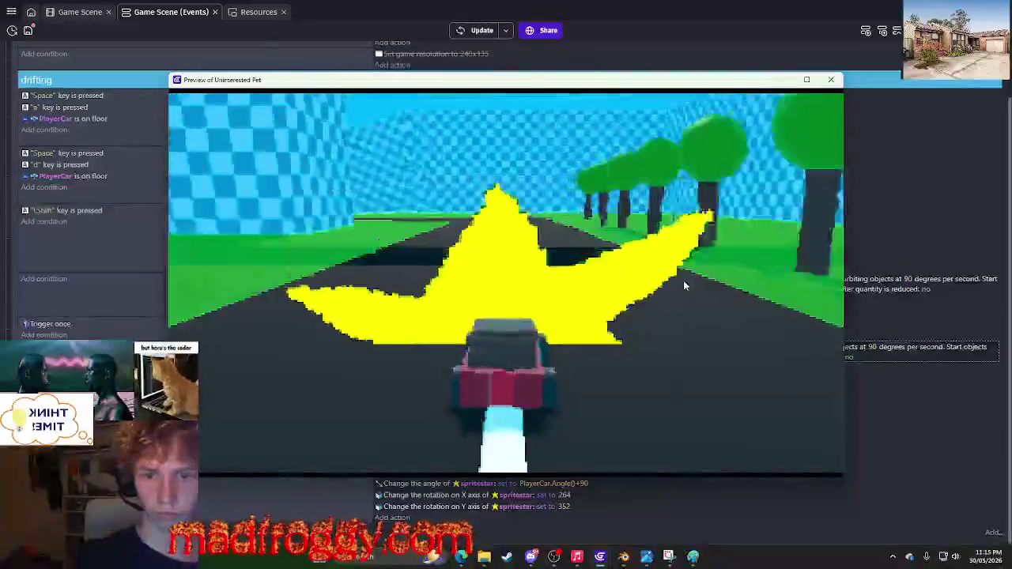
key(d)
key(a)
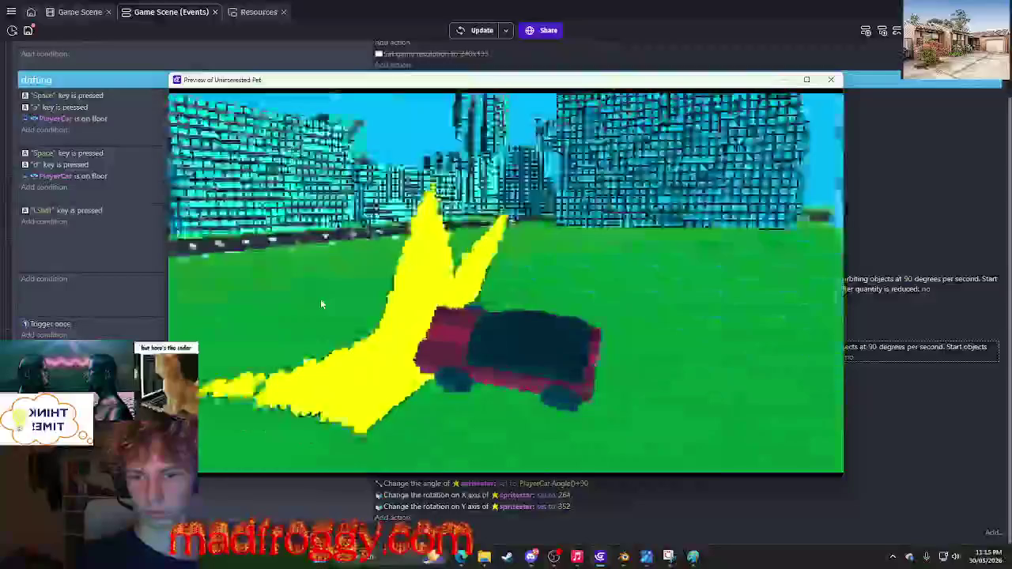
click(830, 79)
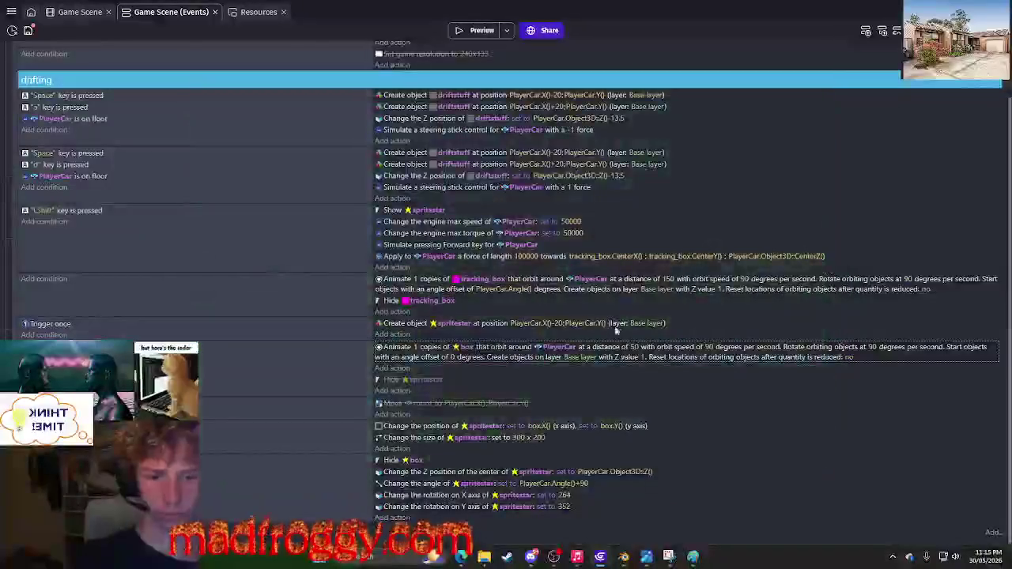
Raise the box's orbit distance around PlayerCar to 100 and launch a new preview.
click(634, 348)
text(0)
key(Return)
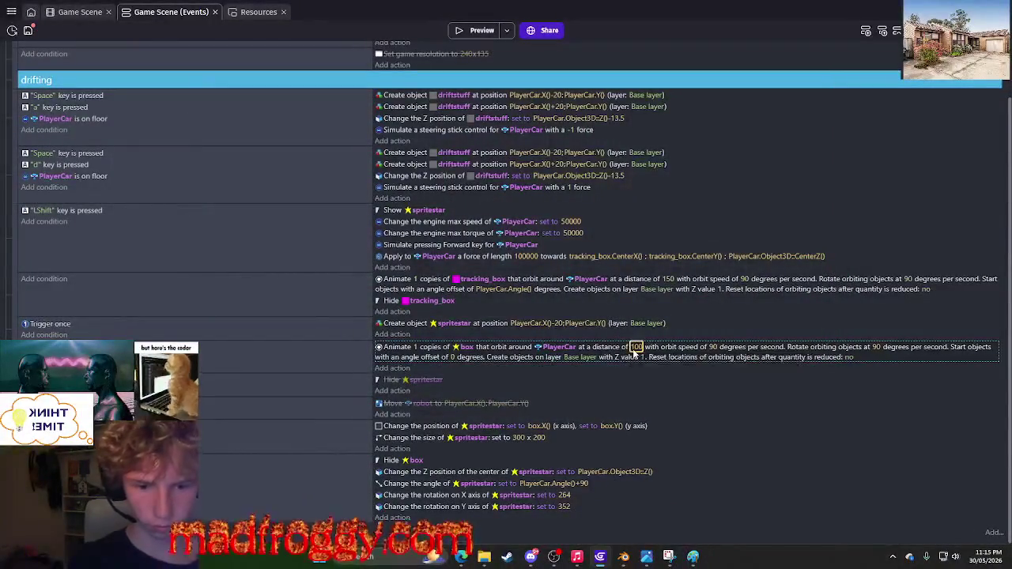
click(481, 31)
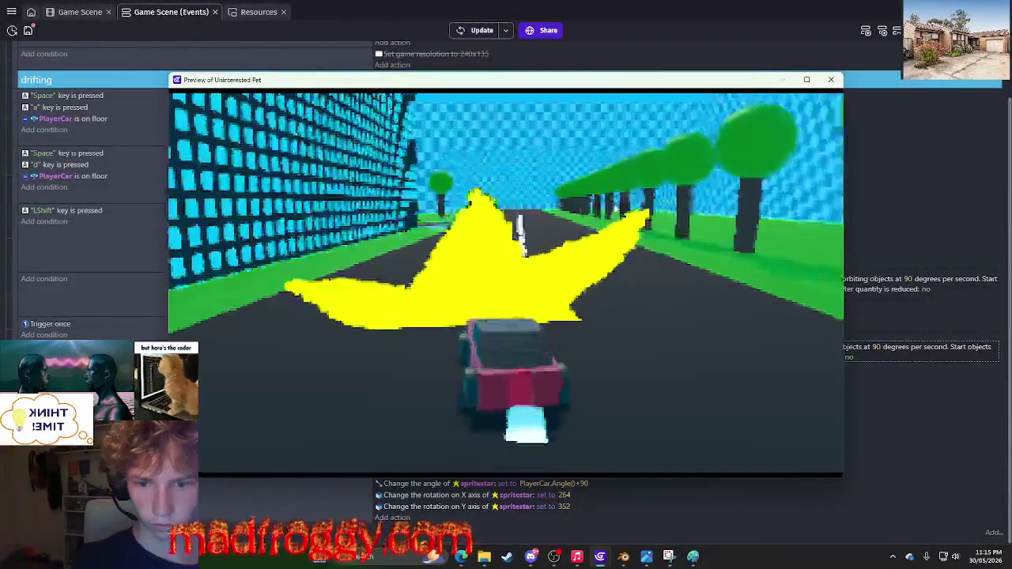
Test-drive the car in the preview, steering left and right across road and grass.
key(a)
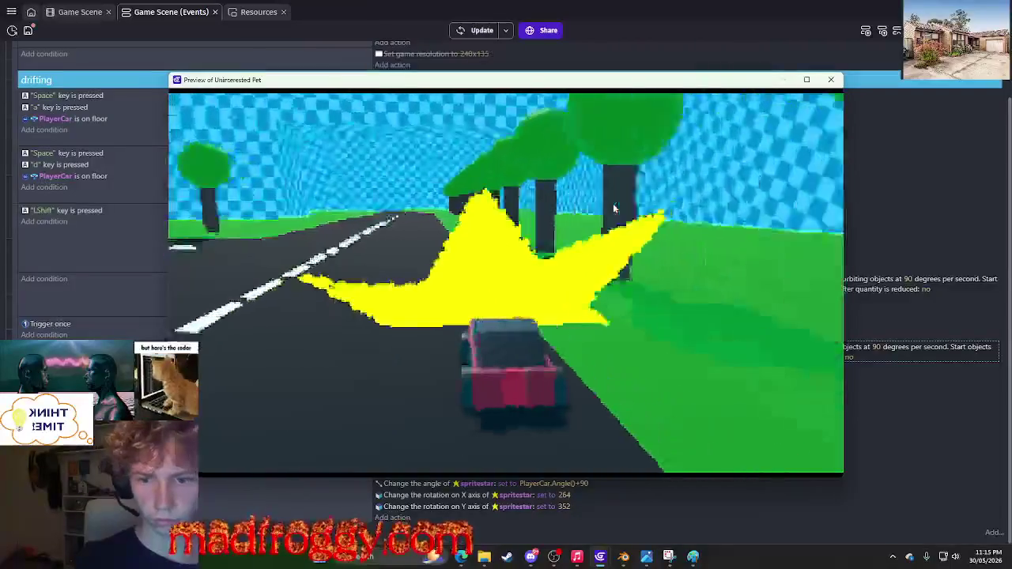
key(a)
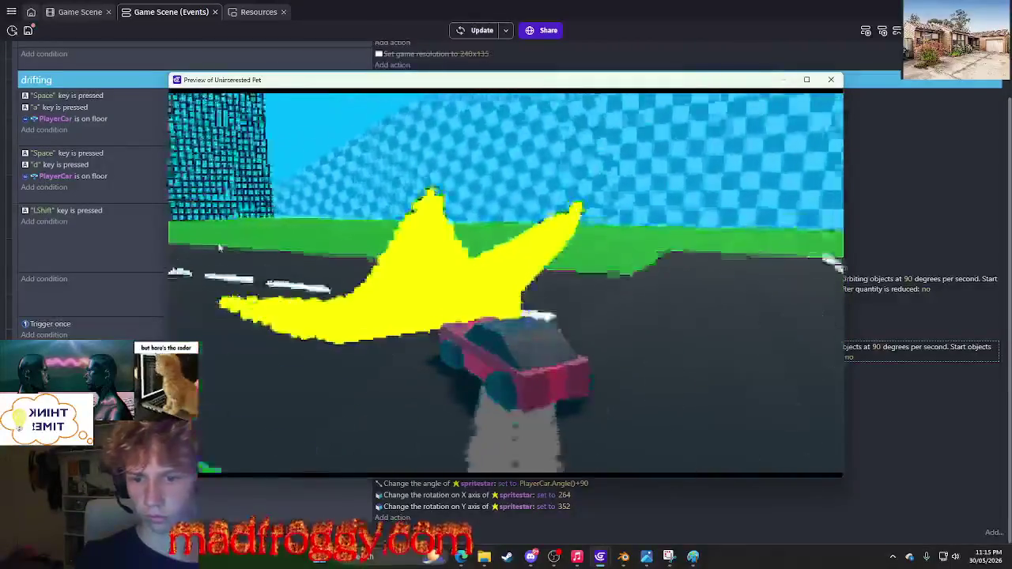
key(d)
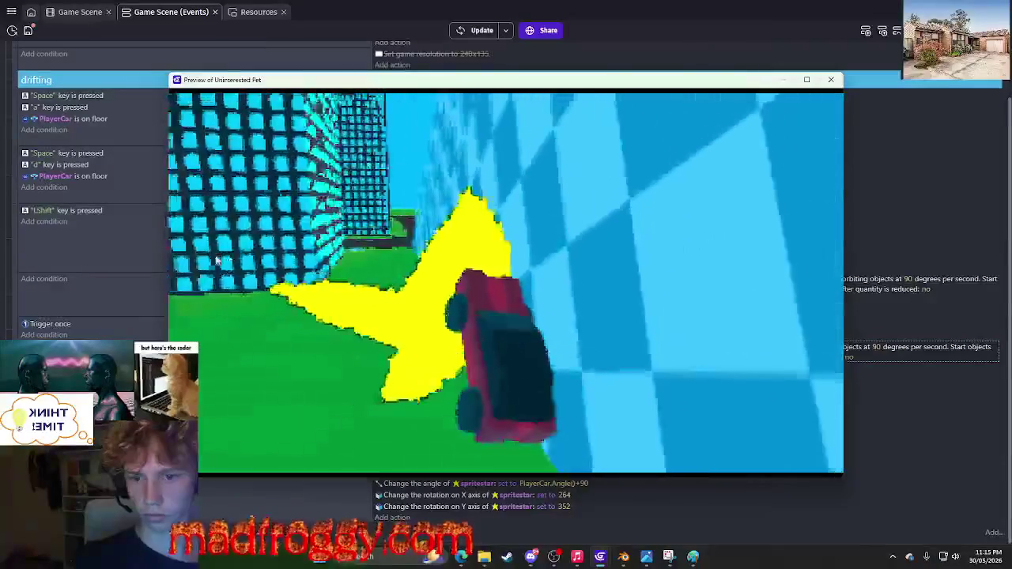
key(d)
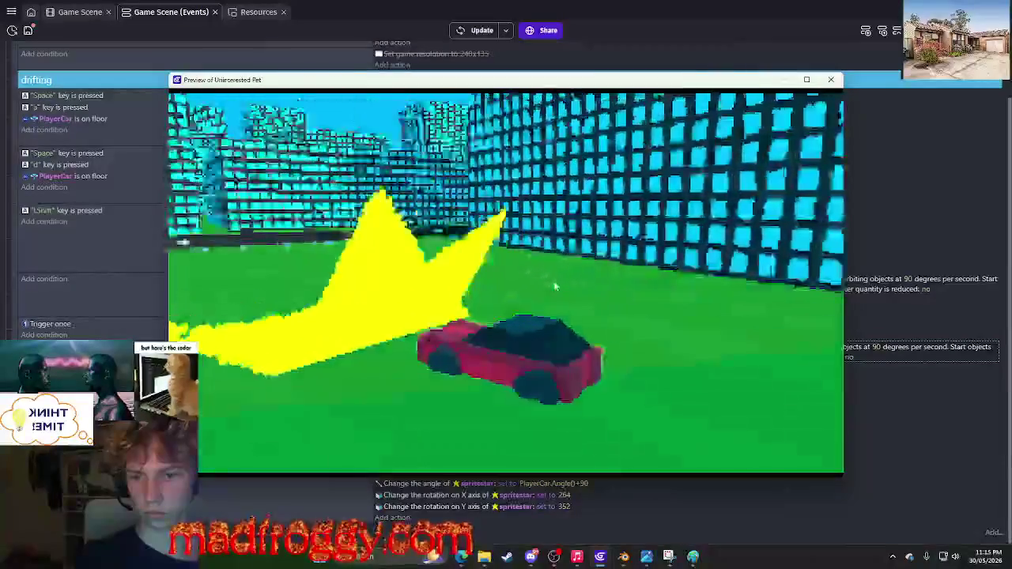
key(d)
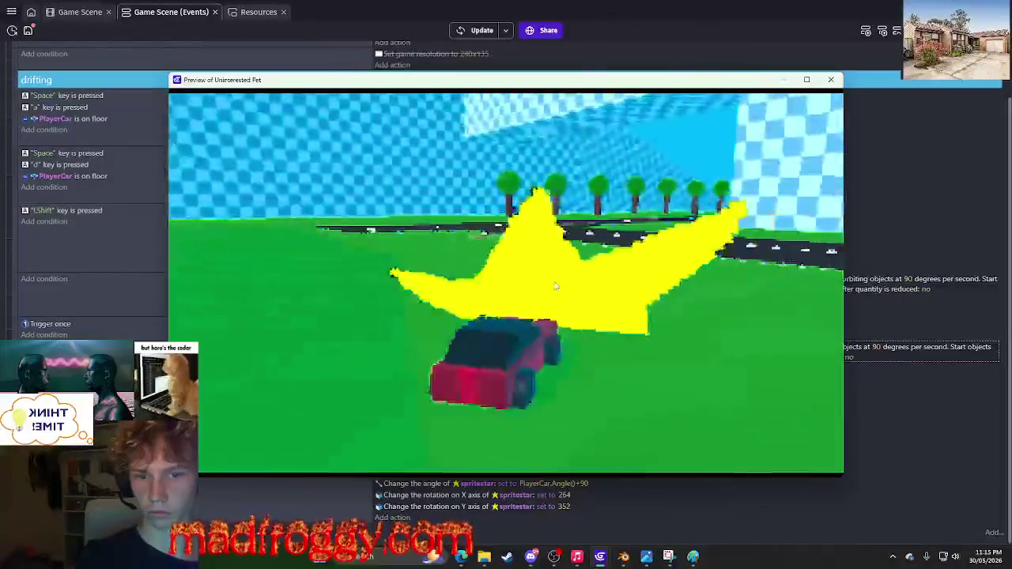
key(d)
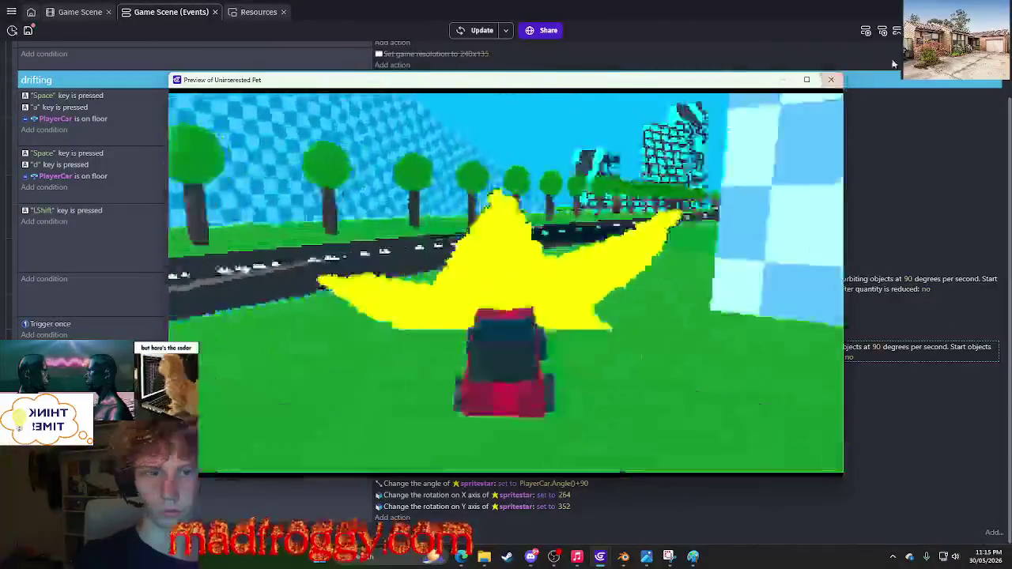
click(832, 81)
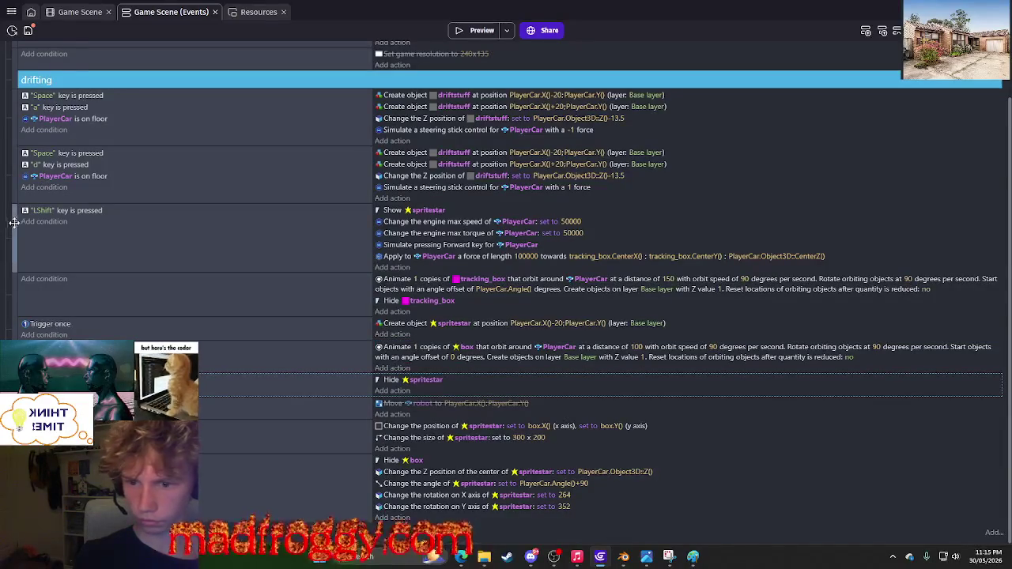
Delete the spritestar instance from the 3D scene.
click(467, 33)
click(831, 80)
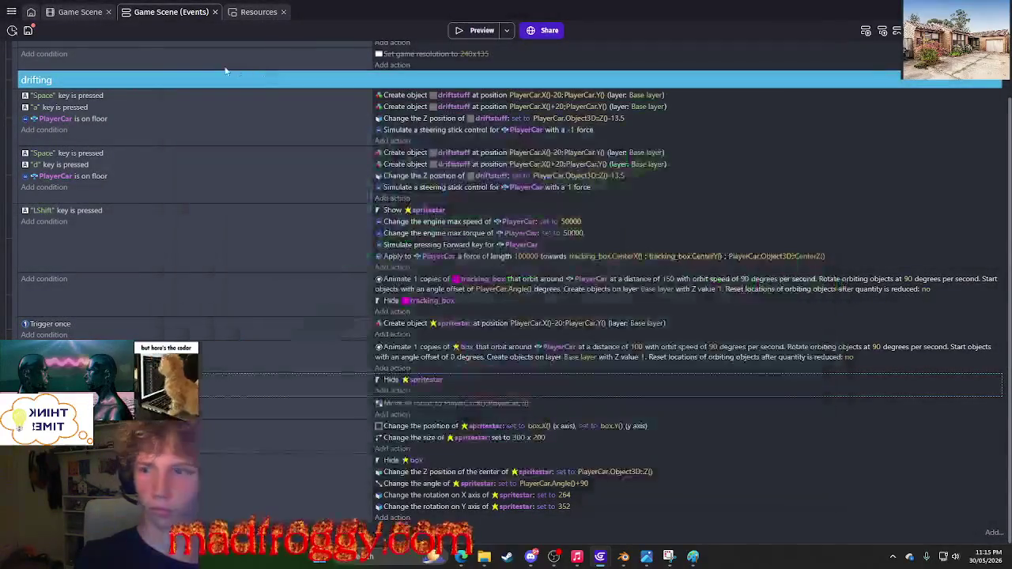
click(83, 12)
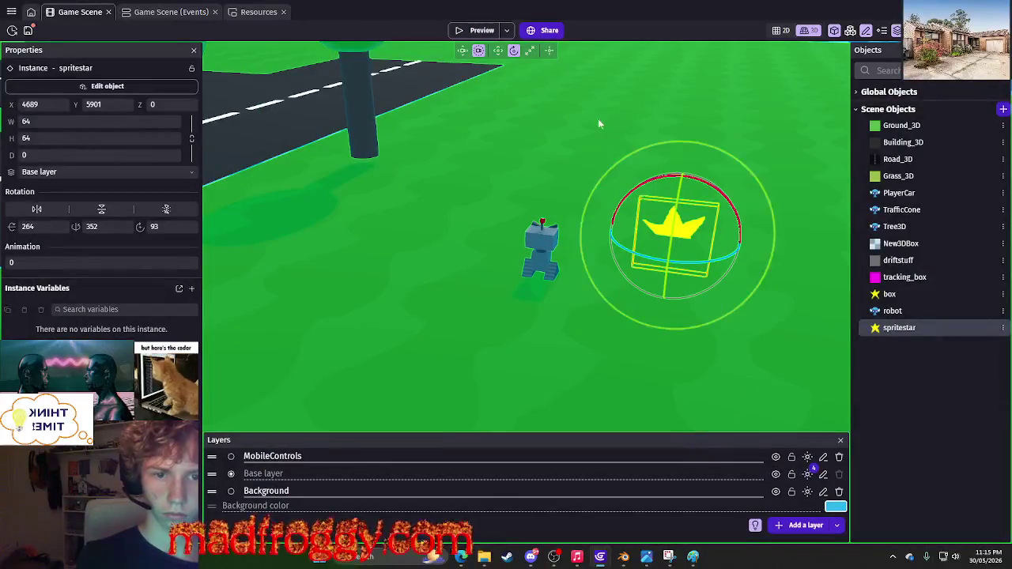
click(728, 320)
key(Delete)
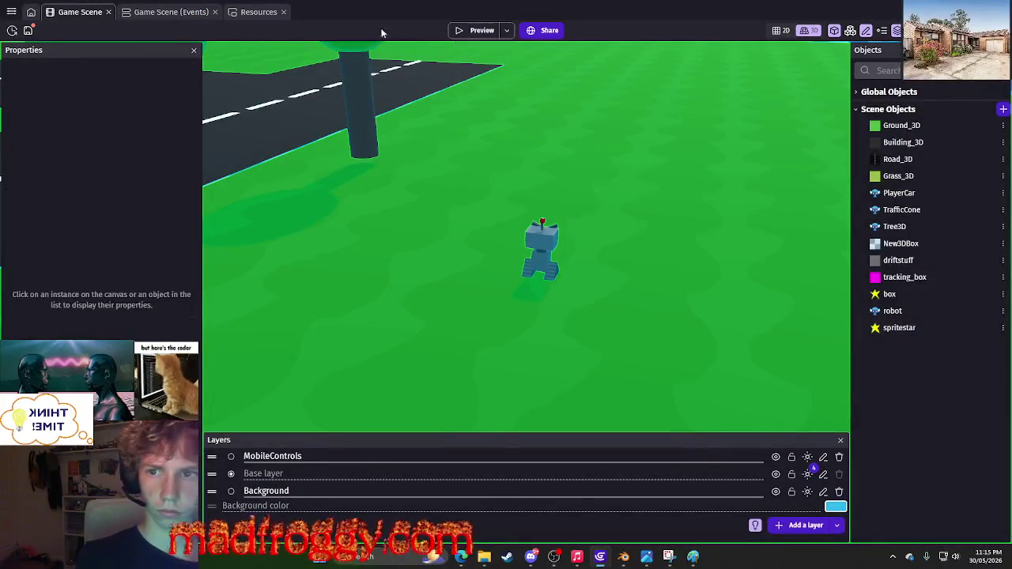
Test-drive the game with left turns around the road, then close the preview.
click(465, 34)
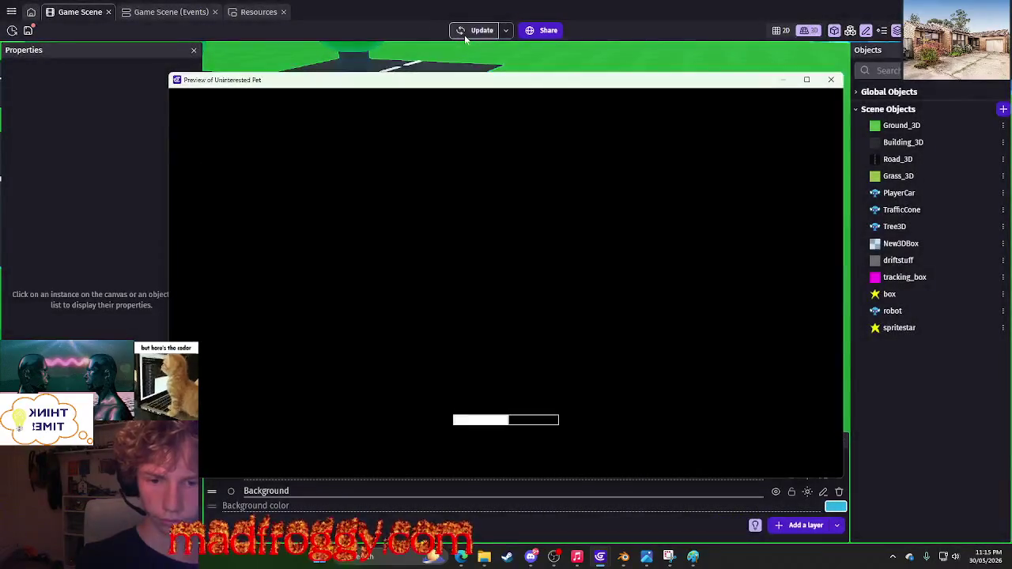
key(Left)
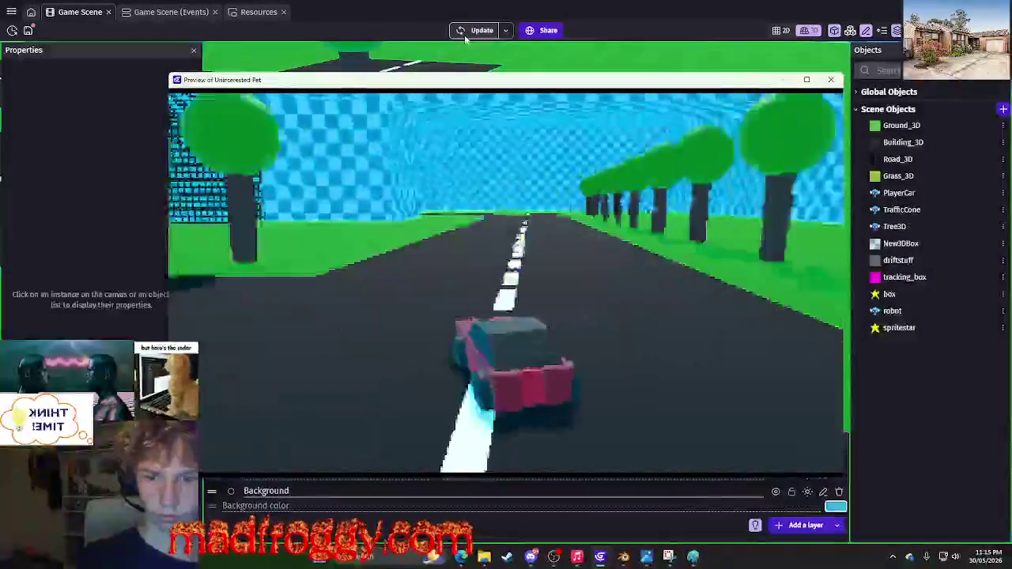
key(Left)
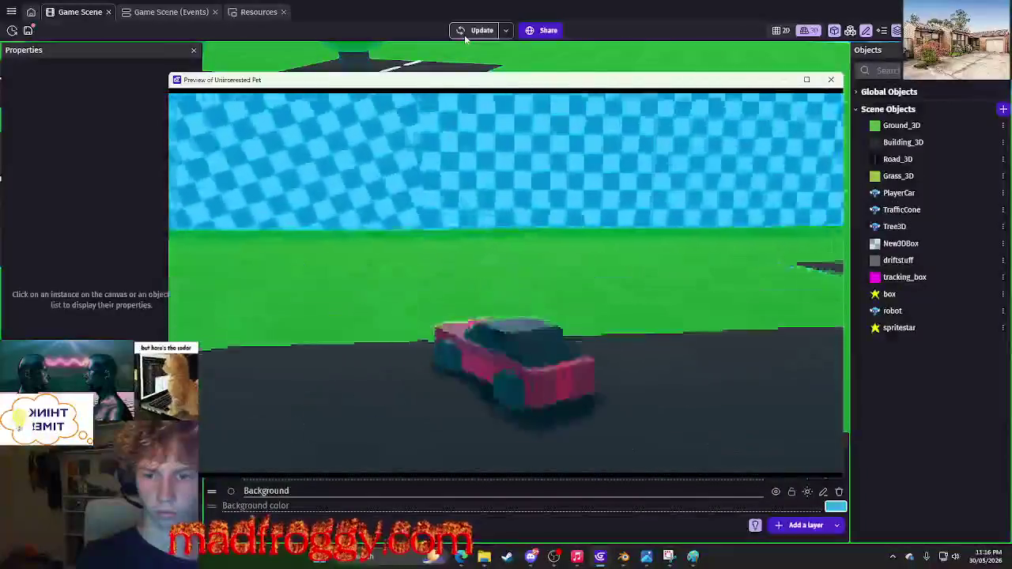
key(Left)
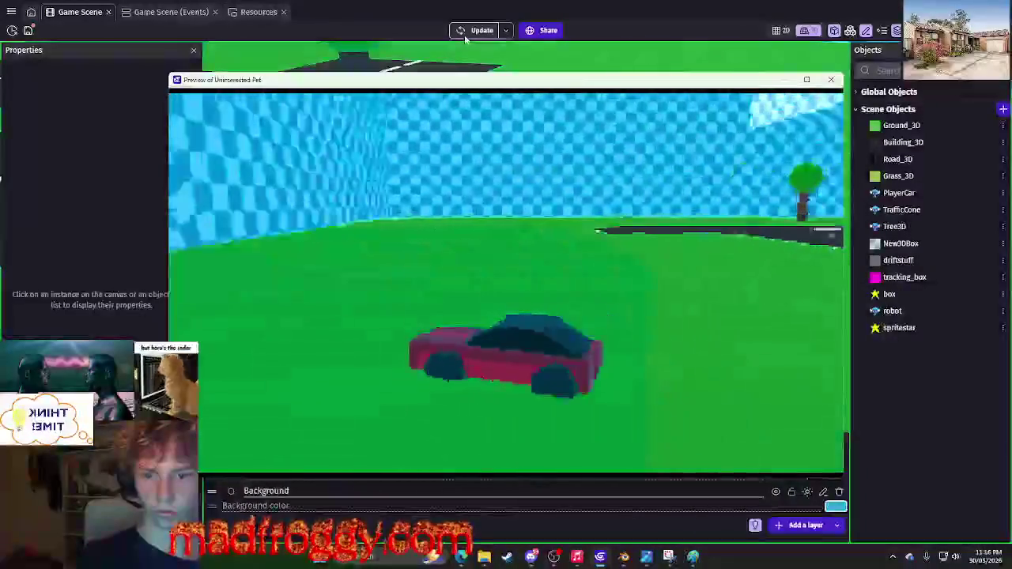
key(Left)
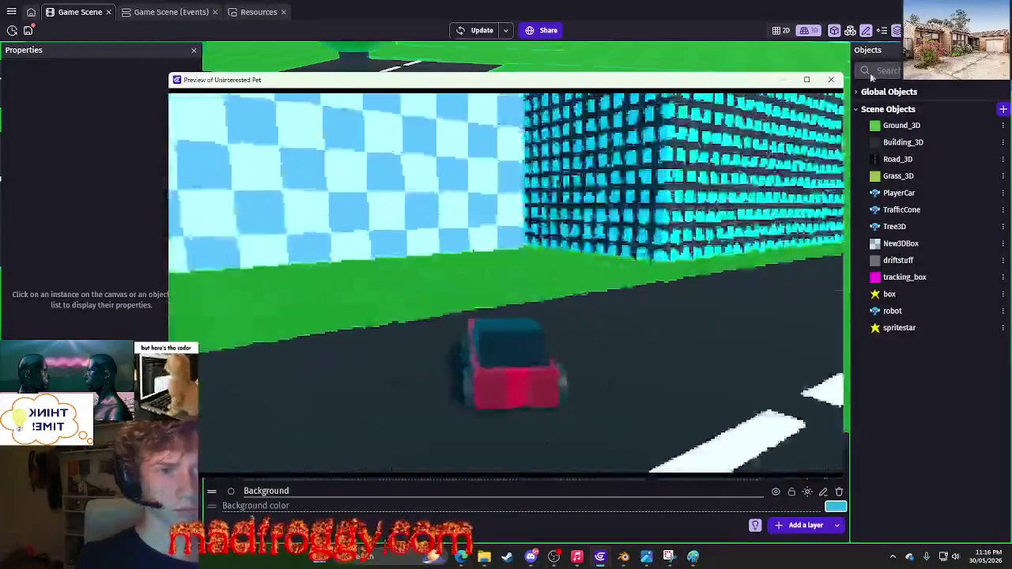
click(830, 80)
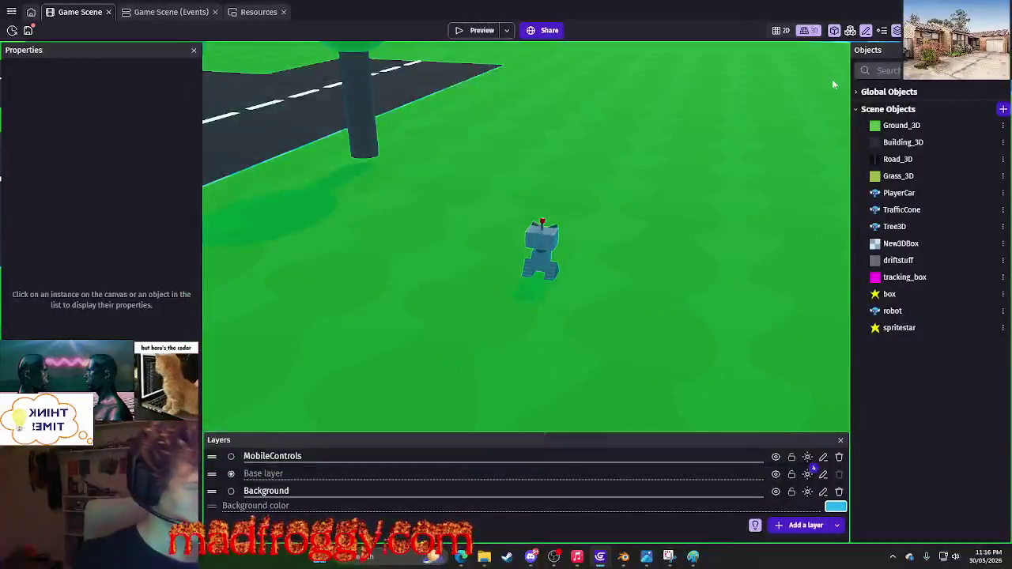
key(XF86AudioLowerVolume)
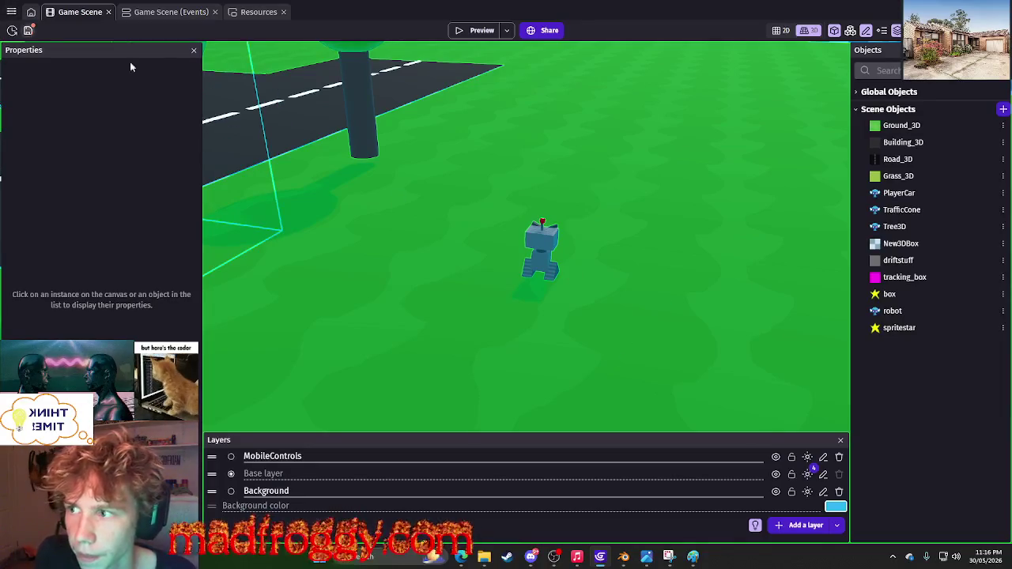
Save the project with Ctrl+S and return to the Game Scene event sheet.
scroll(461, 354, down, 10)
key(ctrl+s)
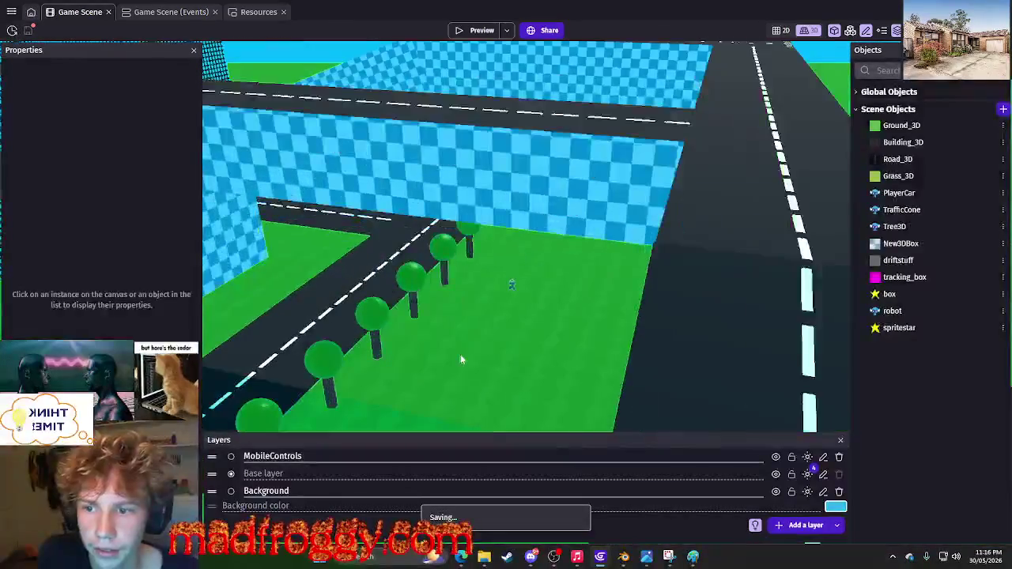
scroll(460, 354, down, 5)
mouse_move(594, 324)
mouse_down()
mouse_move(561, 253)
mouse_move(525, 316)
mouse_move(510, 300)
mouse_up()
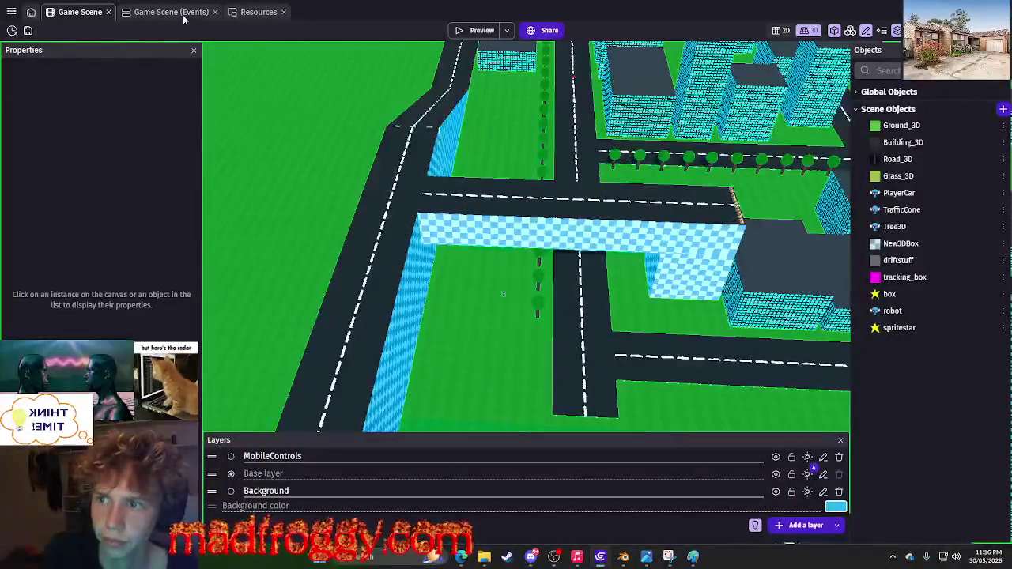
click(184, 19)
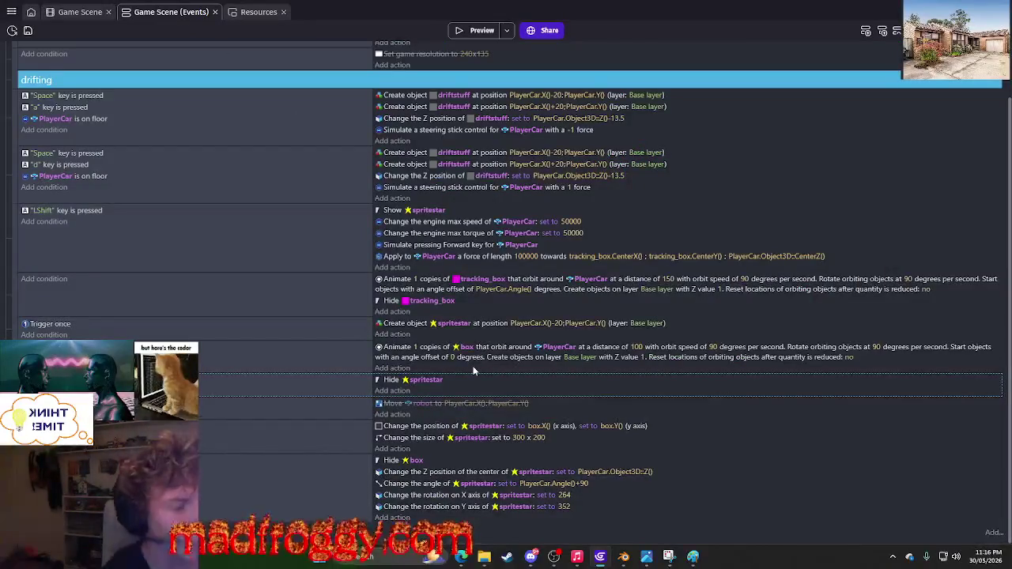
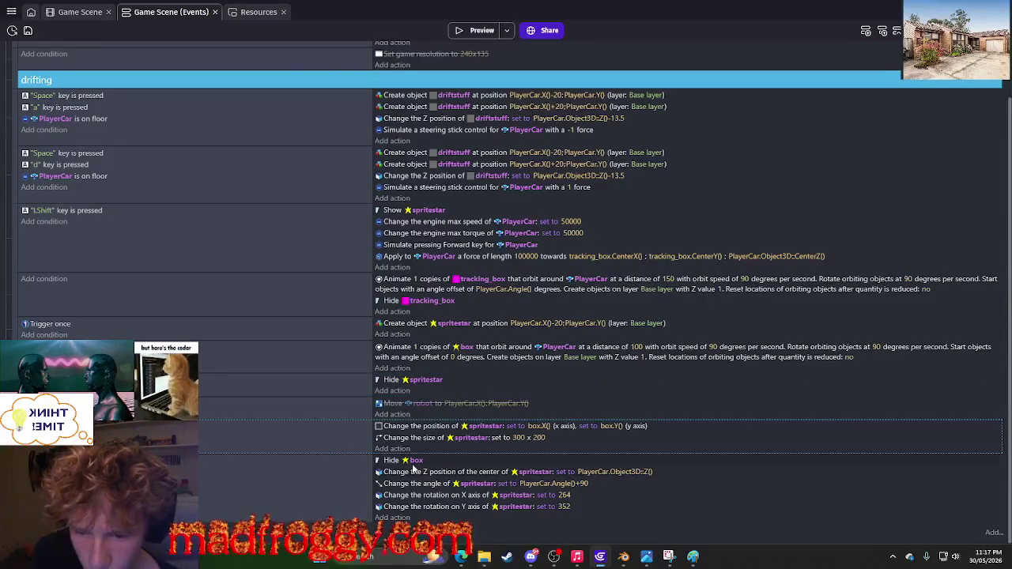
Run a quick preview of the game, drive the car, and close it.
scroll(83, 288, up, 1)
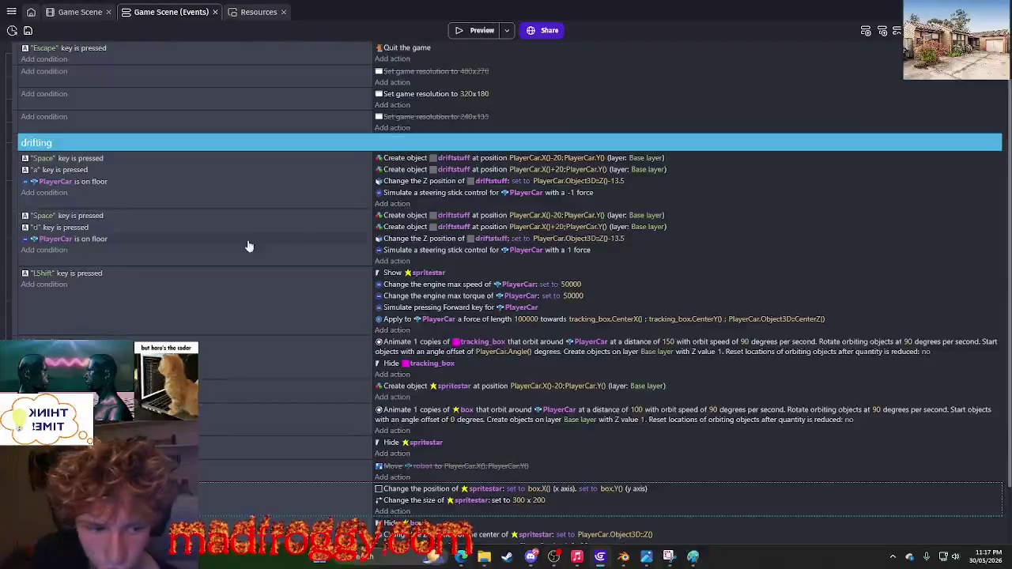
click(471, 30)
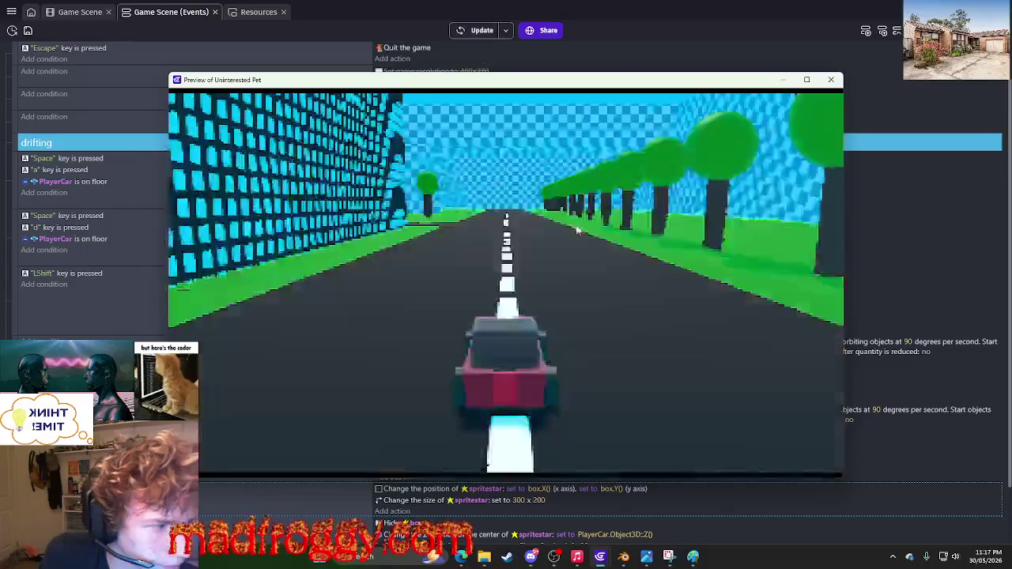
key(a)
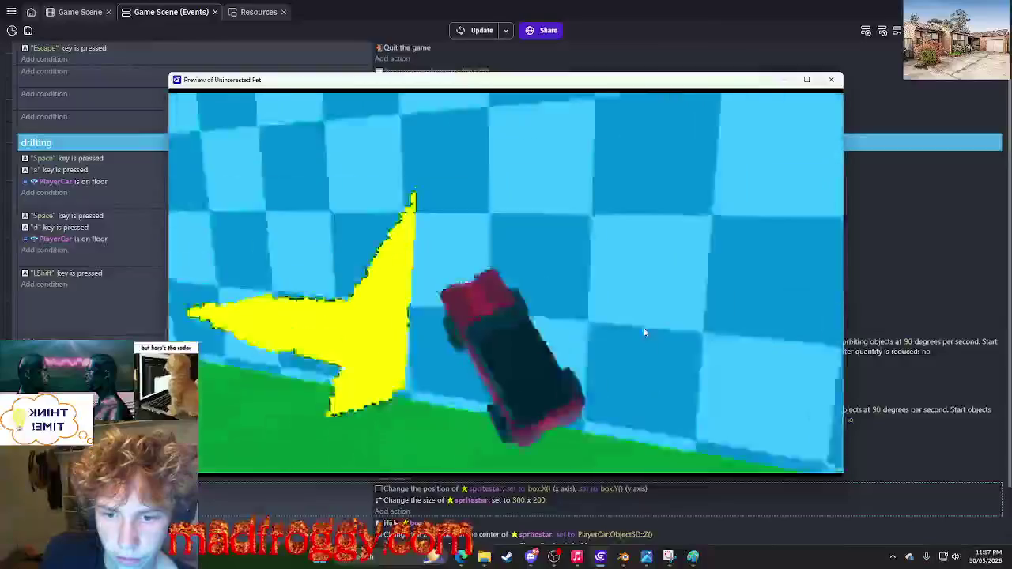
click(830, 80)
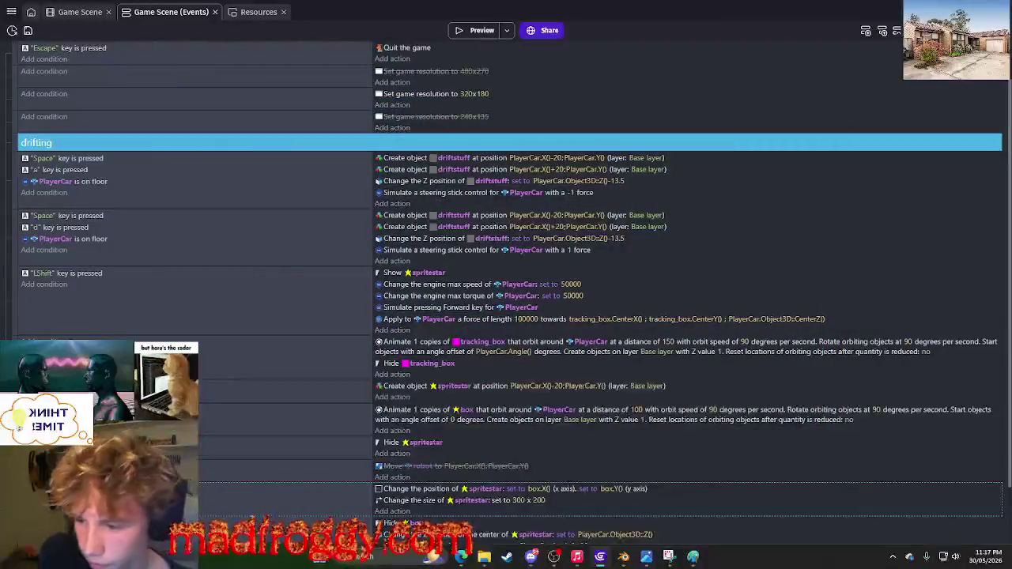
Select both Space drifting events, the 'a' and 'd' ones, in the event sheet.
right_click(18, 248)
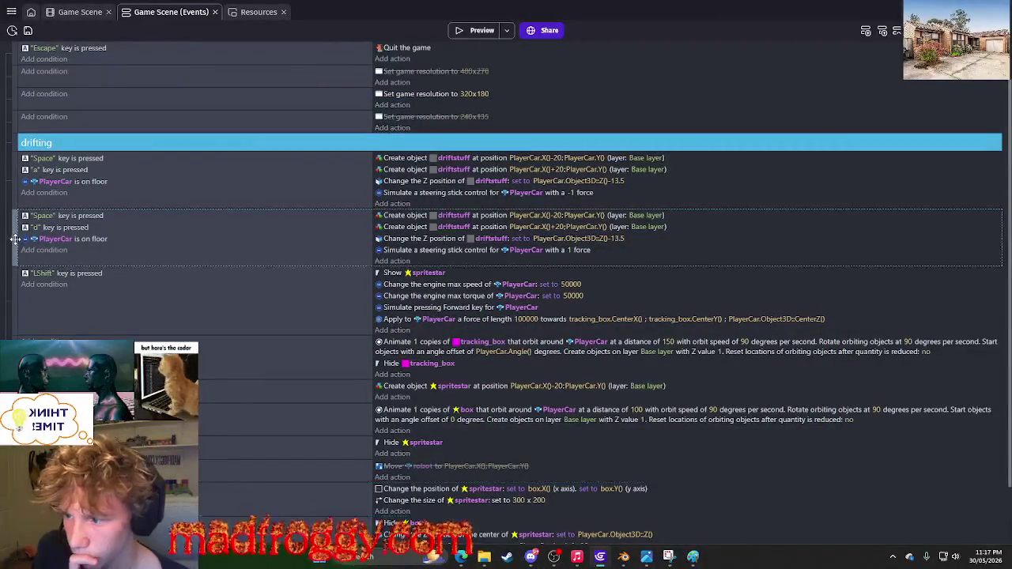
key(Escape)
click(15, 204)
ctrl+click(16, 214)
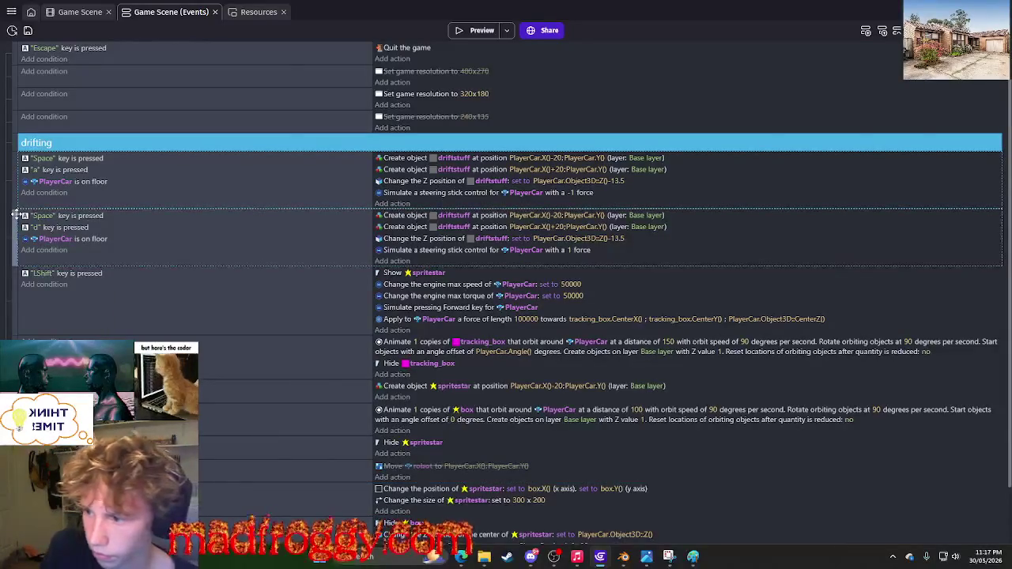
right_click(16, 198)
key(Escape)
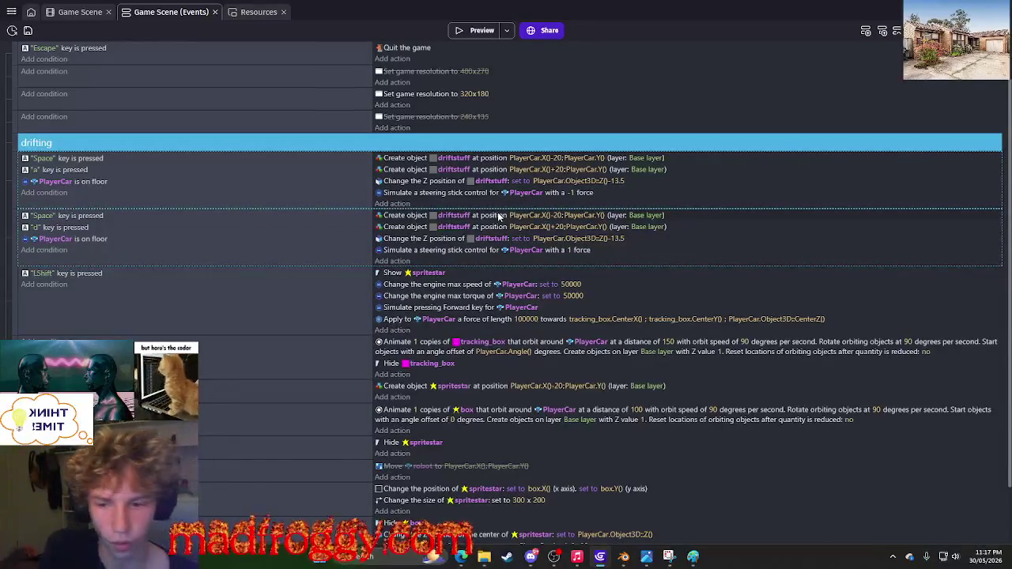
In the scene editor, duplicate the driftstuff object as driftstuff2.
click(73, 13)
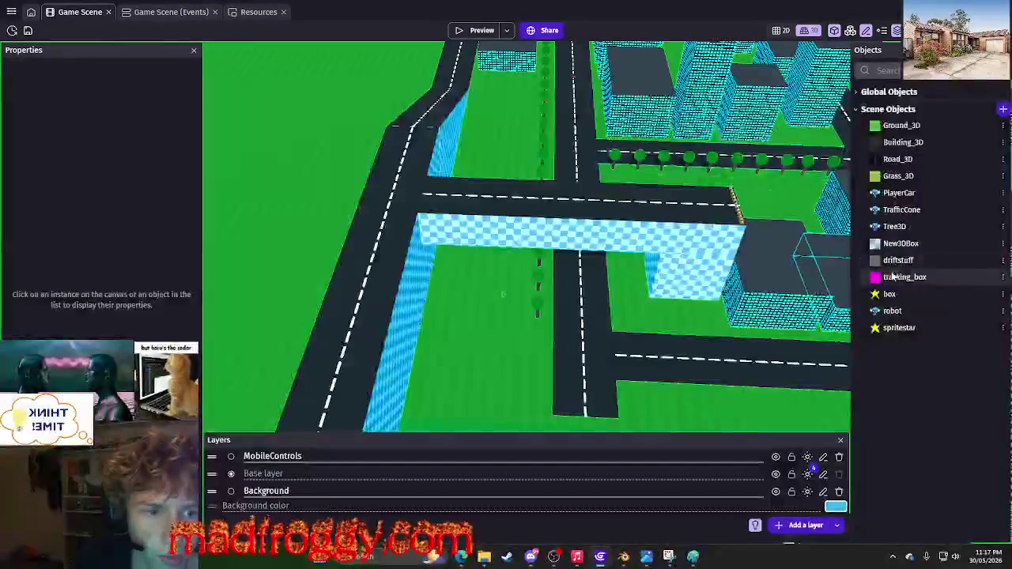
click(1003, 263)
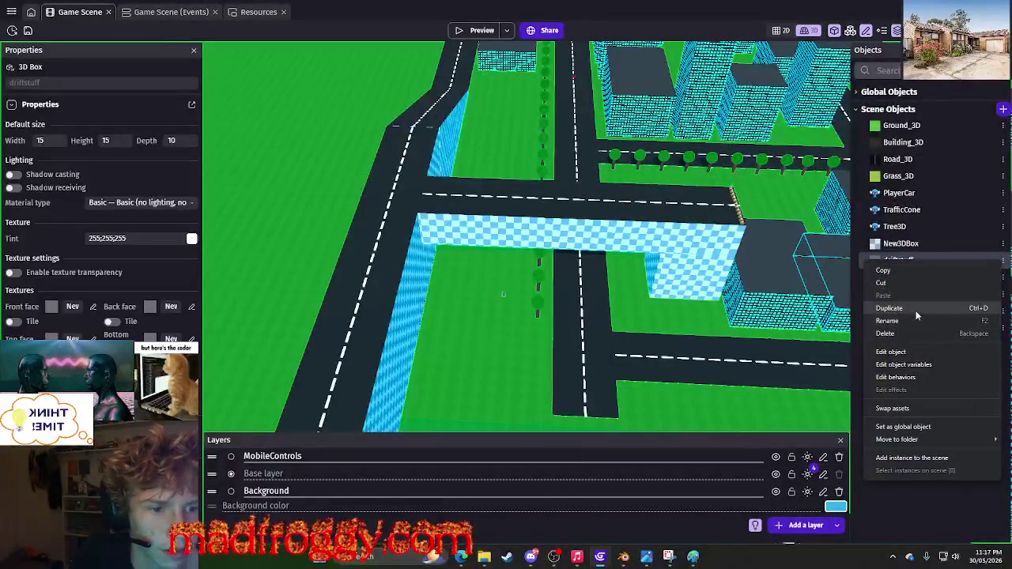
click(916, 310)
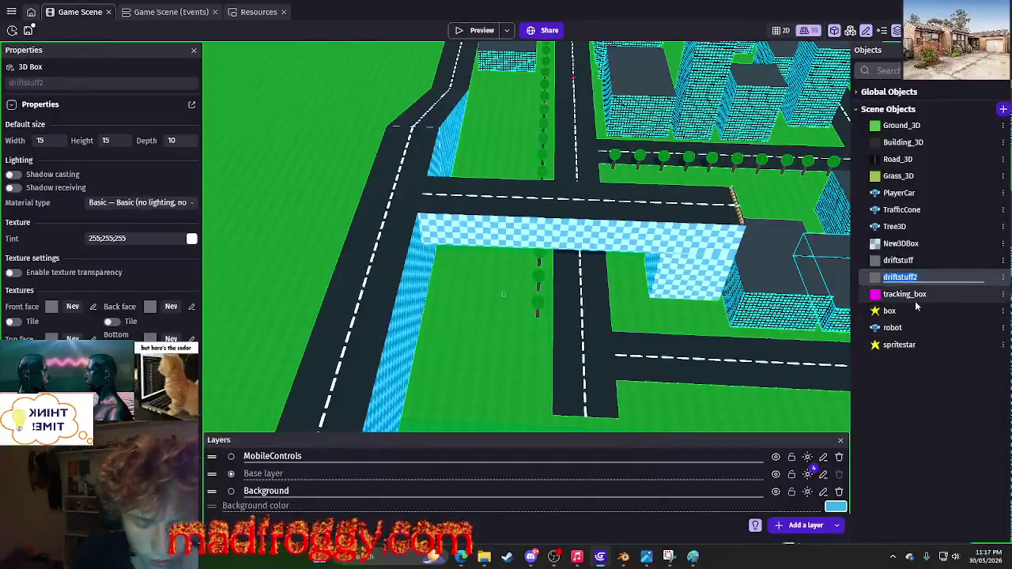
key(Return)
Open driftstuff2's settings and clear its inherited front face image.
click(1003, 276)
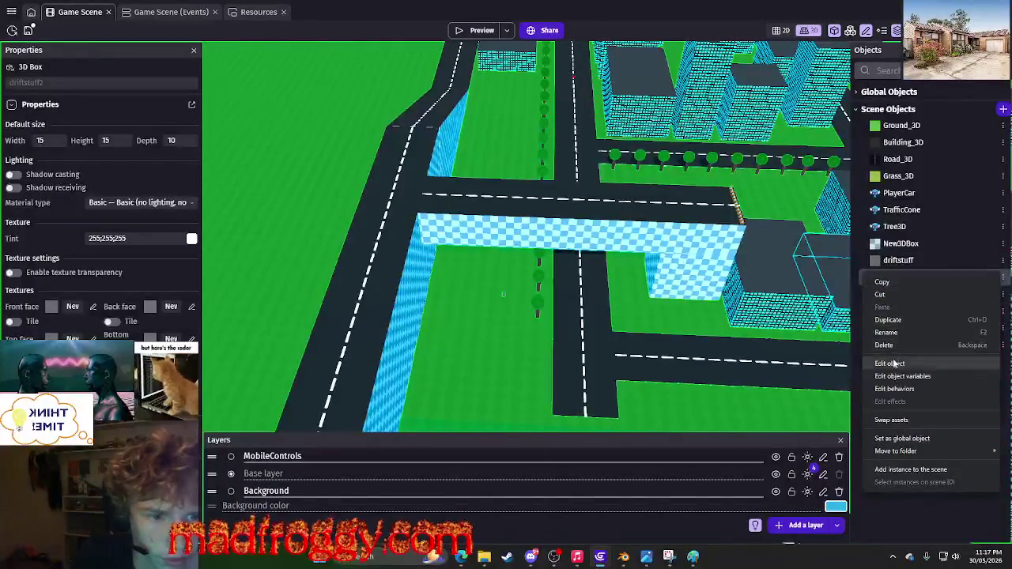
click(893, 362)
scroll(646, 412, down, 2)
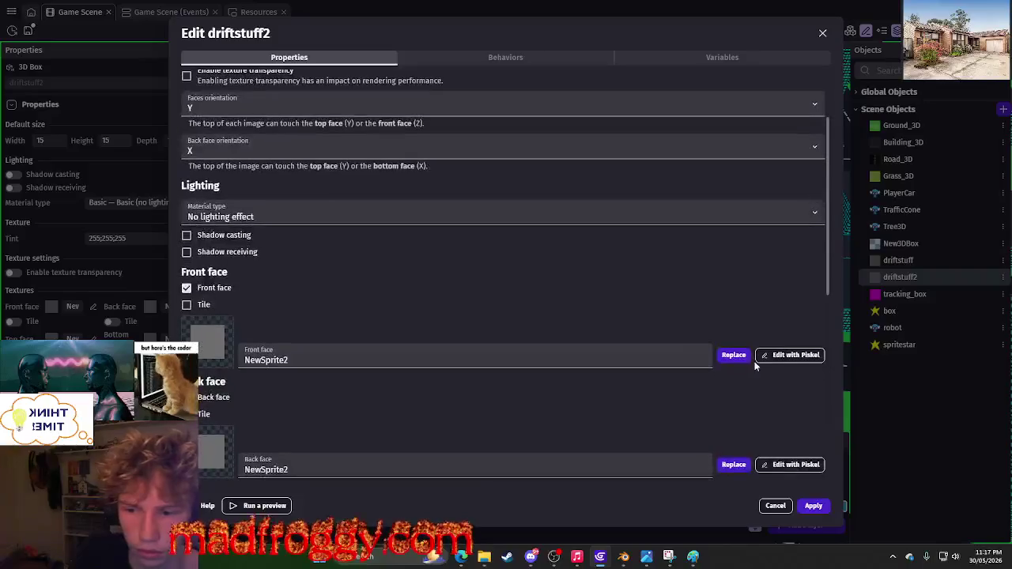
click(787, 355)
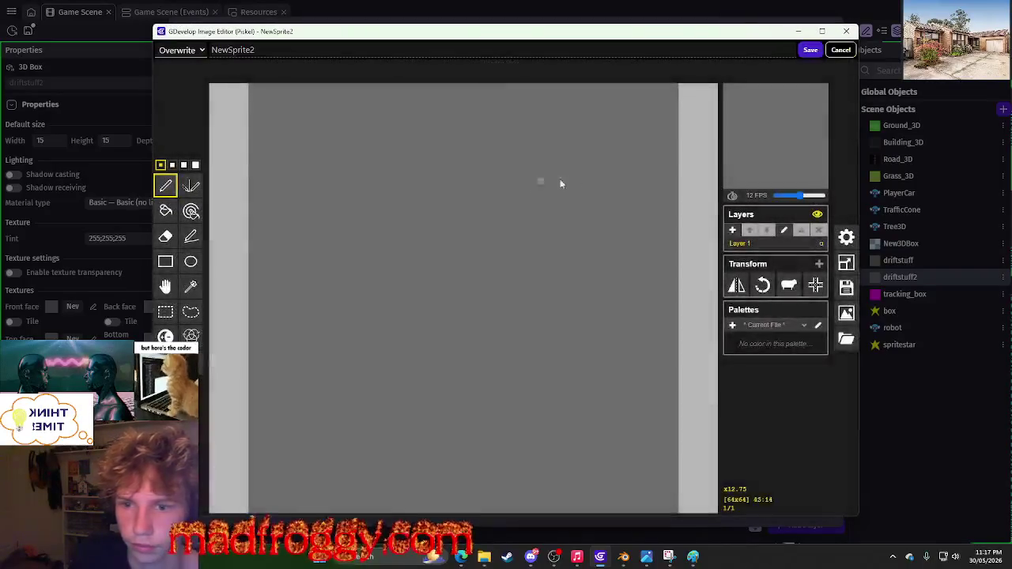
click(835, 50)
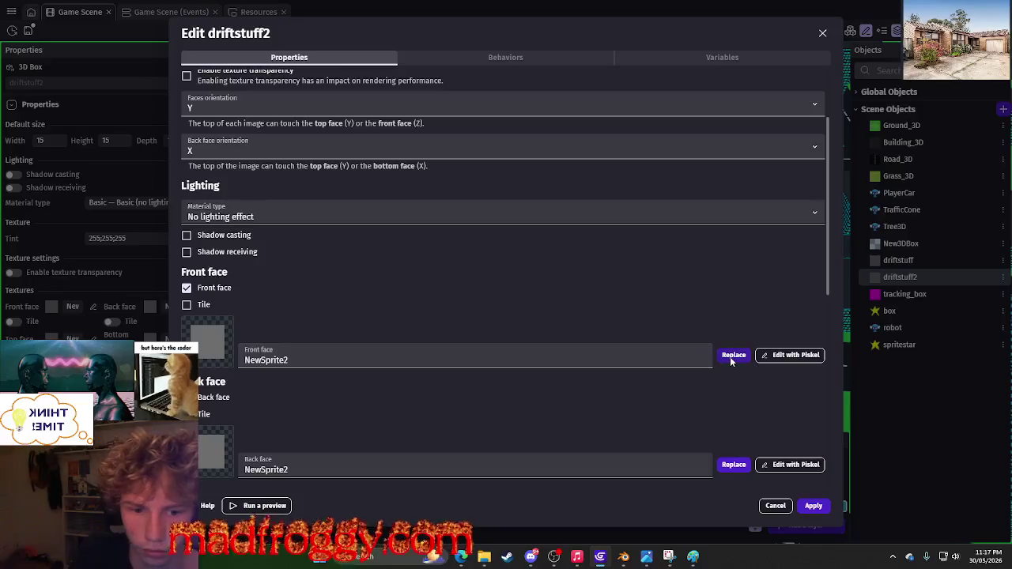
click(732, 358)
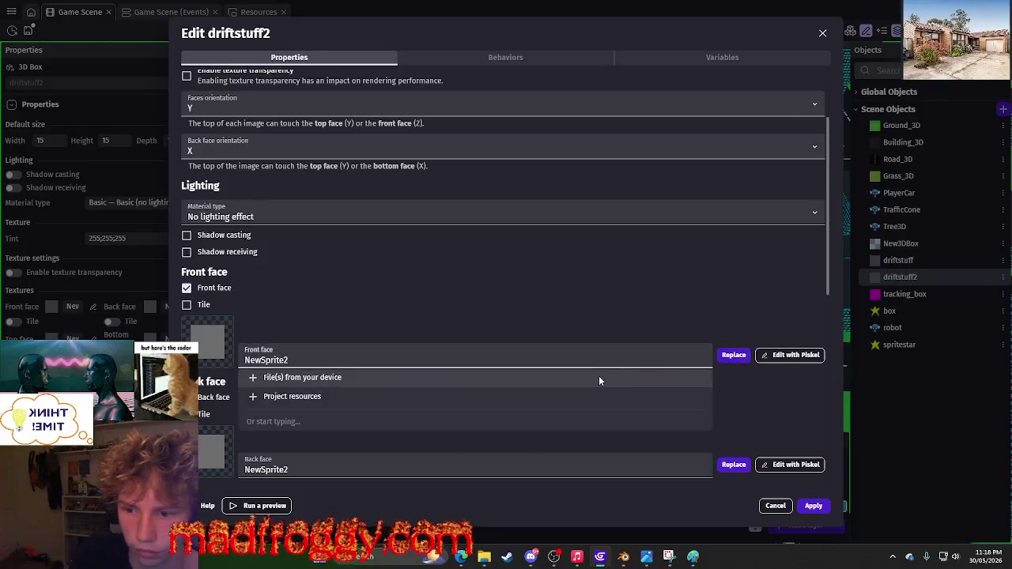
click(484, 398)
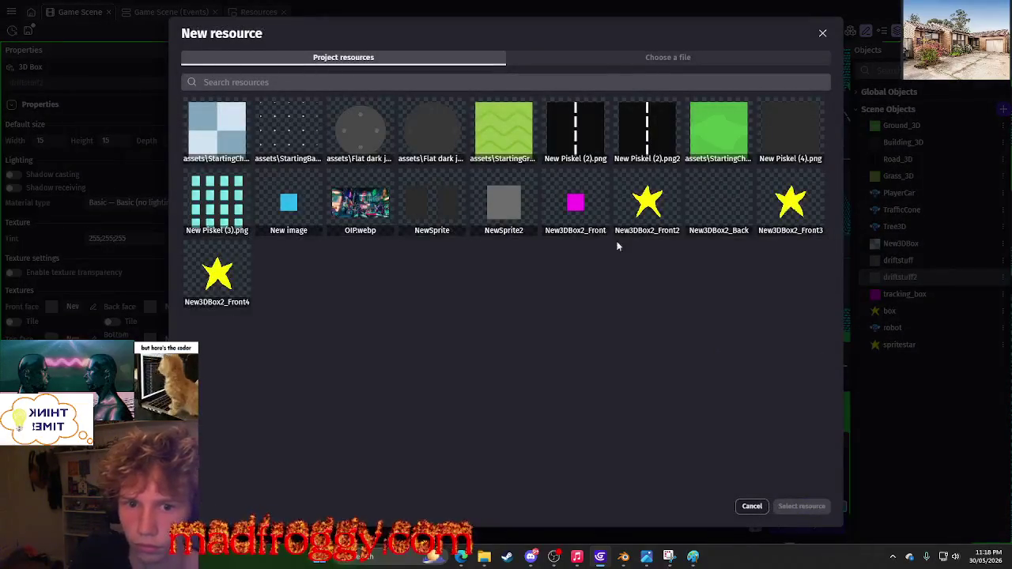
click(752, 507)
click(792, 356)
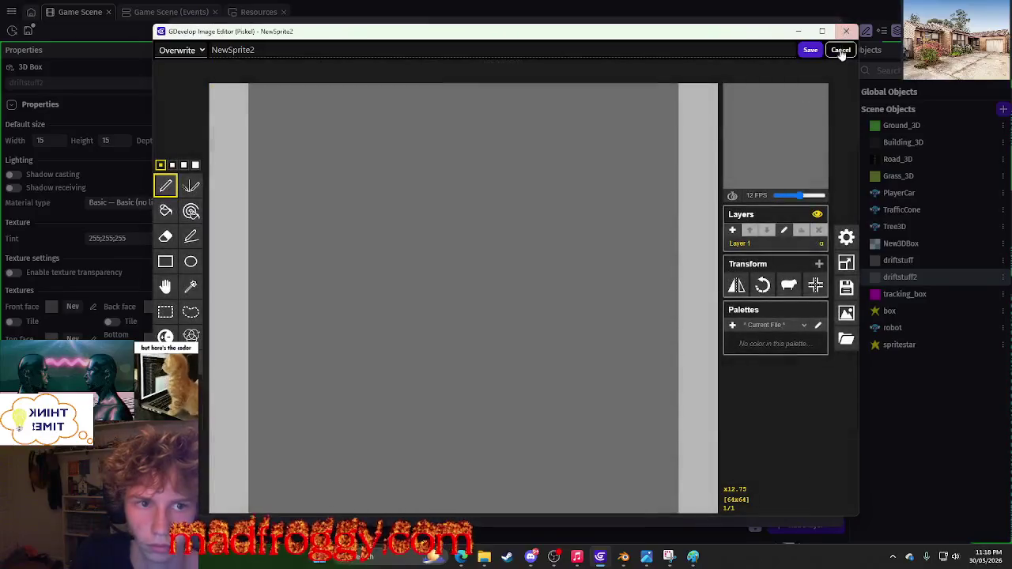
click(841, 50)
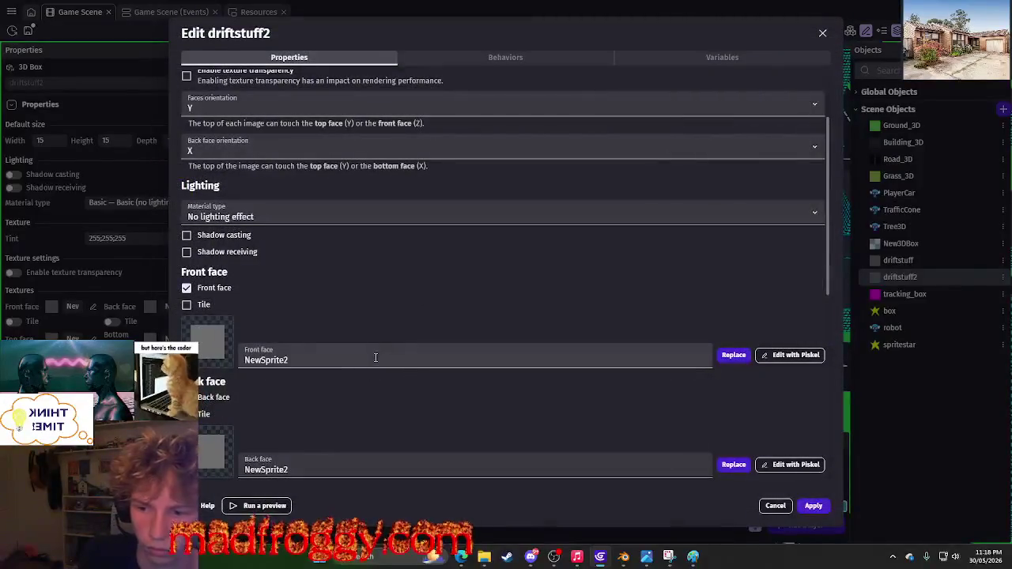
click(375, 355)
key(BackSpace)
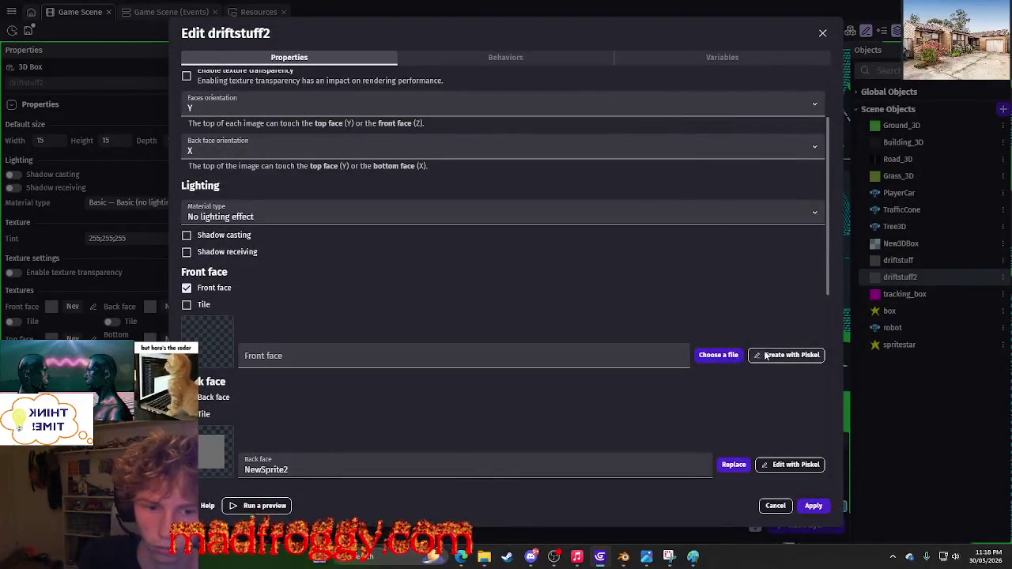
Create a new front face image in Piskel filled with bright yellow and save it.
click(766, 355)
click(175, 387)
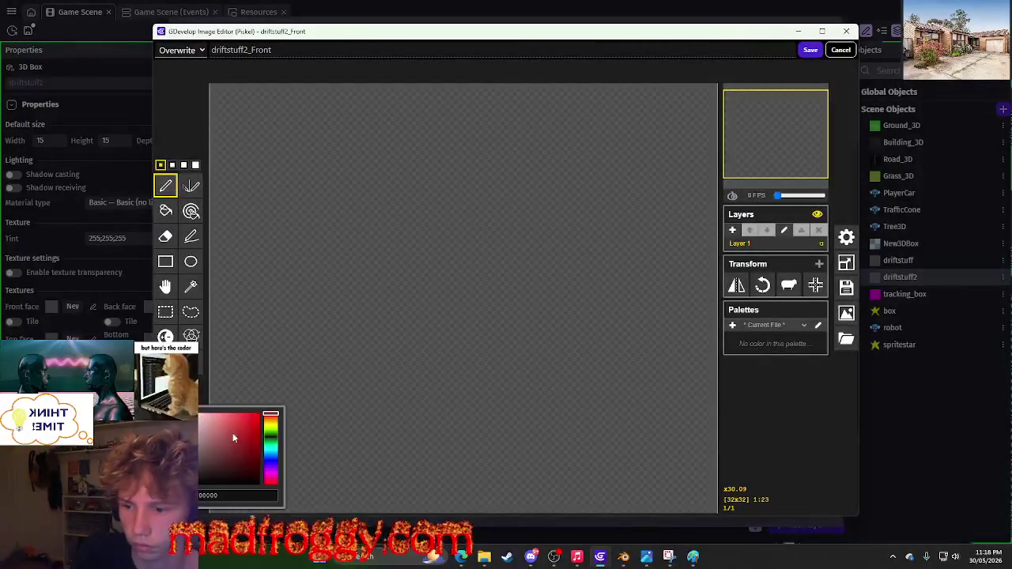
click(271, 428)
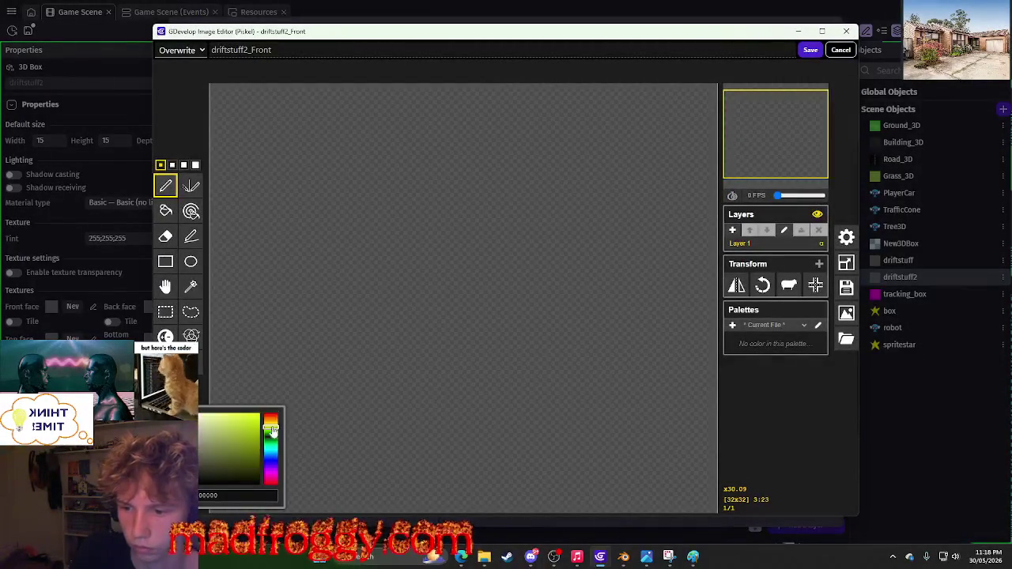
click(259, 414)
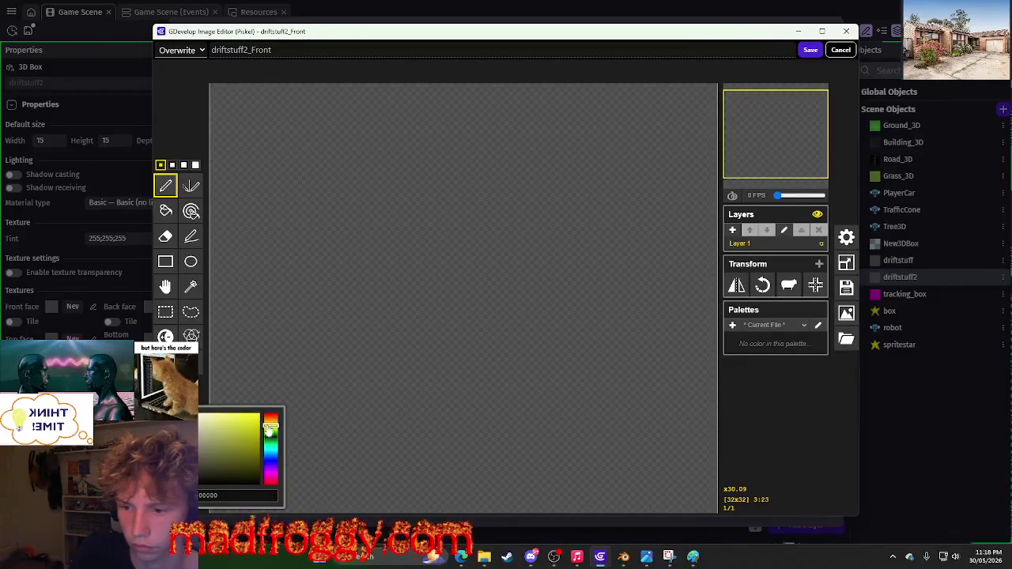
click(165, 210)
click(678, 151)
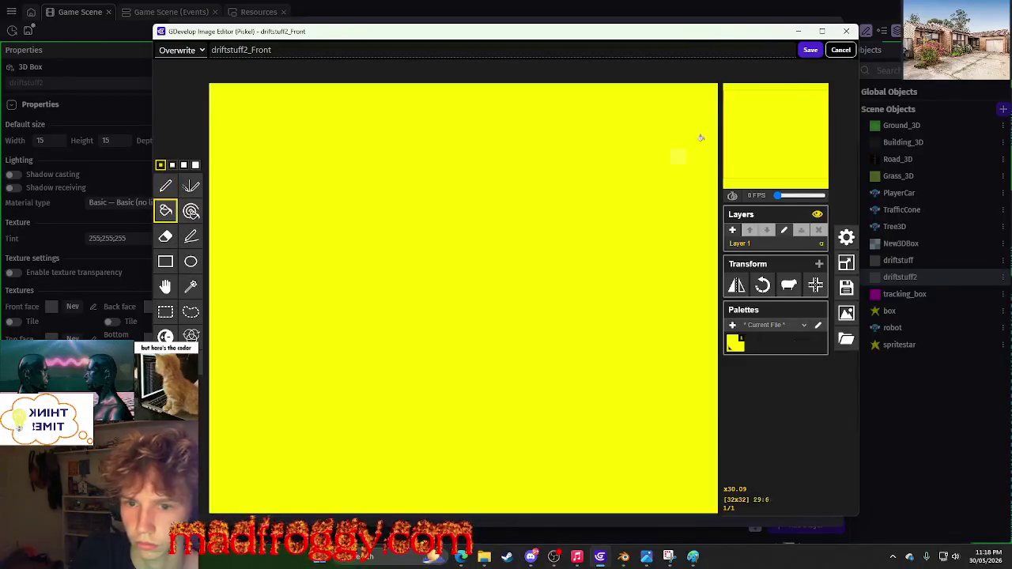
click(808, 50)
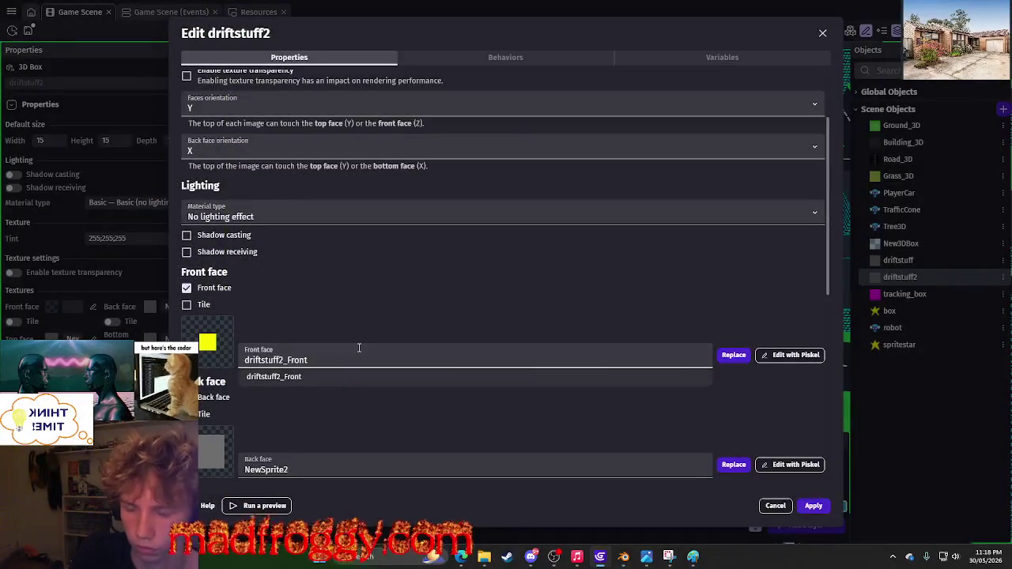
Use the yellow driftstuff2_Front image for the back face as well.
key(ctrl+a)
key(ctrl+c)
double_click(266, 470)
key(ctrl+v)
scroll(327, 384, down, 5)
double_click(266, 312)
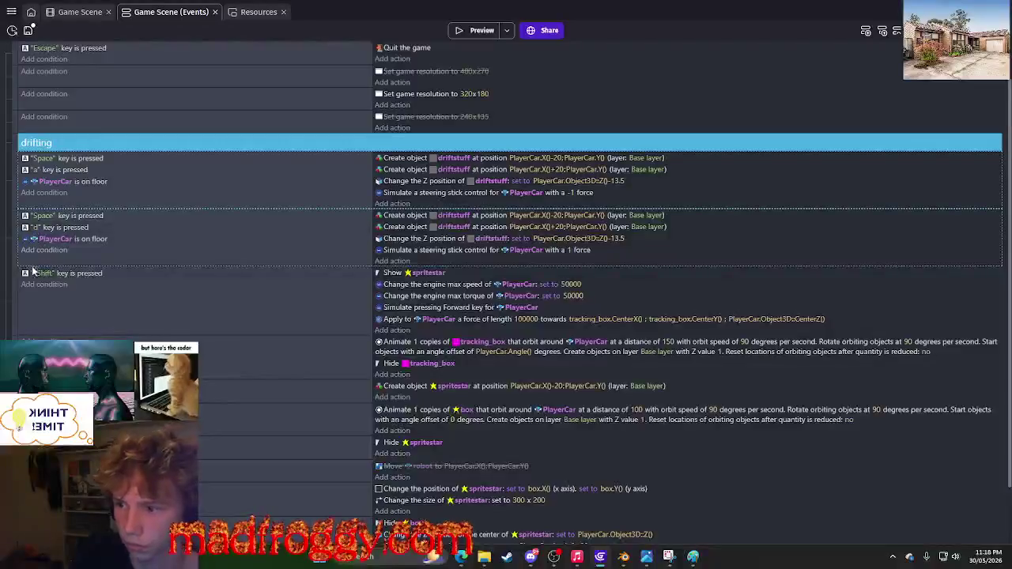
Paste a copy of the Space/'d' drift event and change its key condition to LShift.
click(15, 289)
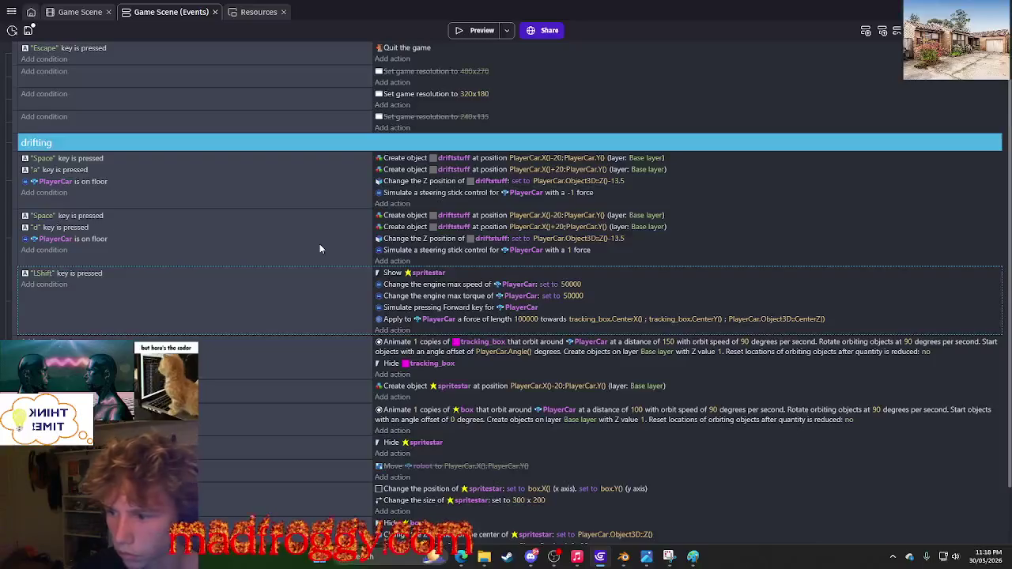
right_click(12, 225)
right_click(21, 236)
click(28, 269)
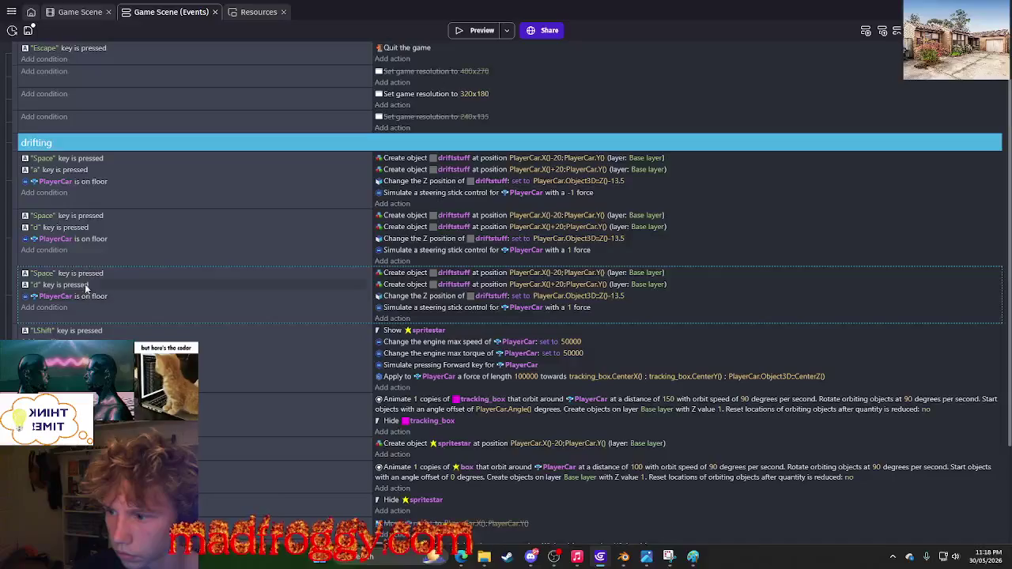
click(36, 285)
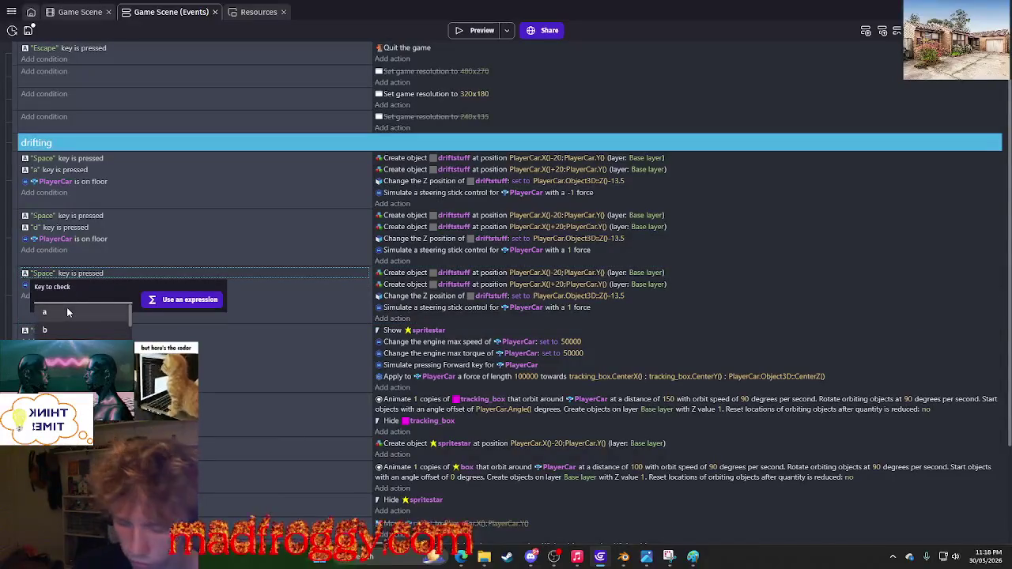
text(LShift)
click(83, 327)
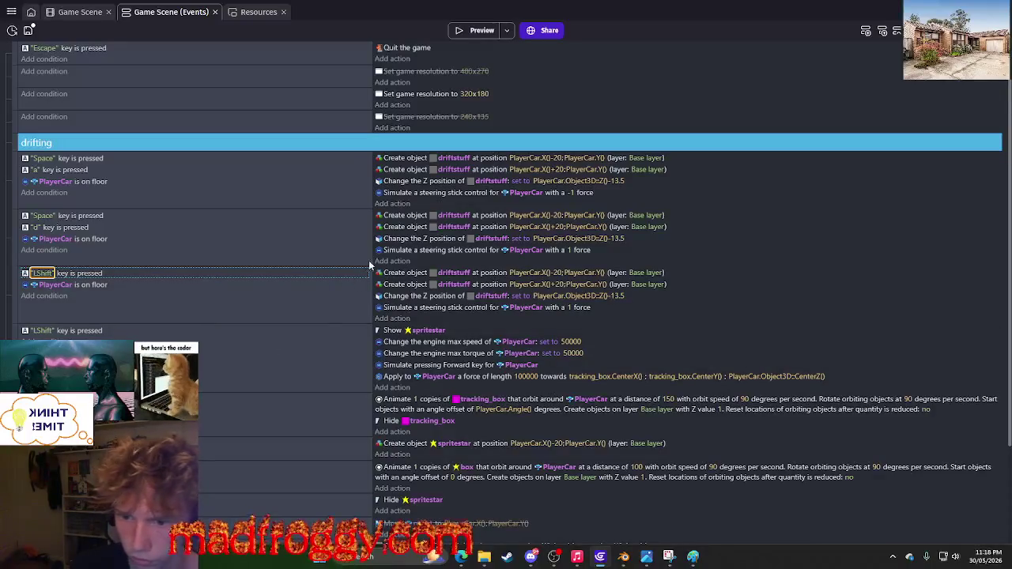
Switch the copied event's two Create actions and Z-position action to driftstuff2.
click(454, 273)
click(467, 331)
click(455, 284)
click(468, 341)
click(481, 296)
click(475, 353)
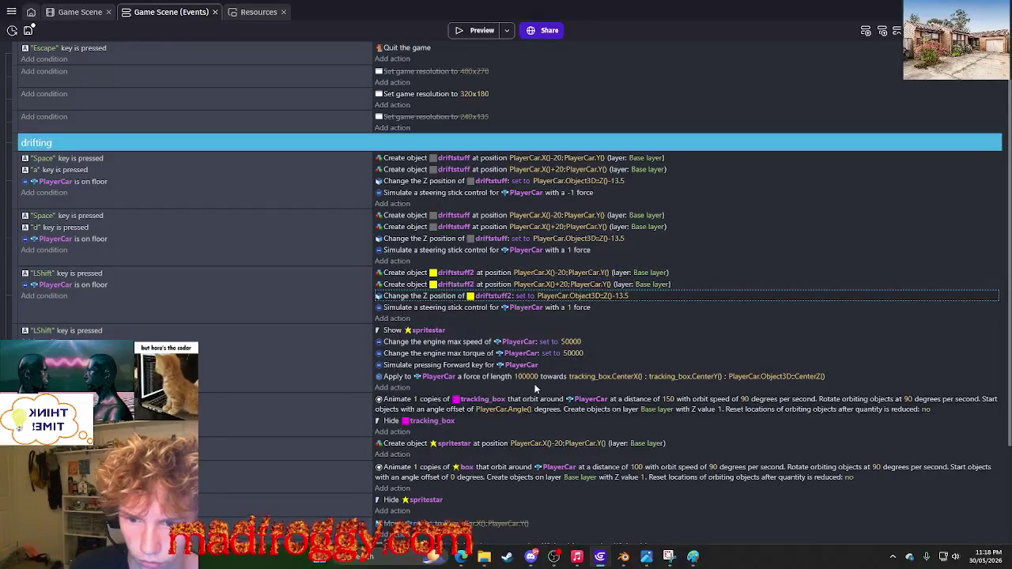
scroll(540, 369, down, 3)
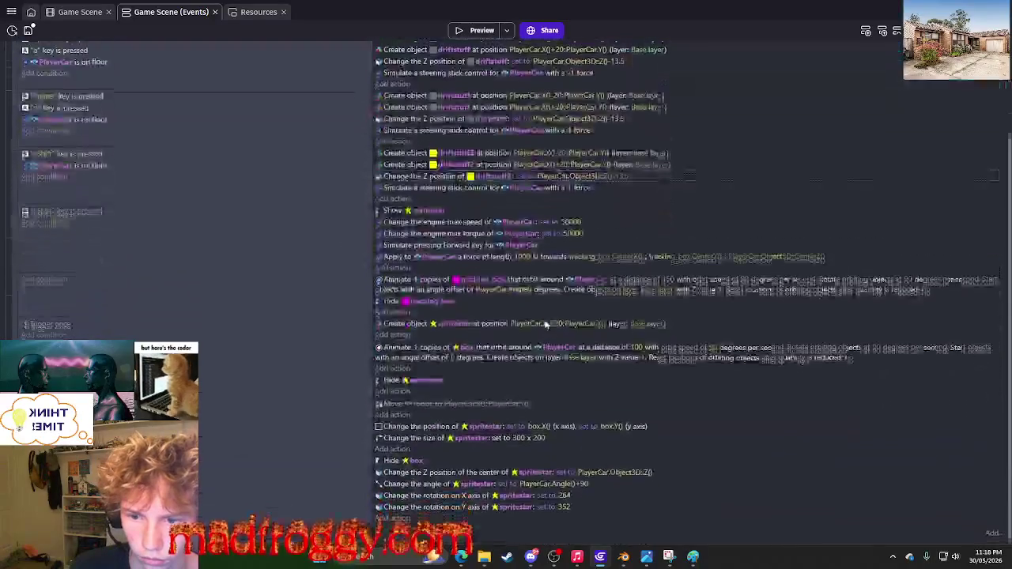
click(478, 30)
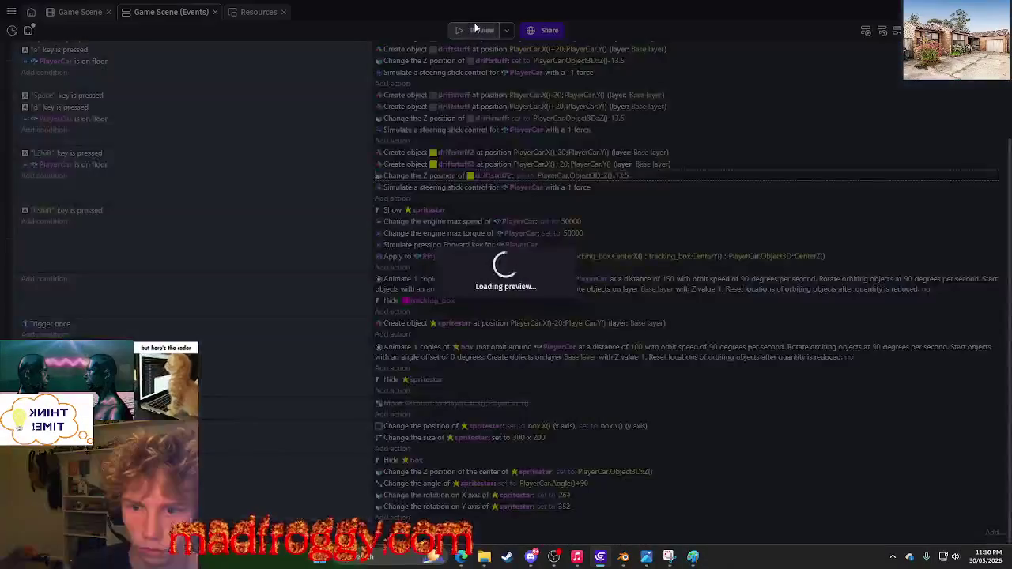
After a brief test drive, delete the extra steering-stick action under driftstuff2.
key(d)
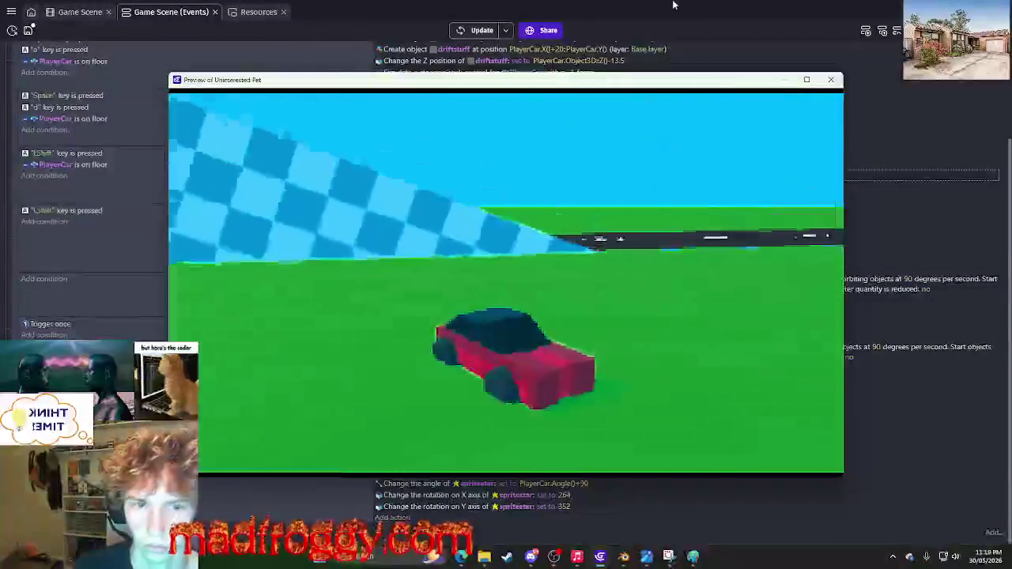
key(alt+F4)
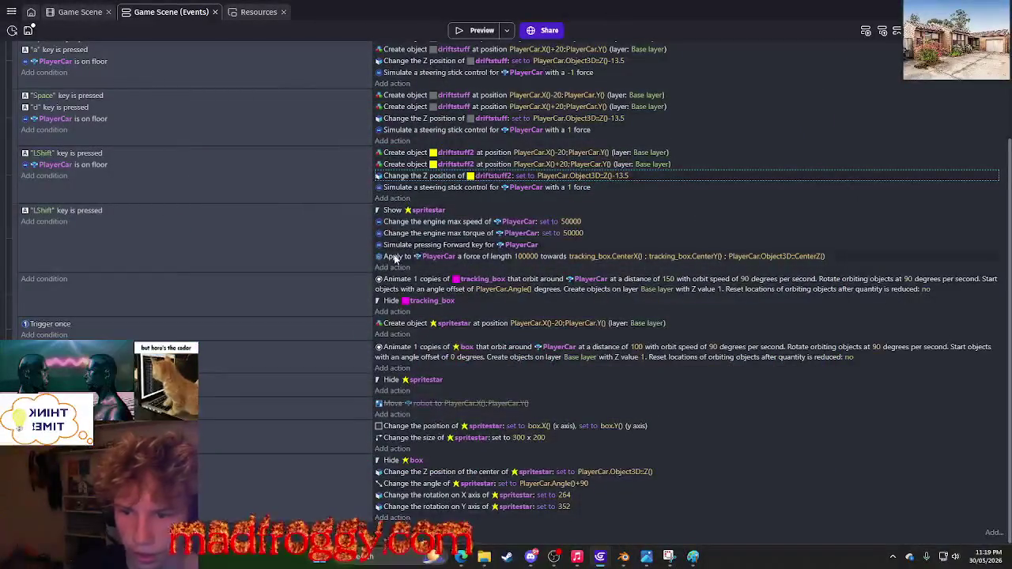
click(402, 188)
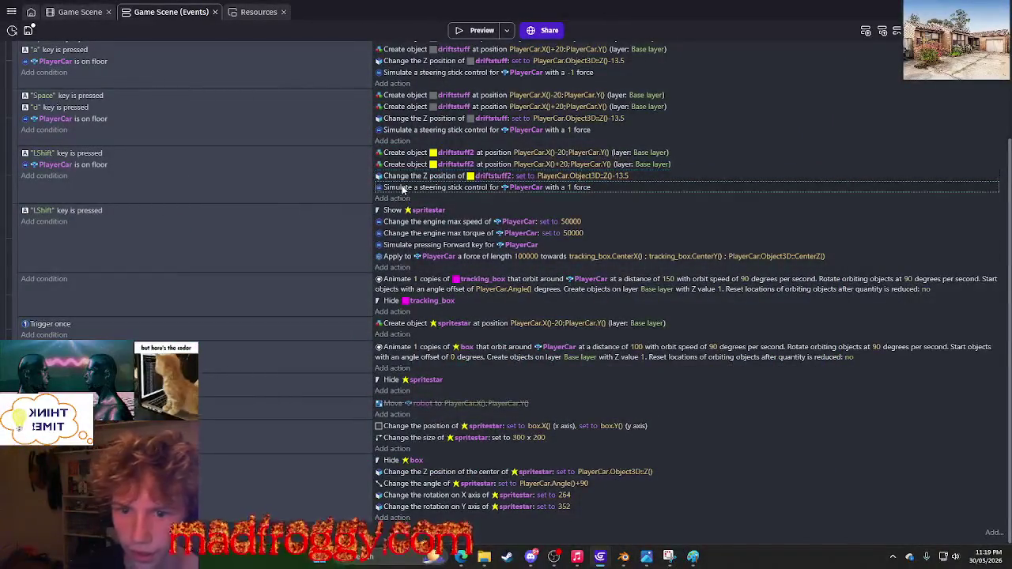
key(Delete)
Preview the game again and drift left and right to check the yellow trails.
click(472, 30)
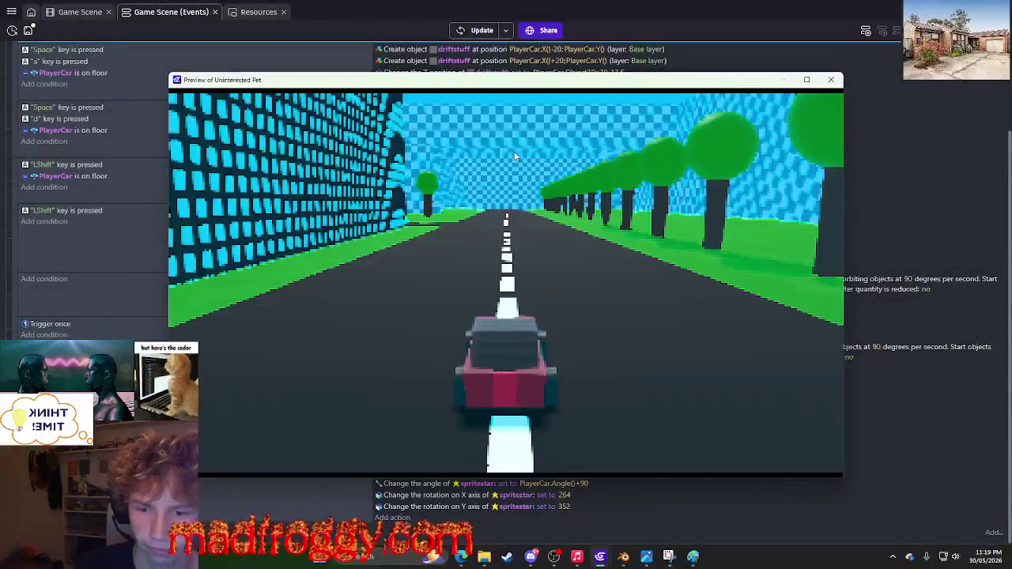
key(a)
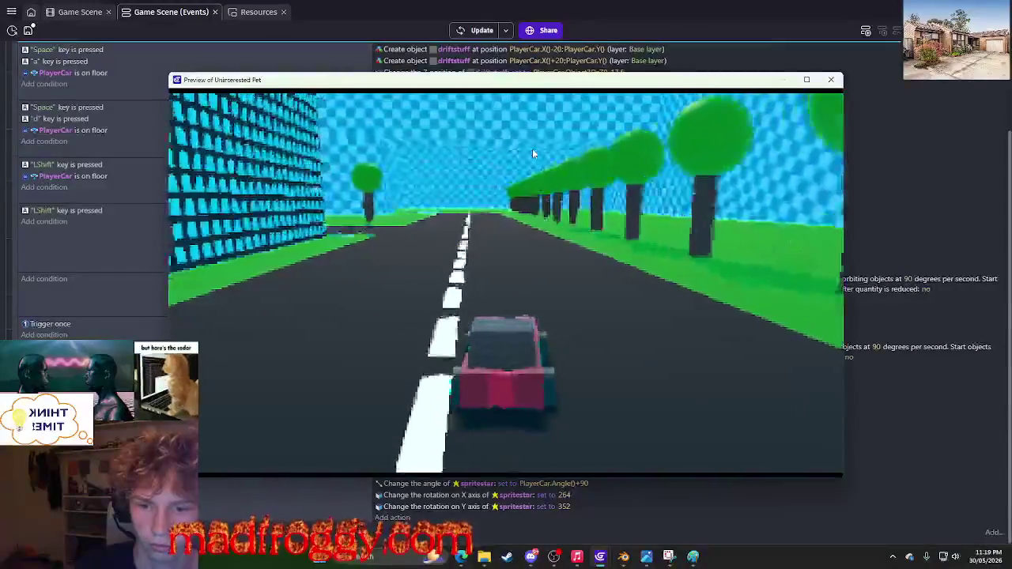
key(space)
key(a)
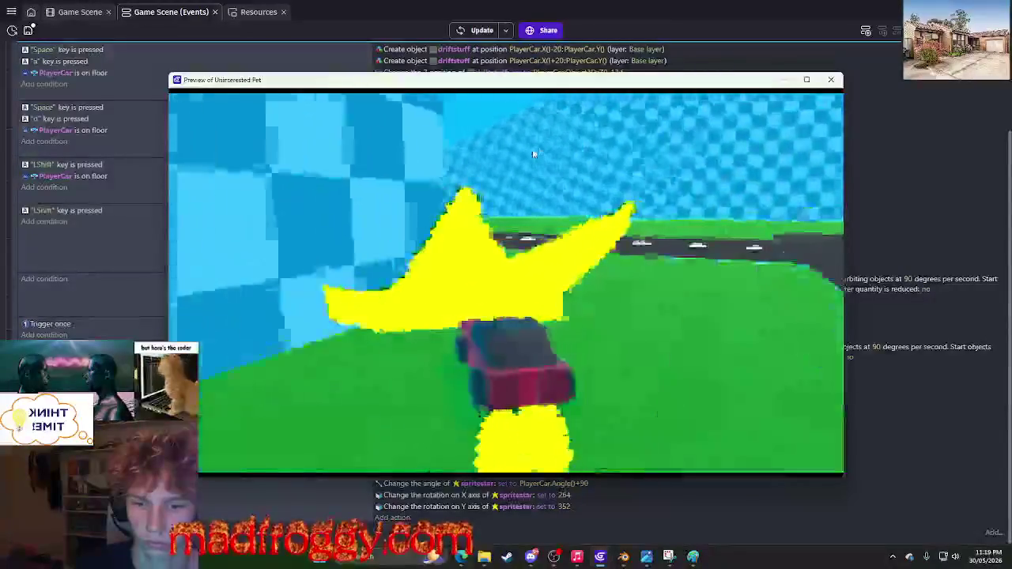
key(d)
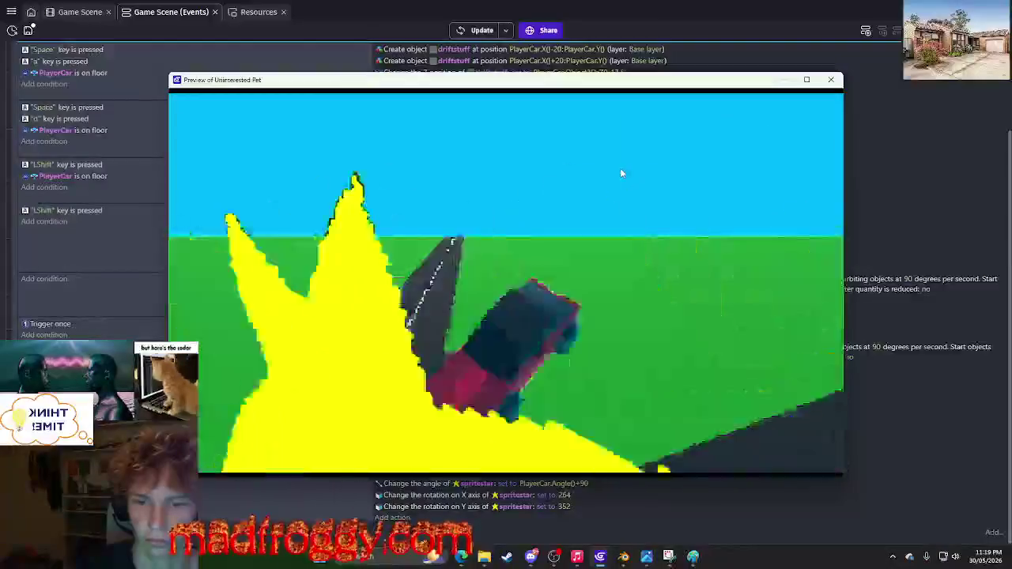
key(a)
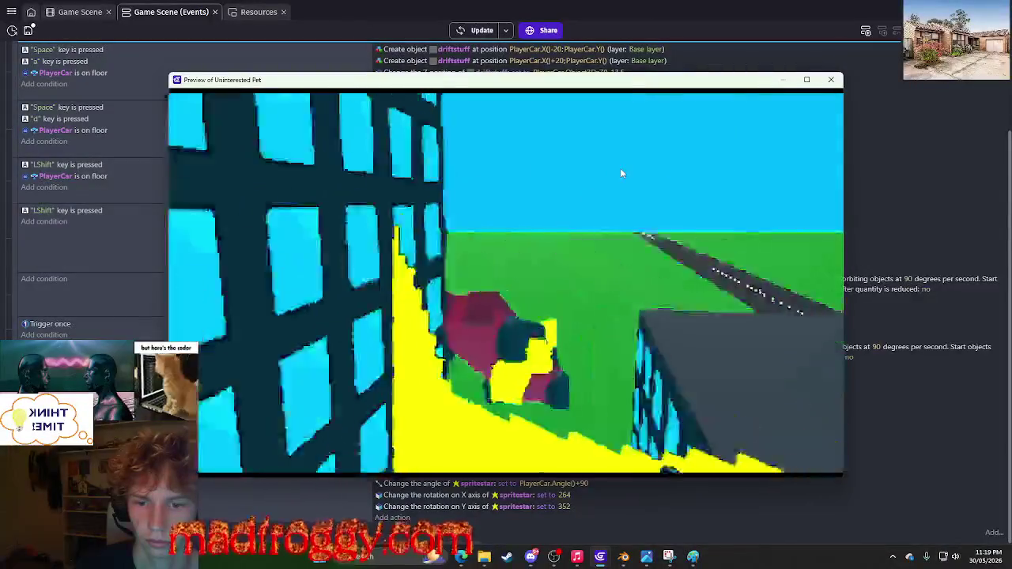
key(a)
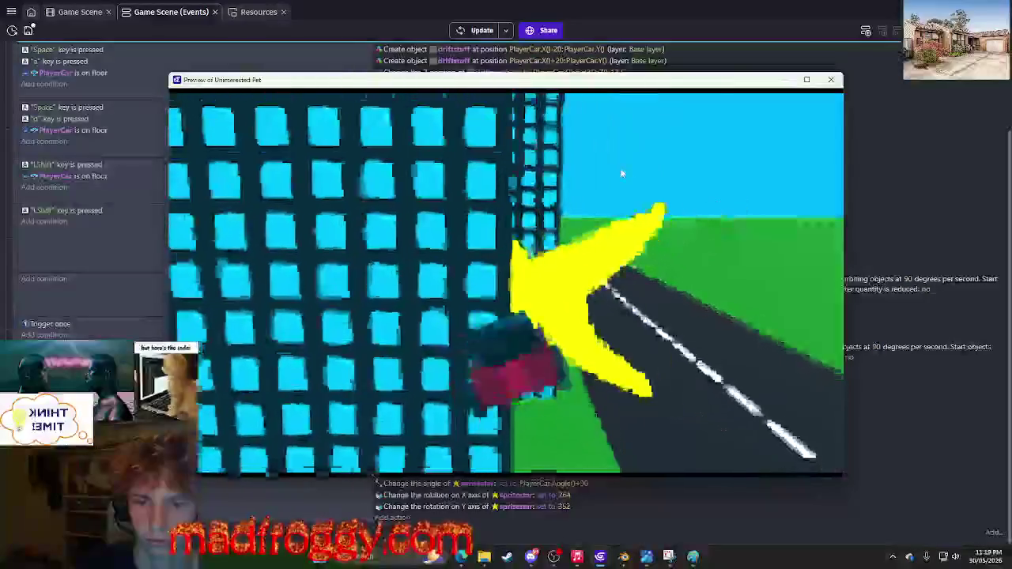
key(a)
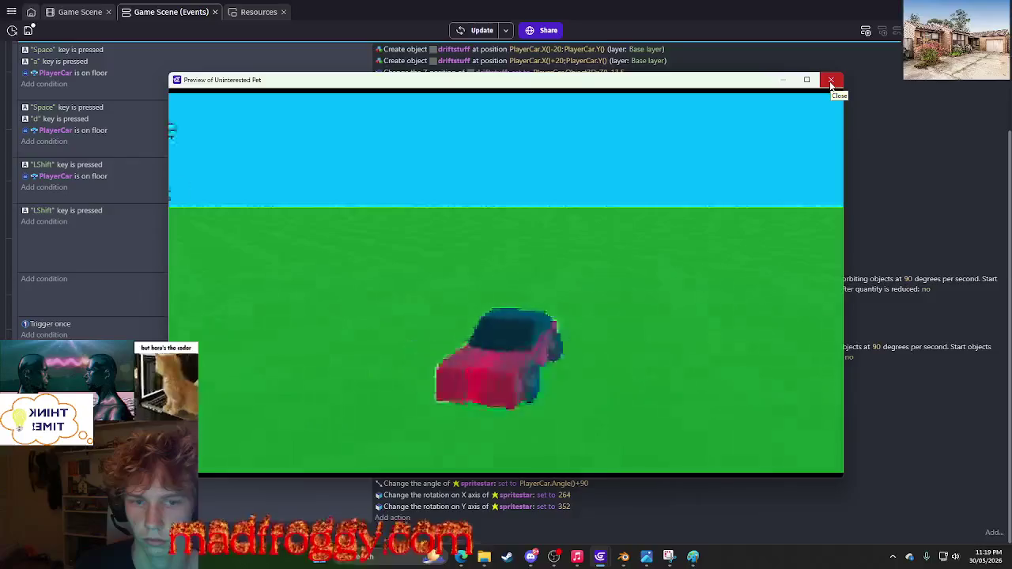
click(830, 80)
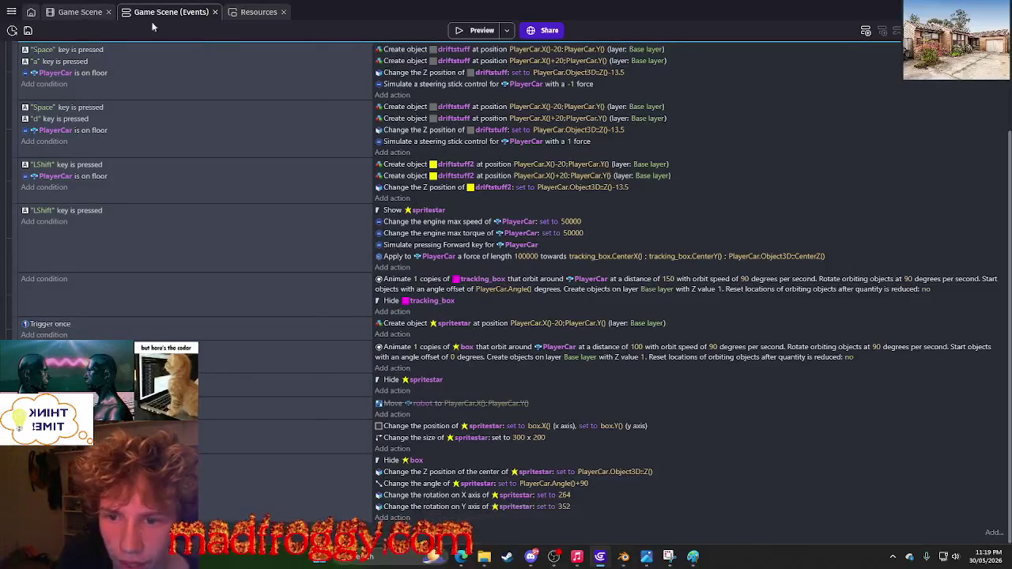
Copy the 'PlayerCar is on floor' condition from the first LShift event.
scroll(525, 224, up, 3)
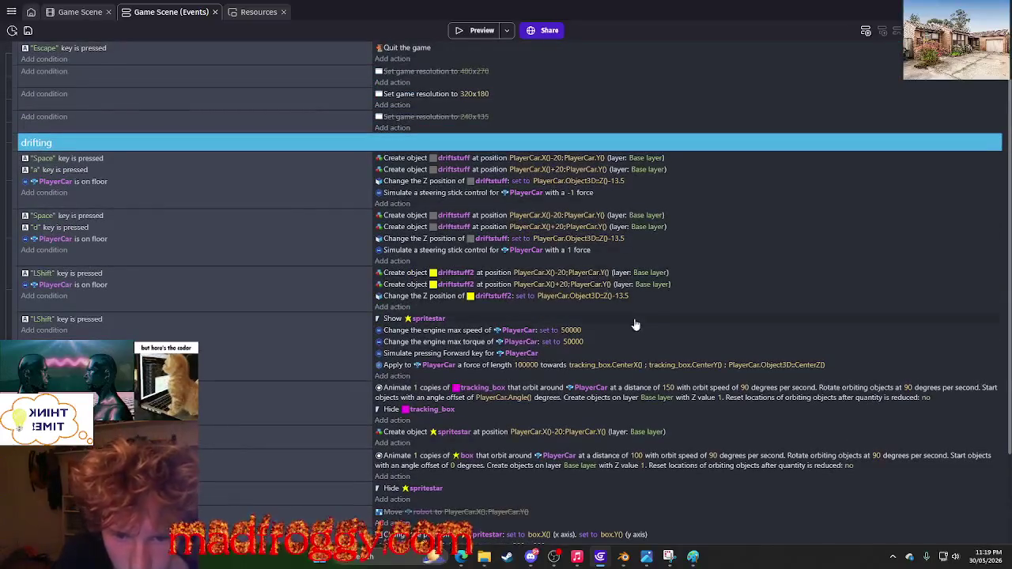
scroll(393, 324, down, 3)
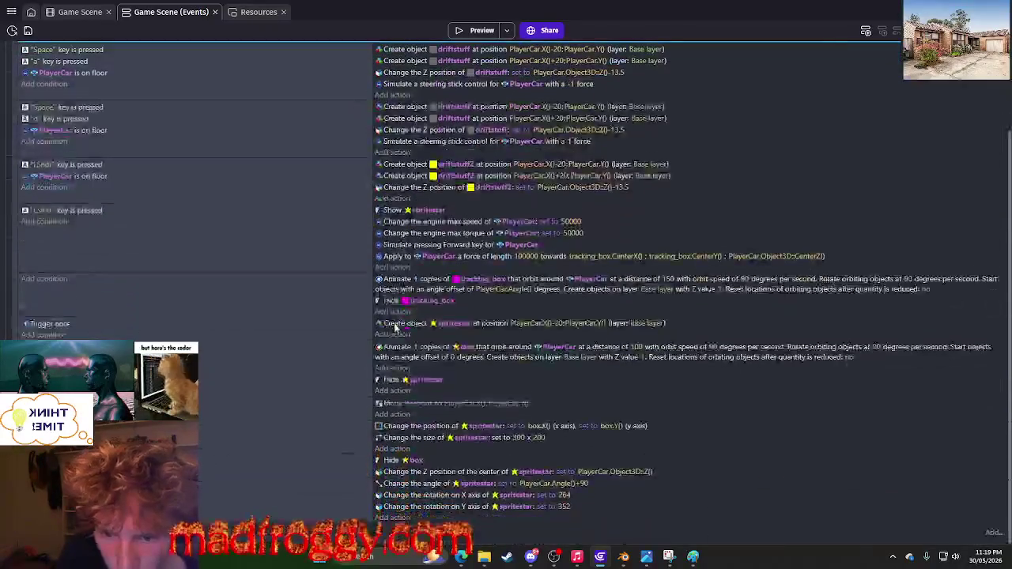
click(71, 13)
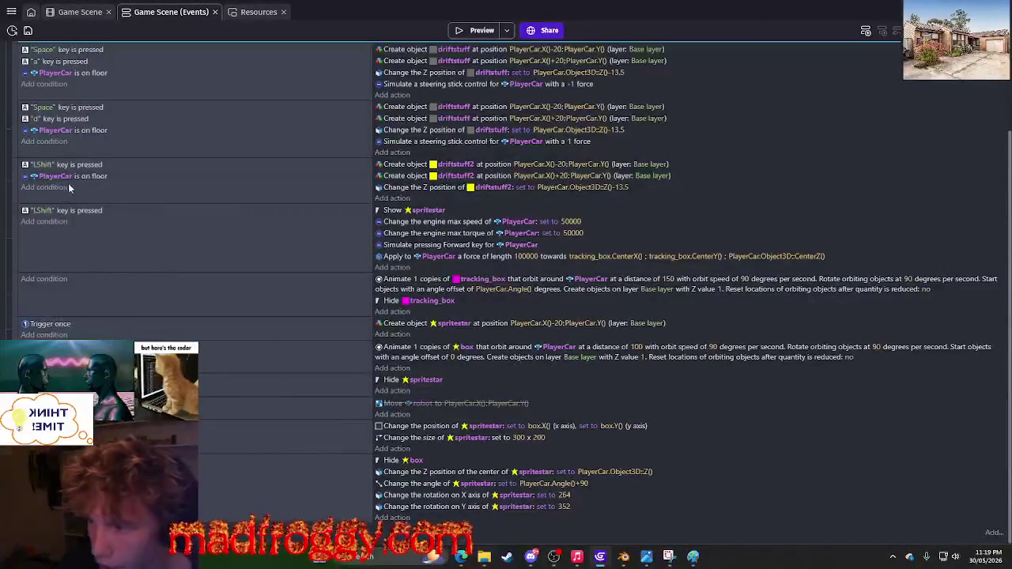
right_click(102, 181)
click(108, 193)
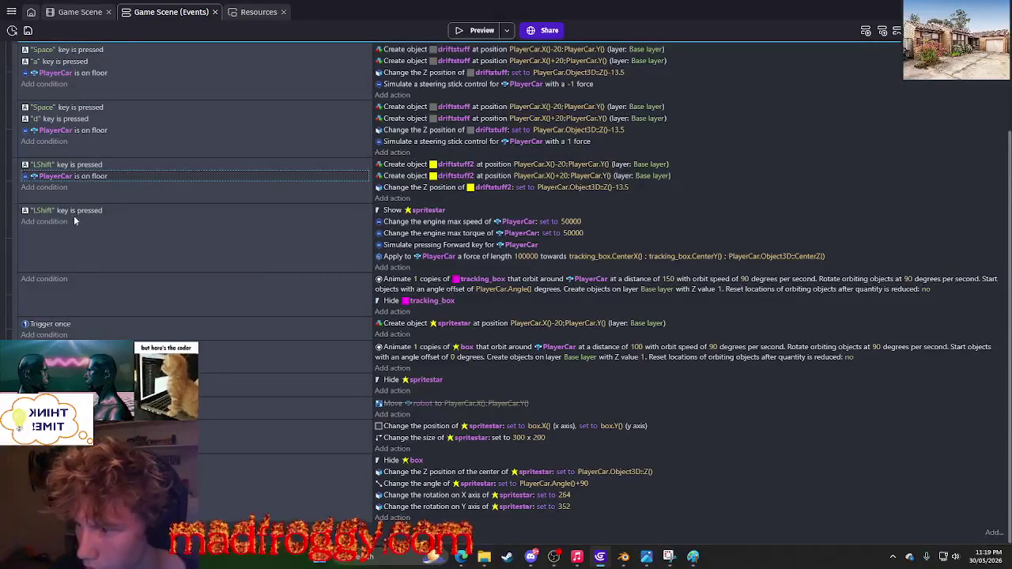
Paste 'PlayerCar is on floor' as a condition of the second LShift event, then preview.
click(45, 221)
key(ctrl+v)
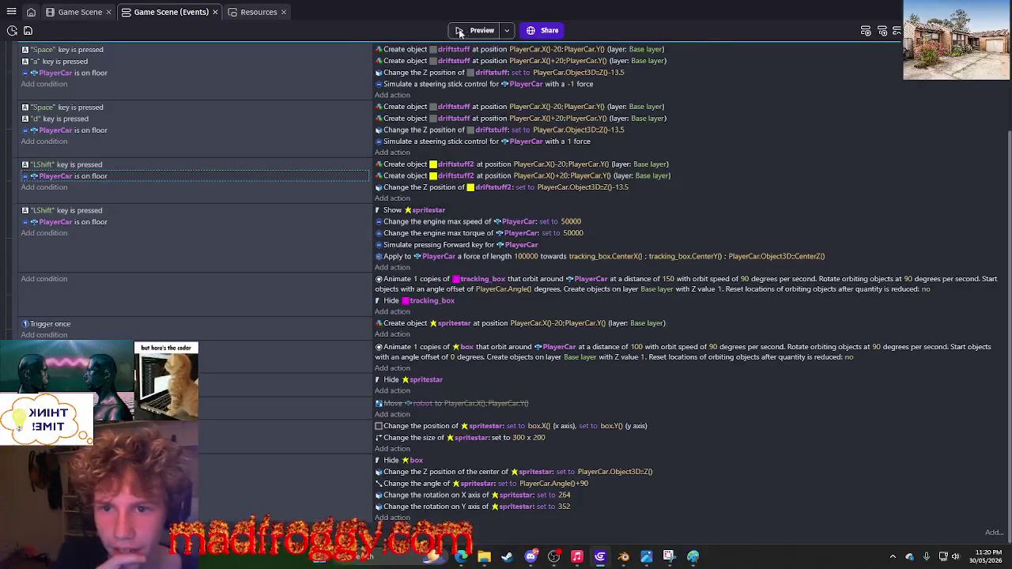
click(459, 31)
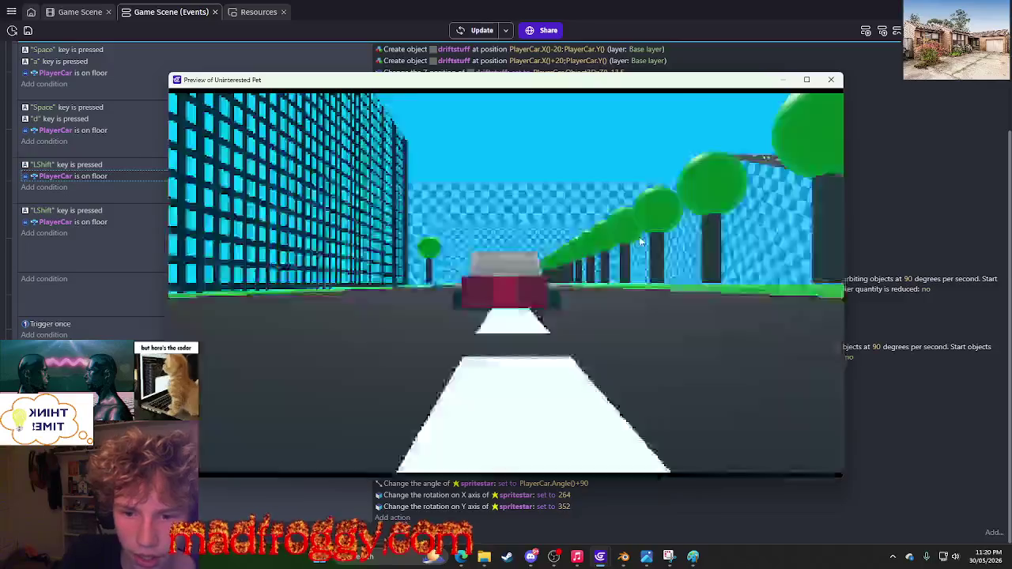
key(shift)
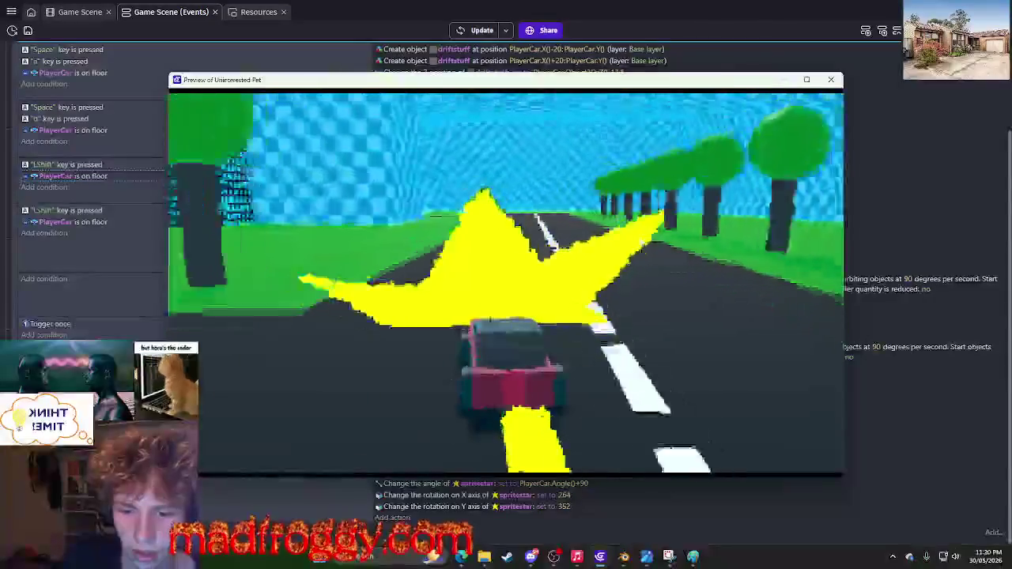
key(a)
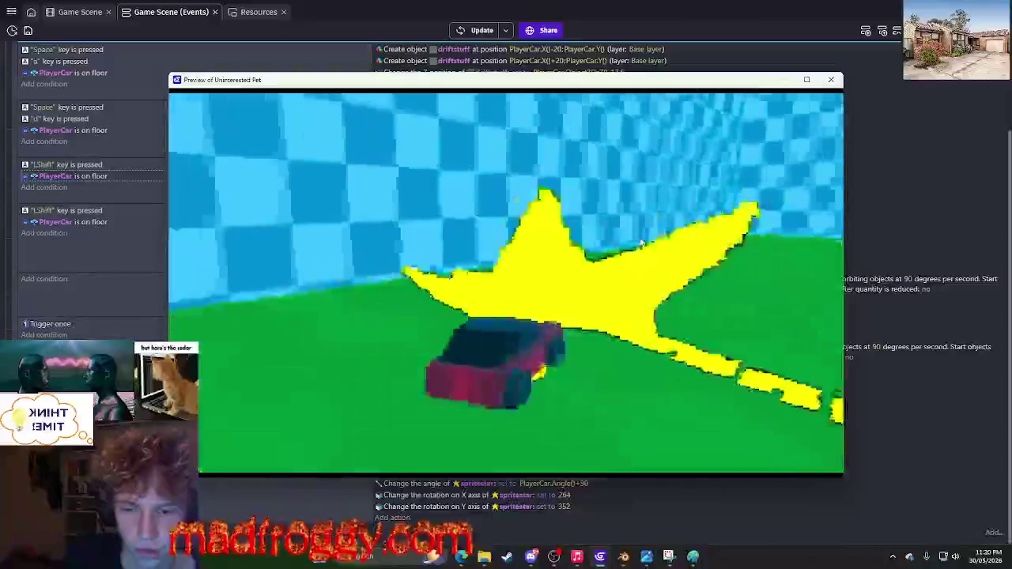
key(d)
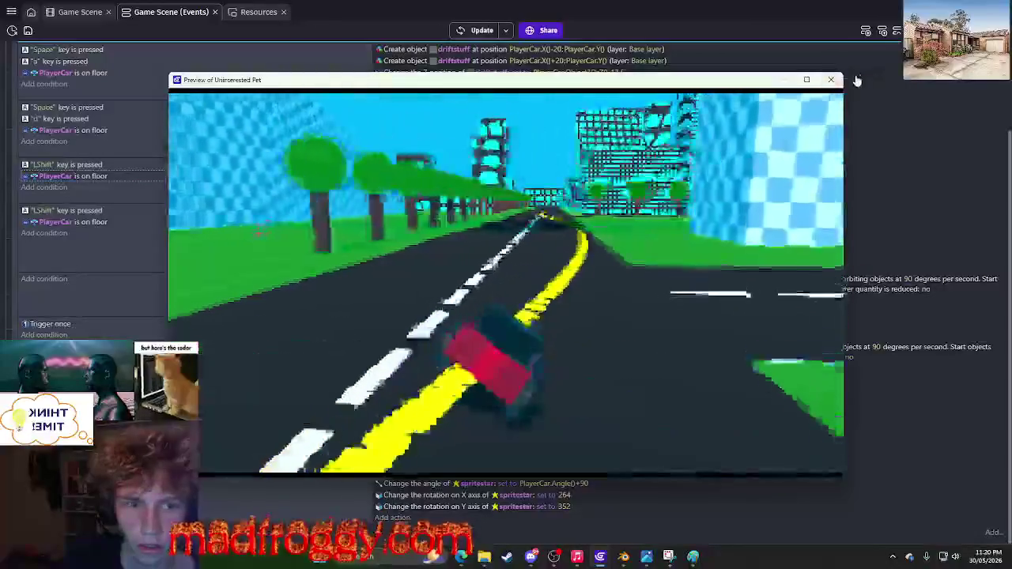
key(shift)
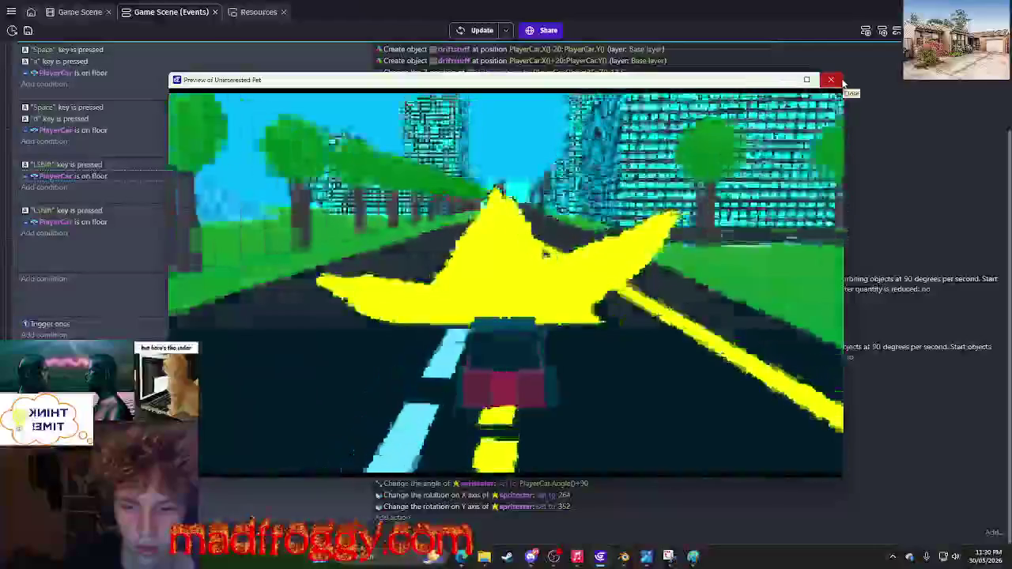
key(a)
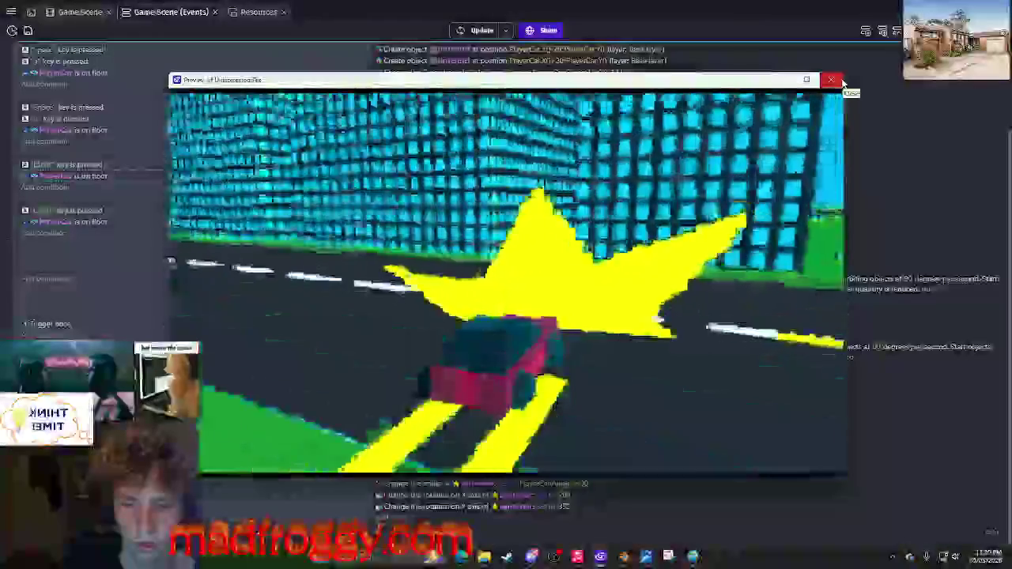
key(d)
key(a)
key(shift)
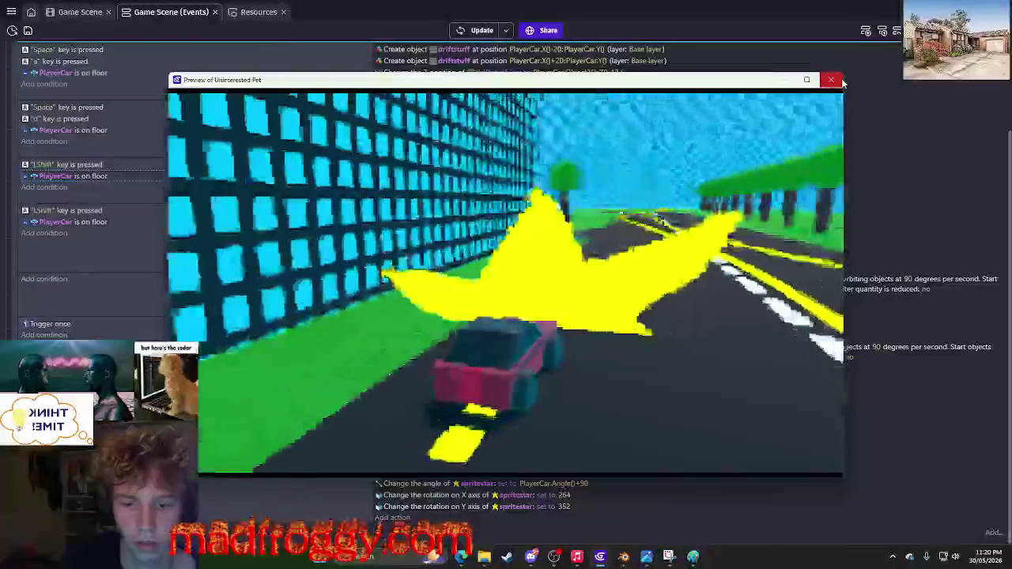
key(a)
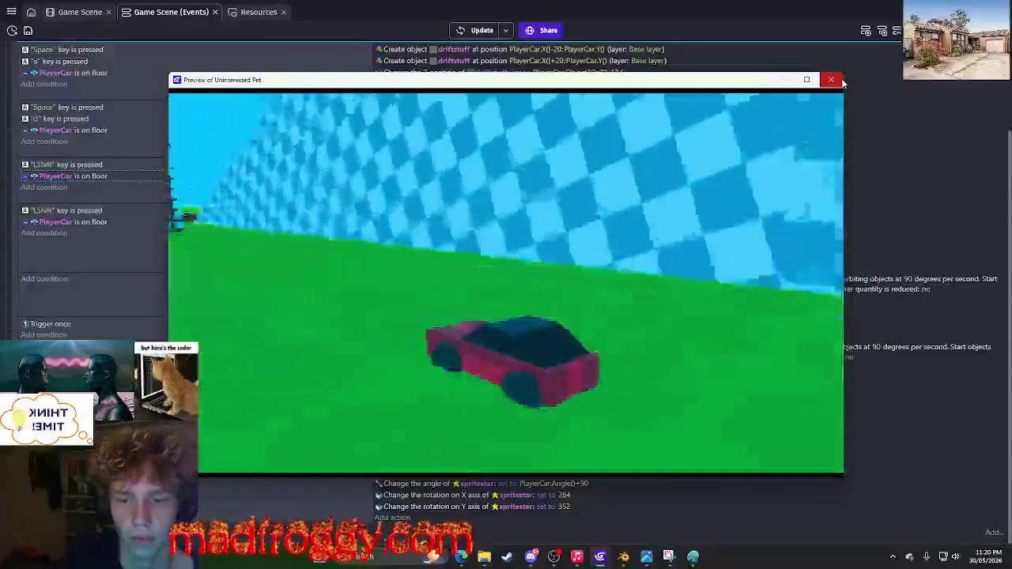
key(a)
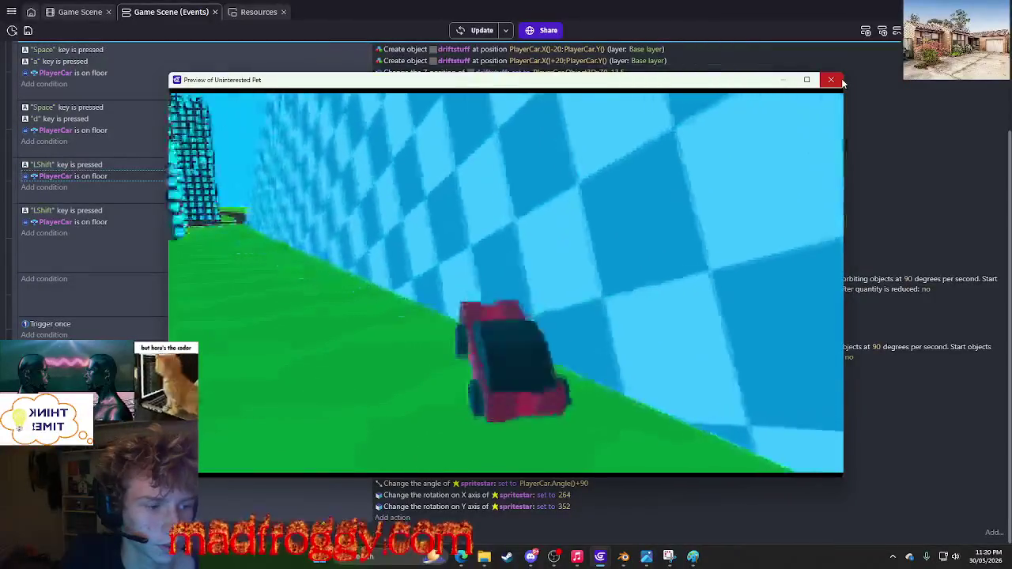
key(a)
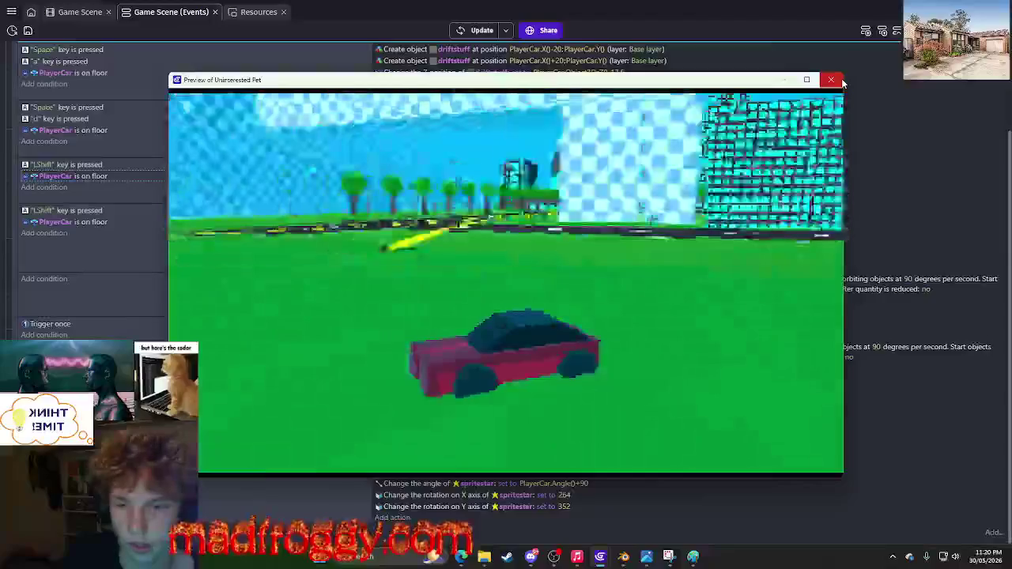
key(a)
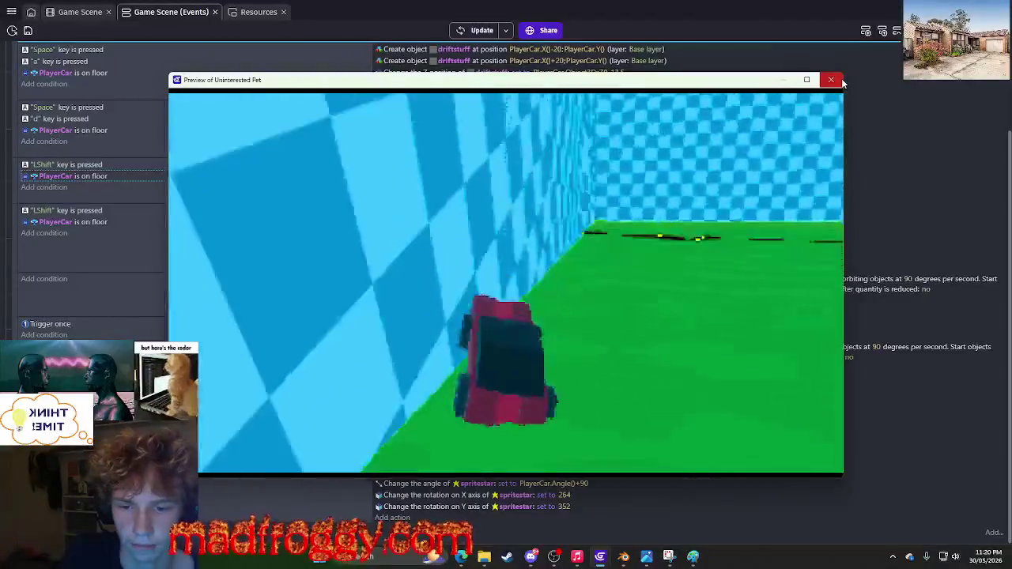
key(d)
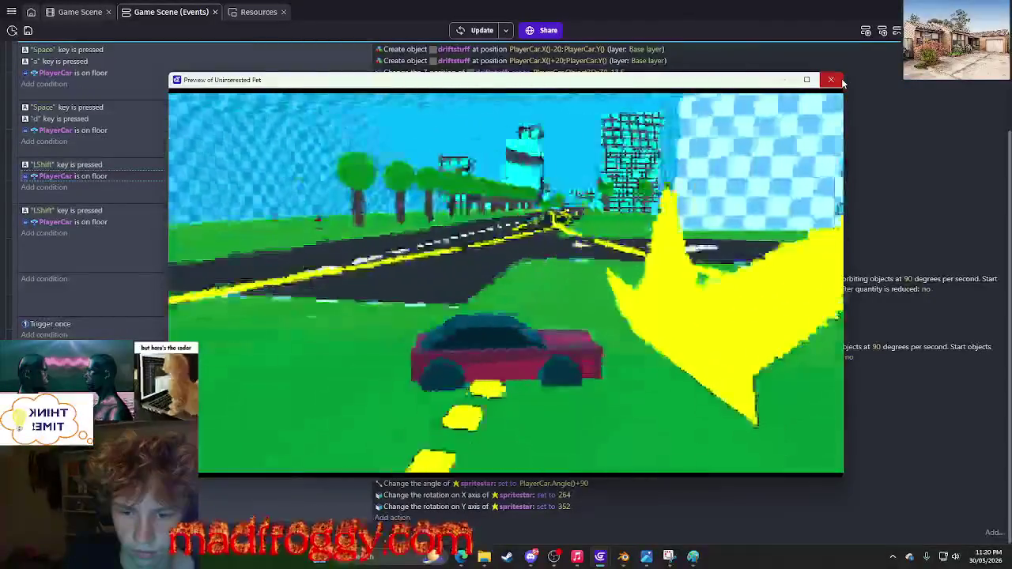
key(d)
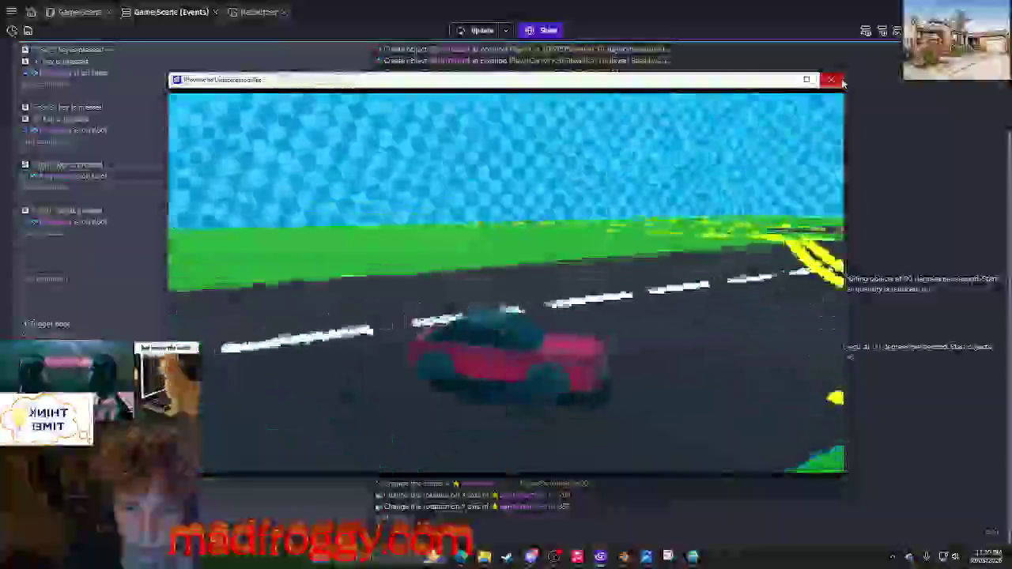
click(839, 80)
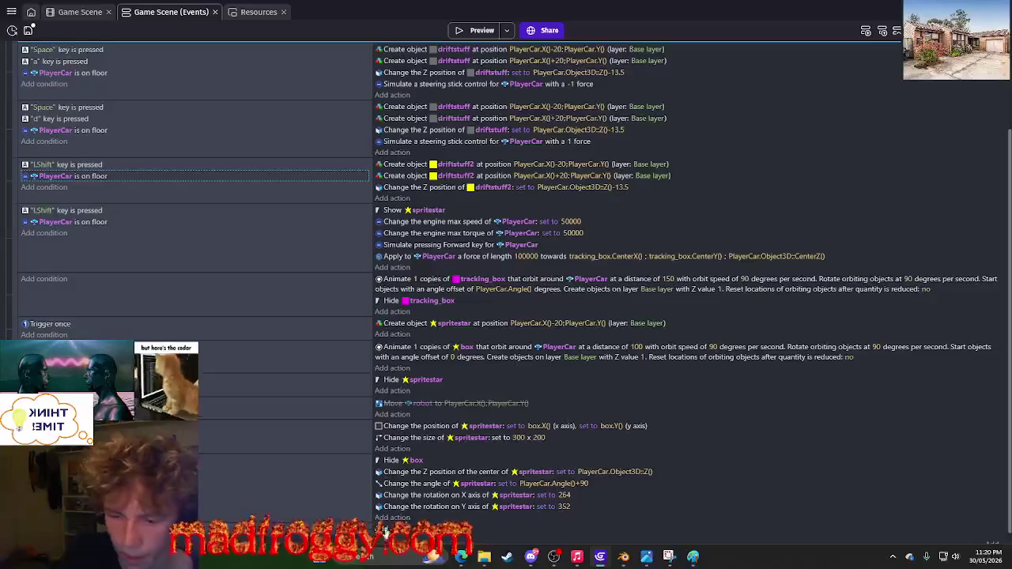
Attach the Tween behavior to driftstuff2 from its Behaviors tab and apply.
click(79, 12)
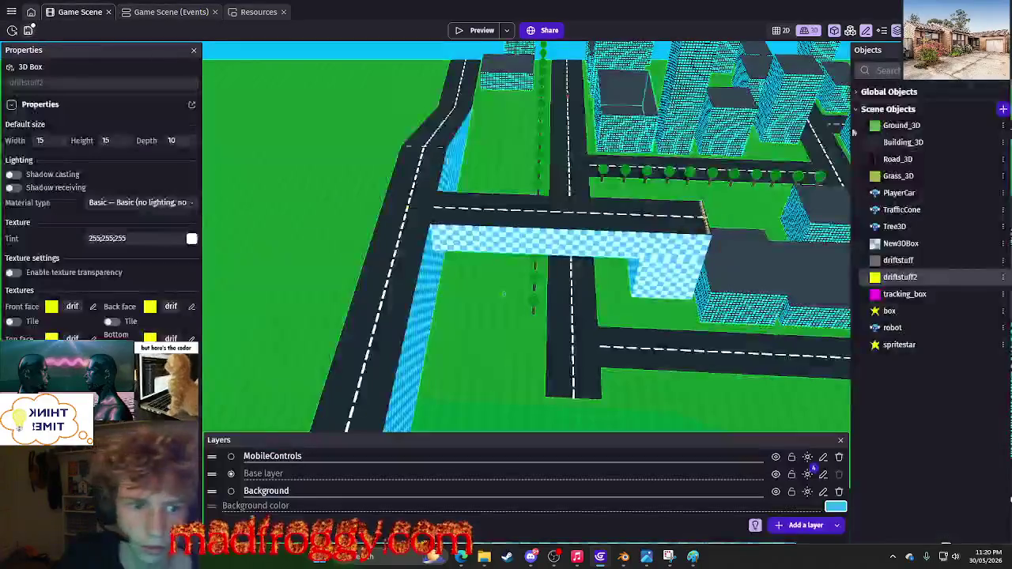
click(1003, 277)
click(901, 385)
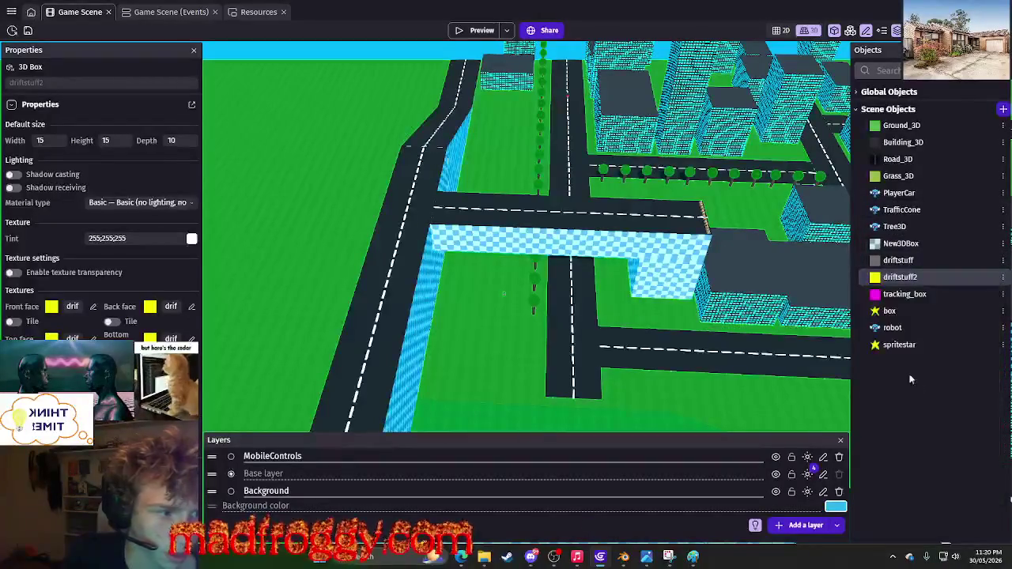
click(455, 63)
click(471, 288)
text(bill)
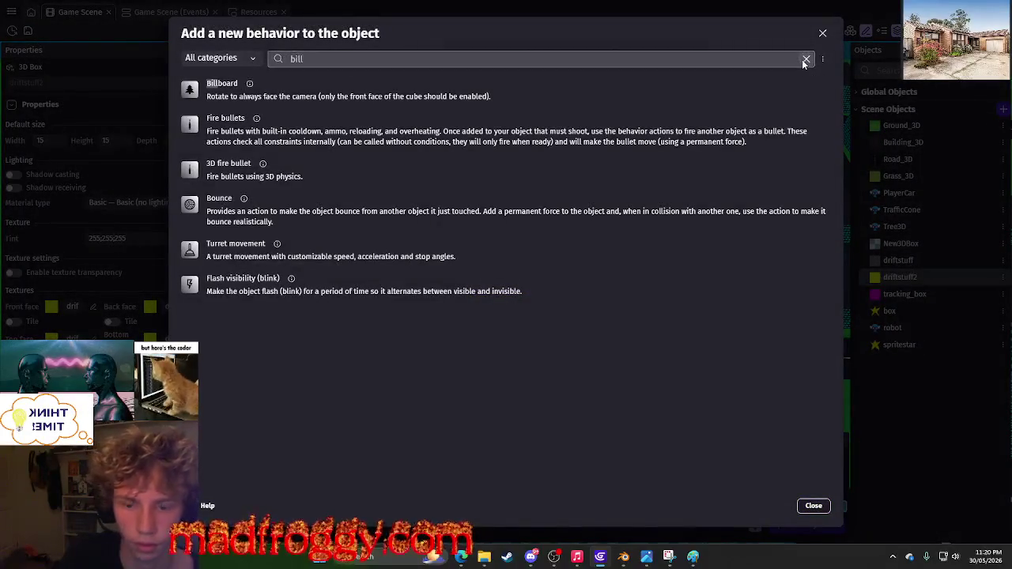
click(804, 60)
text(to)
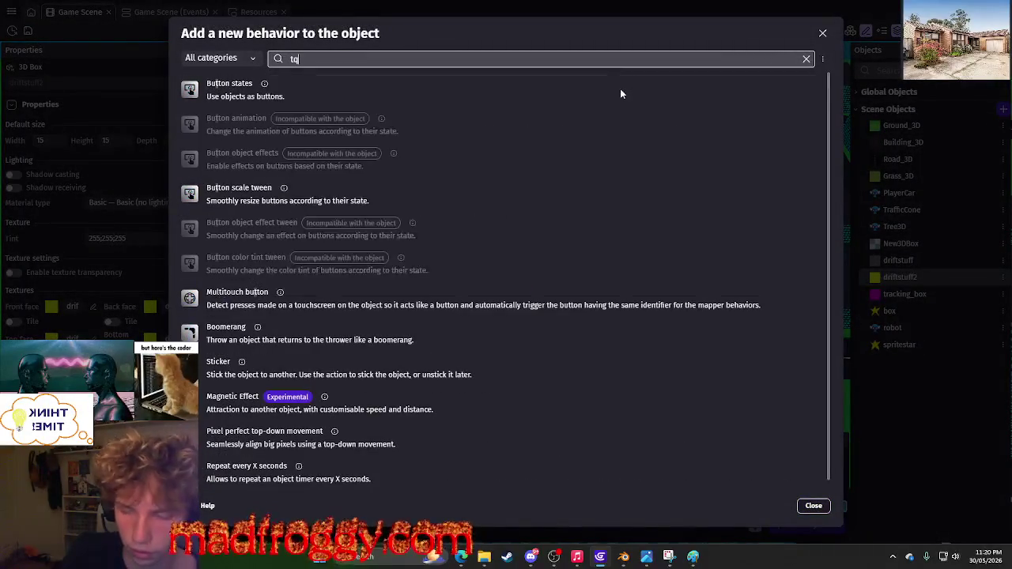
text(n)
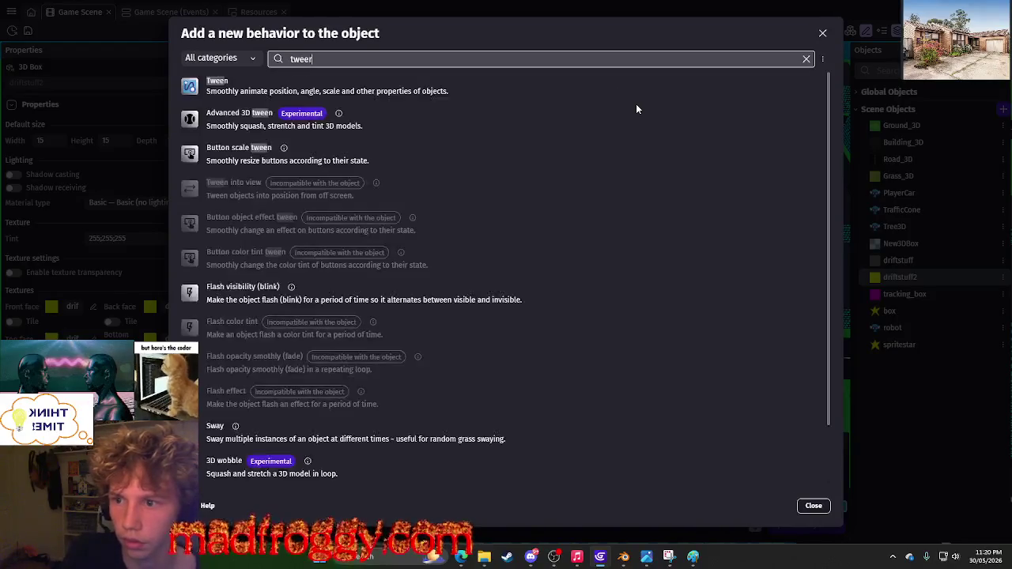
click(229, 84)
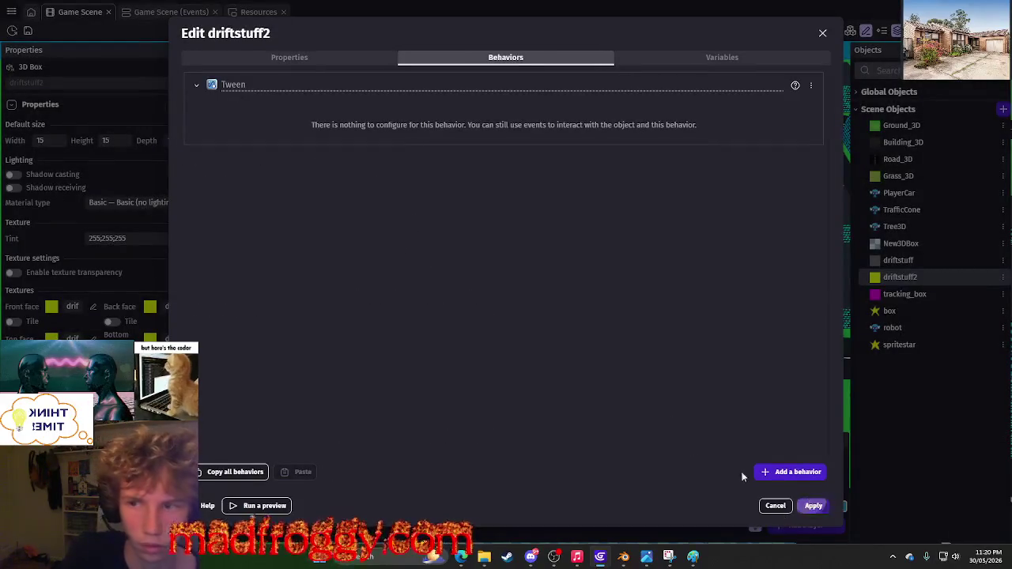
click(813, 505)
click(171, 12)
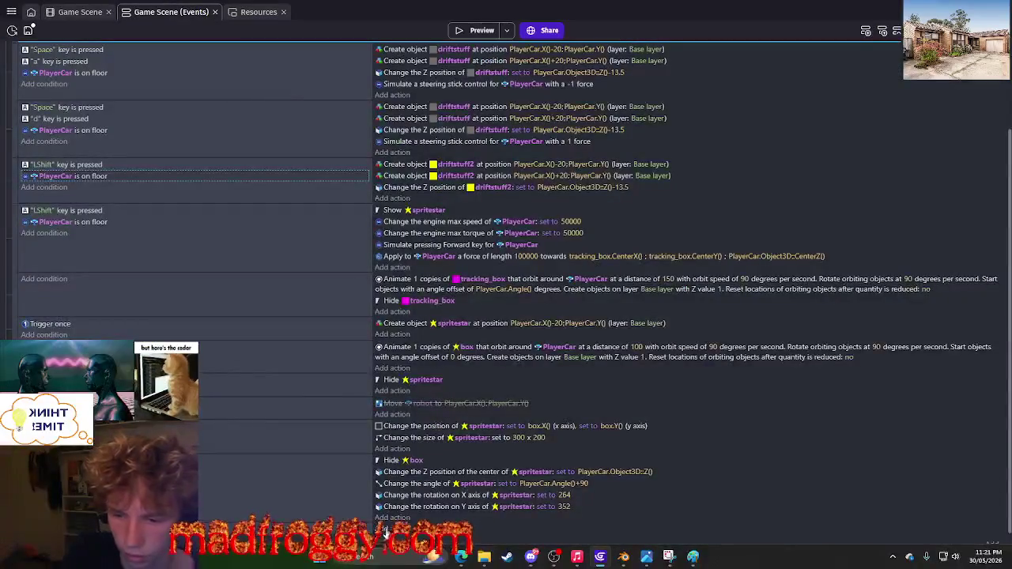
Add a new action to the last event using the Tween object opacity action.
click(388, 517)
text(wtee)
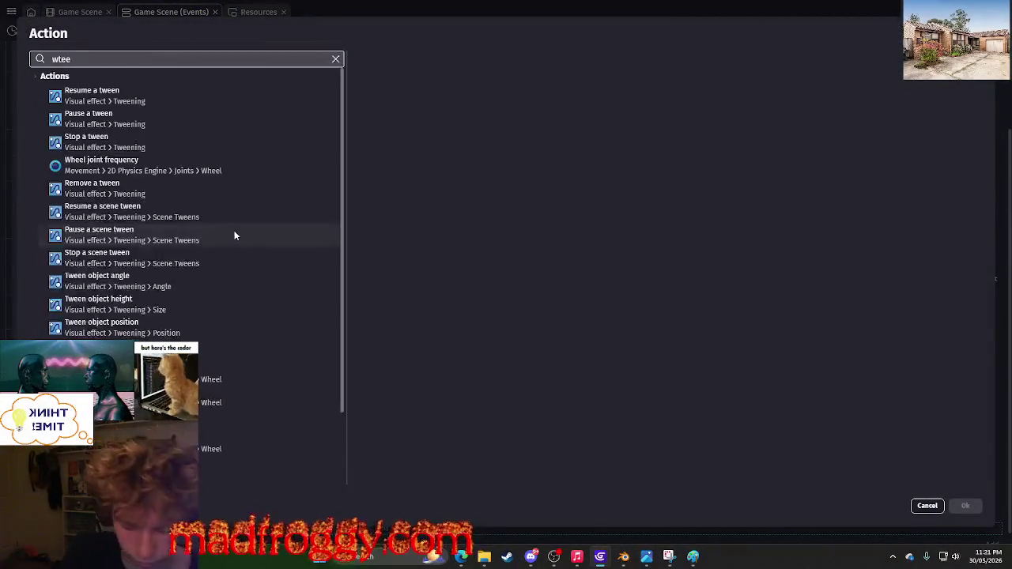
key(BackSpace)
key(BackSpace)
key(BackSpace)
text(twee)
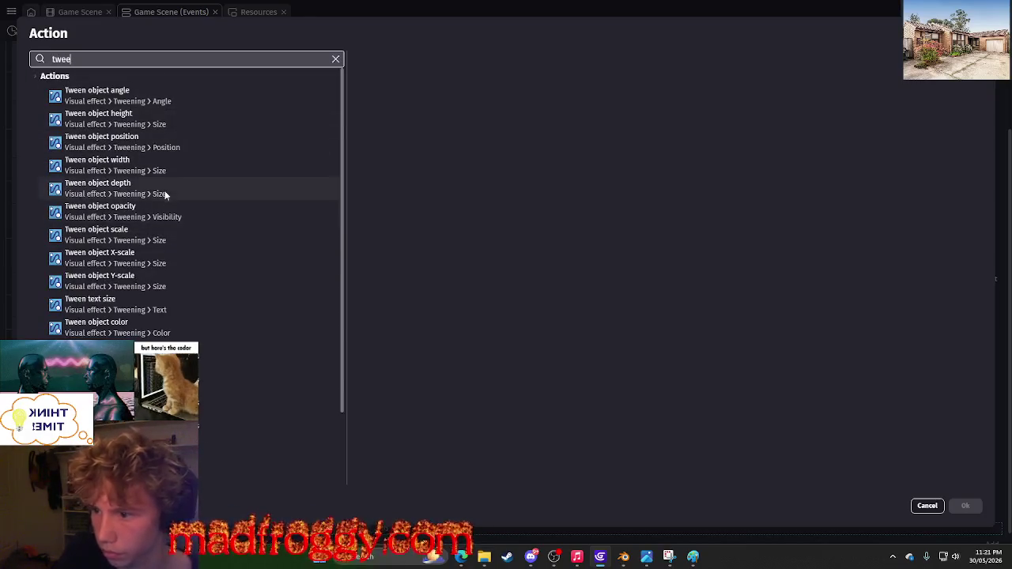
text(n opacity)
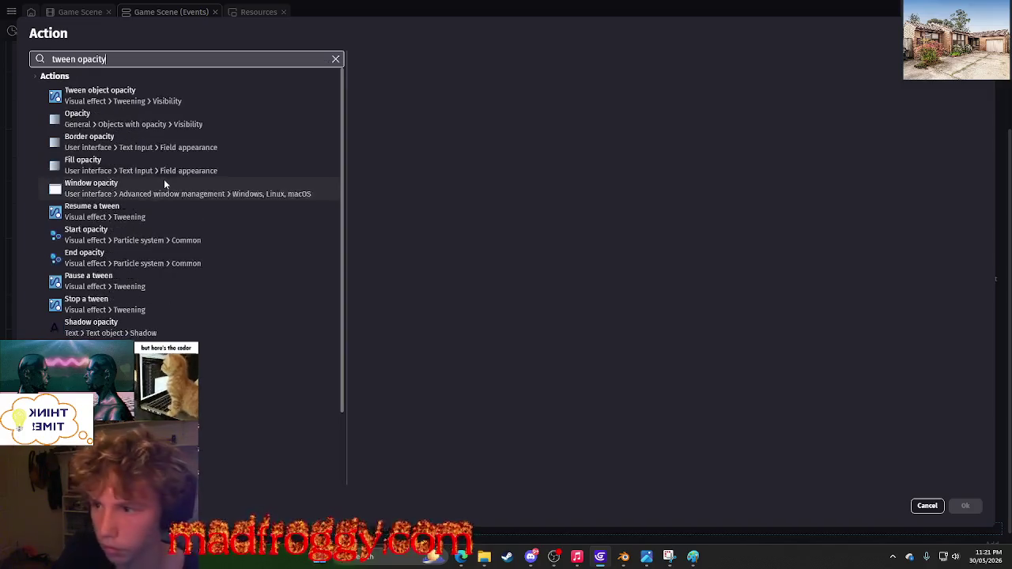
click(184, 119)
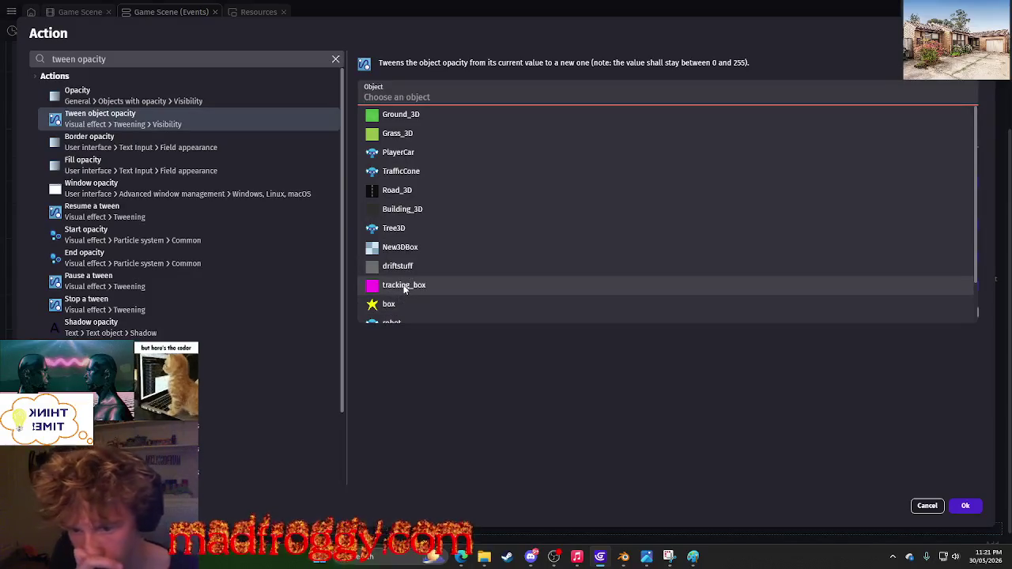
scroll(431, 238, down, 2)
Set the tween to fade driftstuff2 to opacity 0 over 5 seconds, then confirm.
click(426, 313)
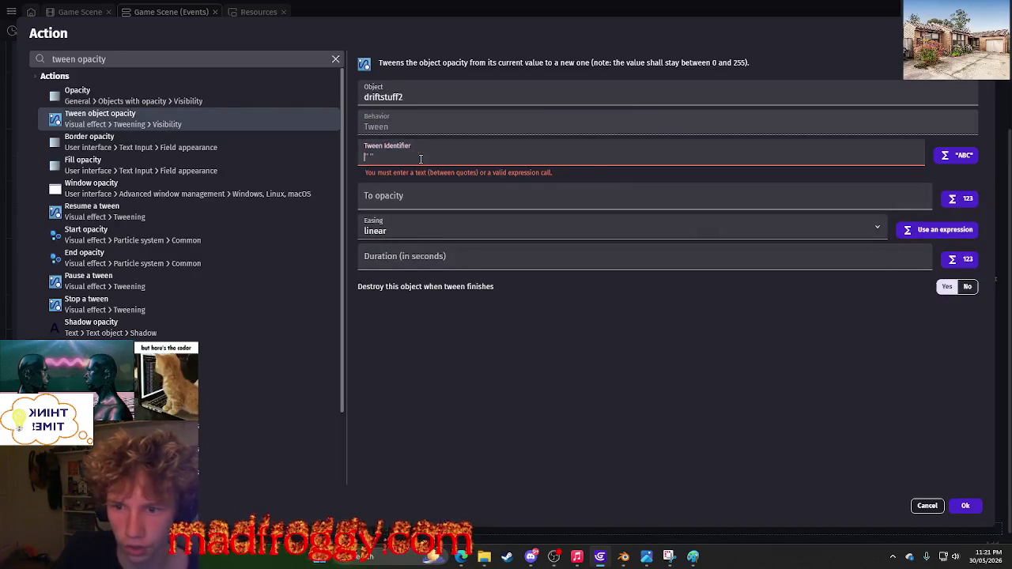
text("drift stuff go away)
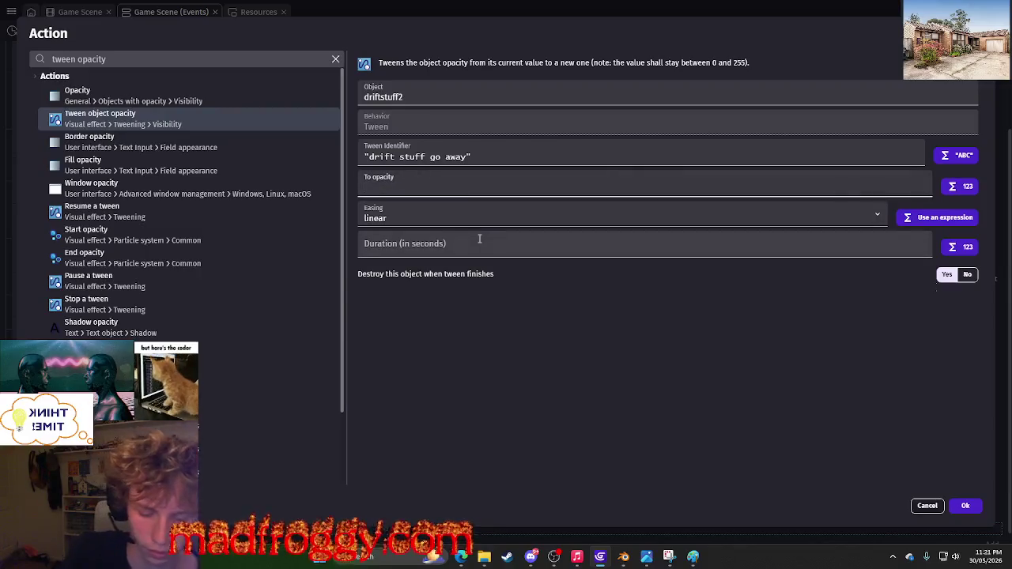
key(ctrl+a)
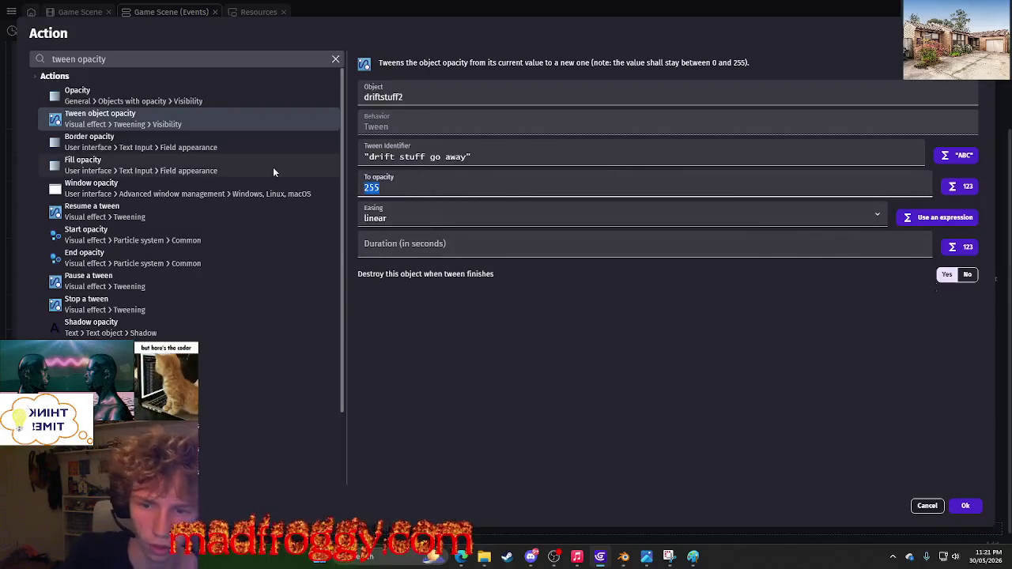
text(0)
click(467, 252)
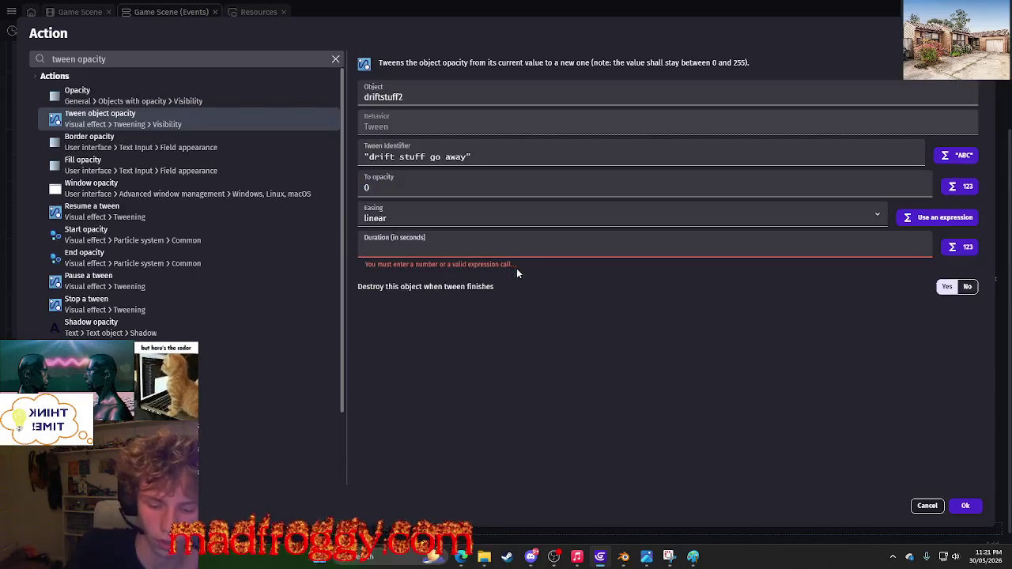
text(5)
click(966, 507)
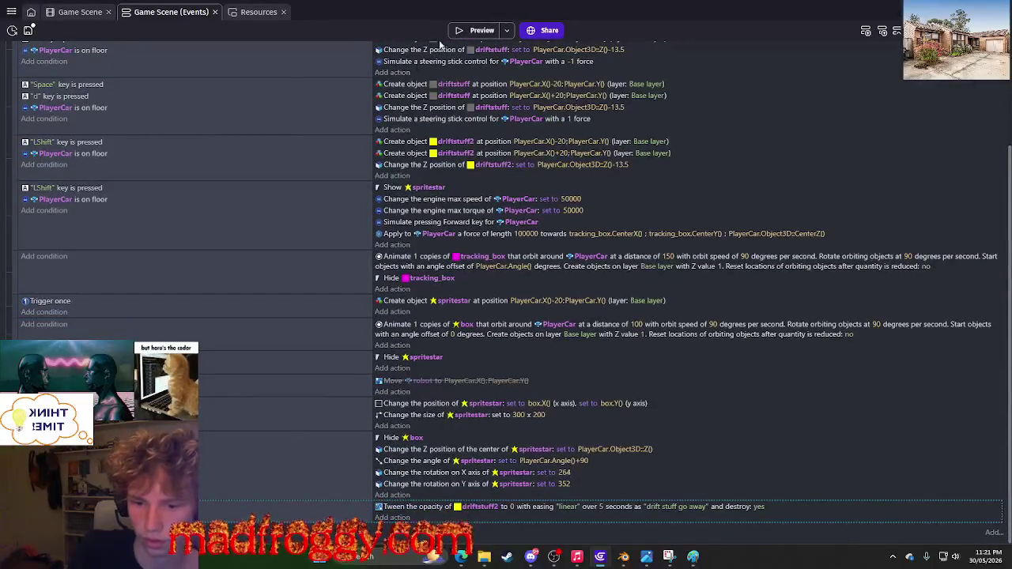
click(475, 31)
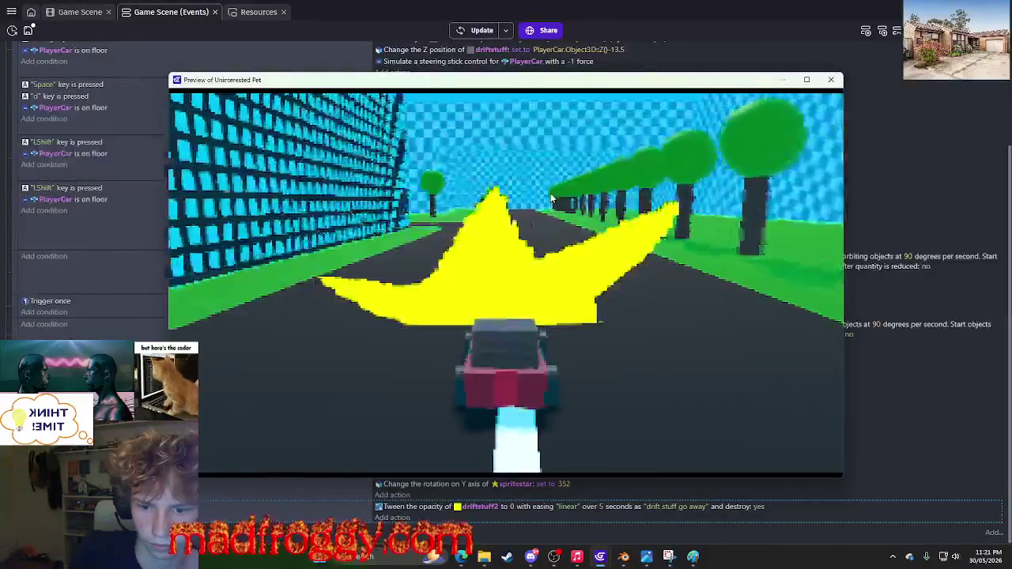
key(d)
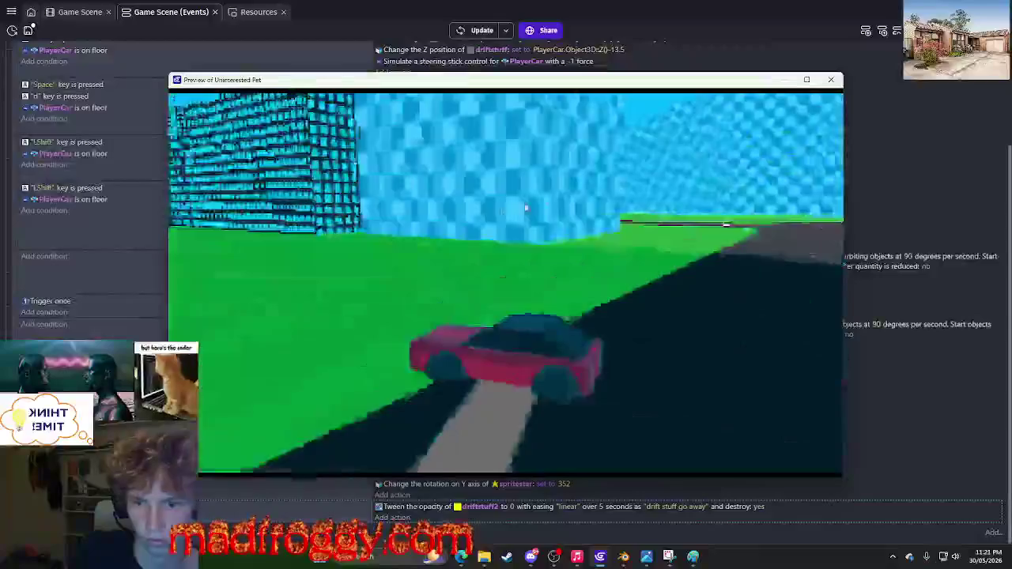
key(w)
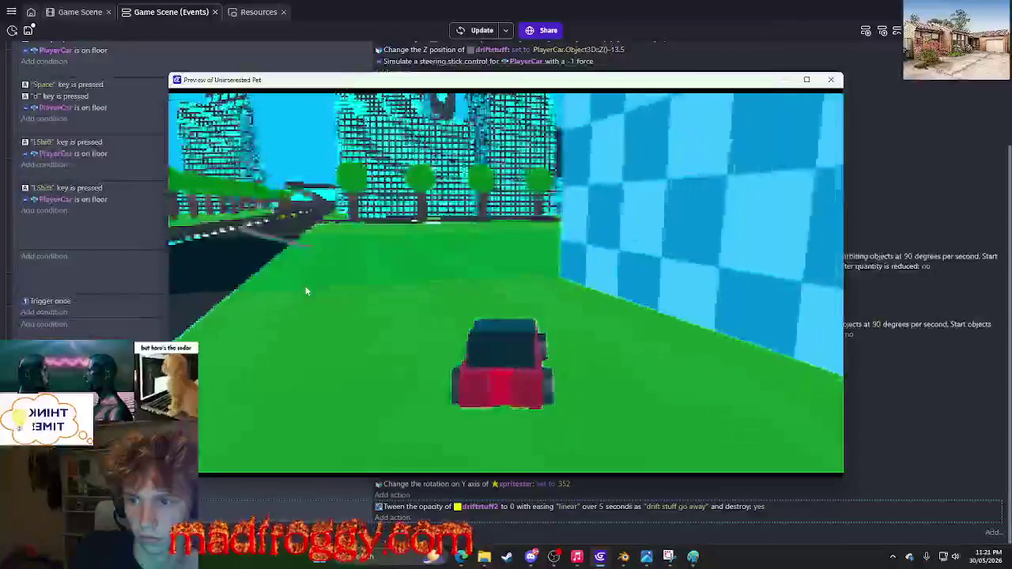
key(a)
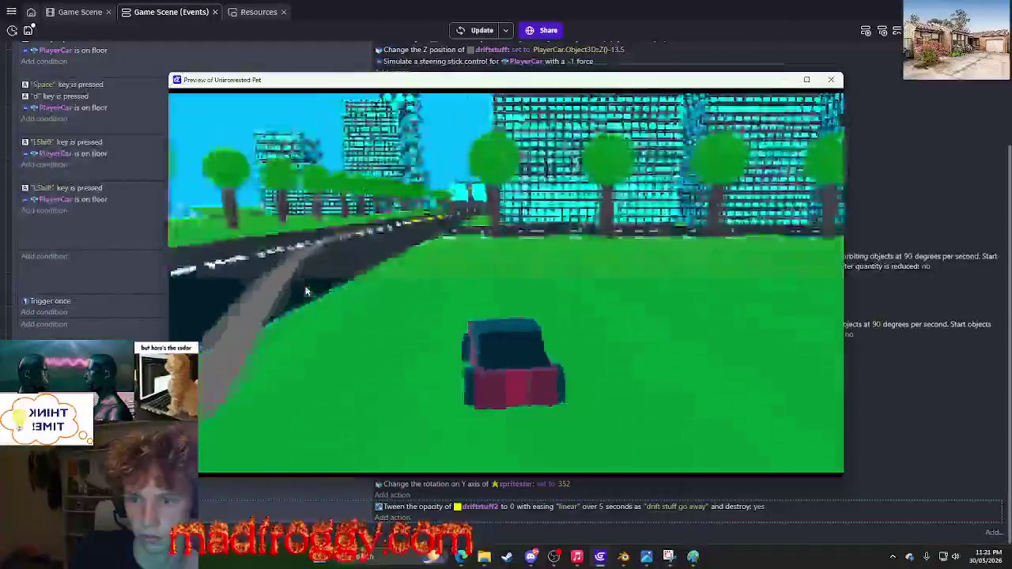
key(d)
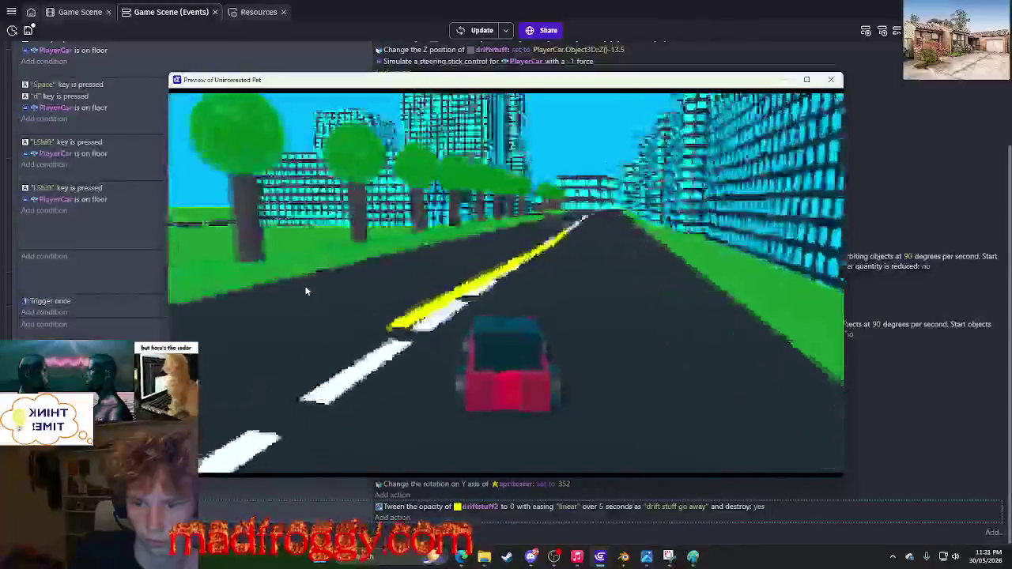
key(w)
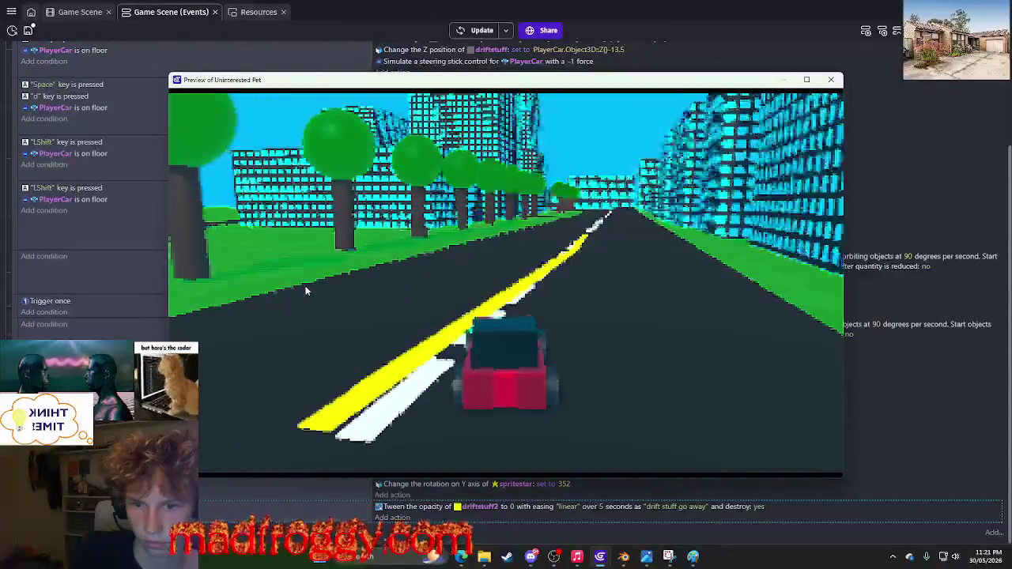
key(w)
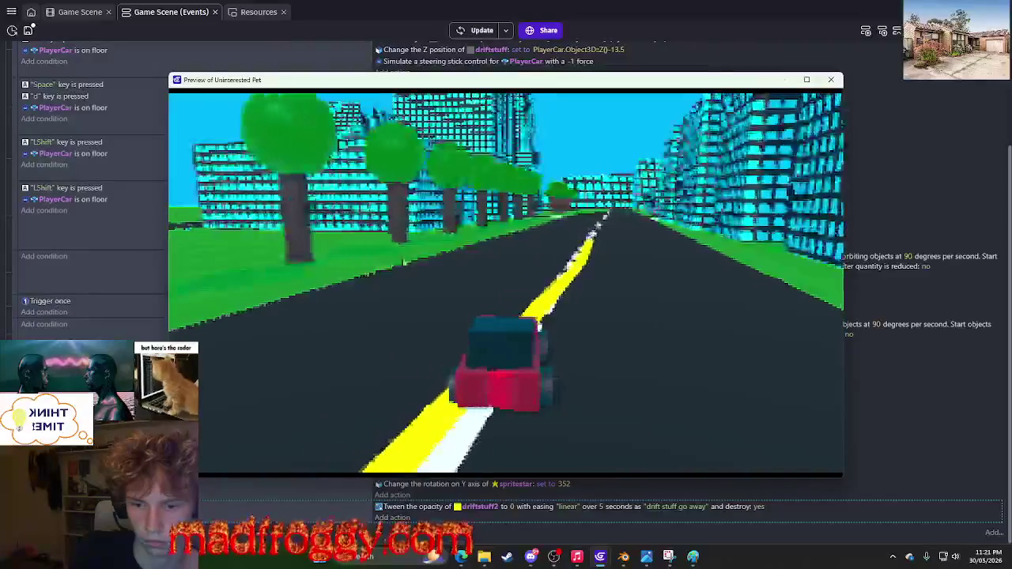
key(shift)
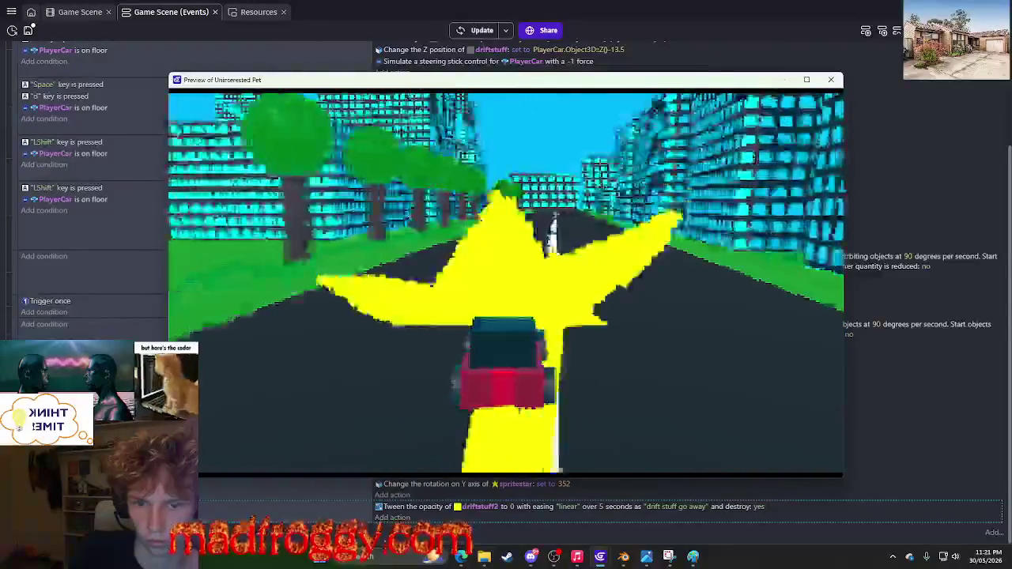
key(a)
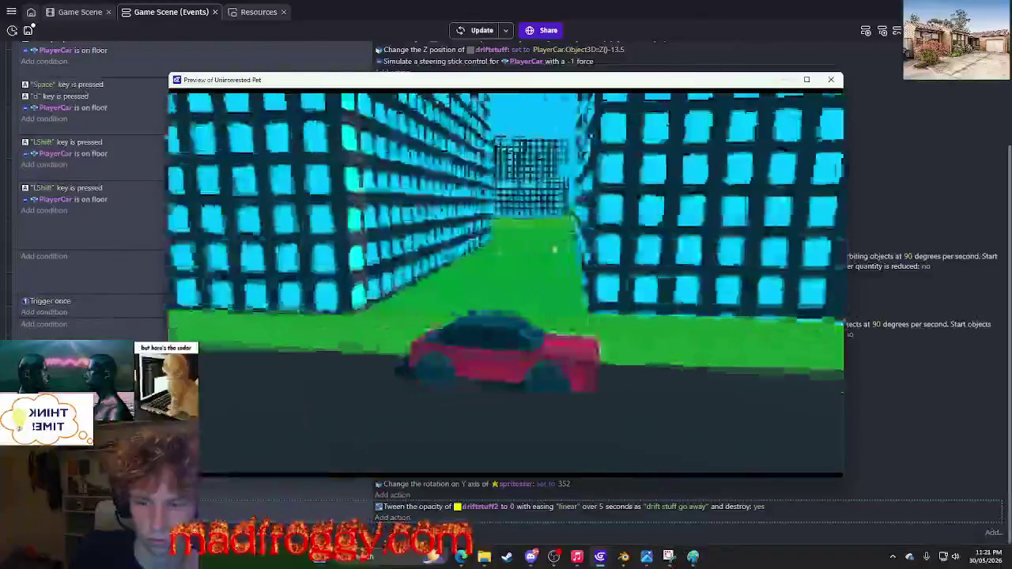
key(d)
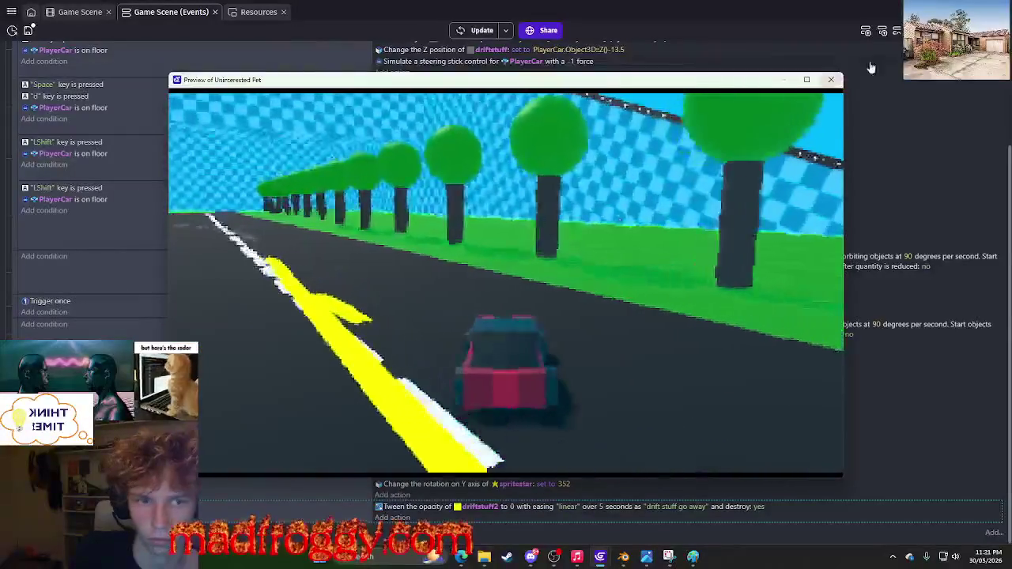
click(840, 82)
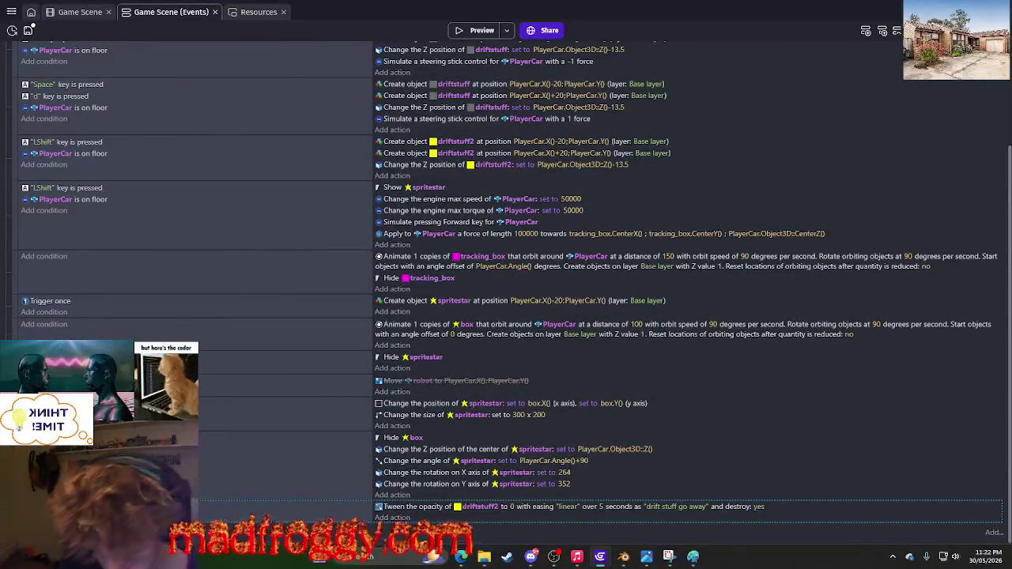
Move the fade action into the condition-less event and add Pick all instances of driftstuff2.
mouse_move(419, 507)
mouse_down()
mouse_move(16, 348)
mouse_move(29, 261)
mouse_up()
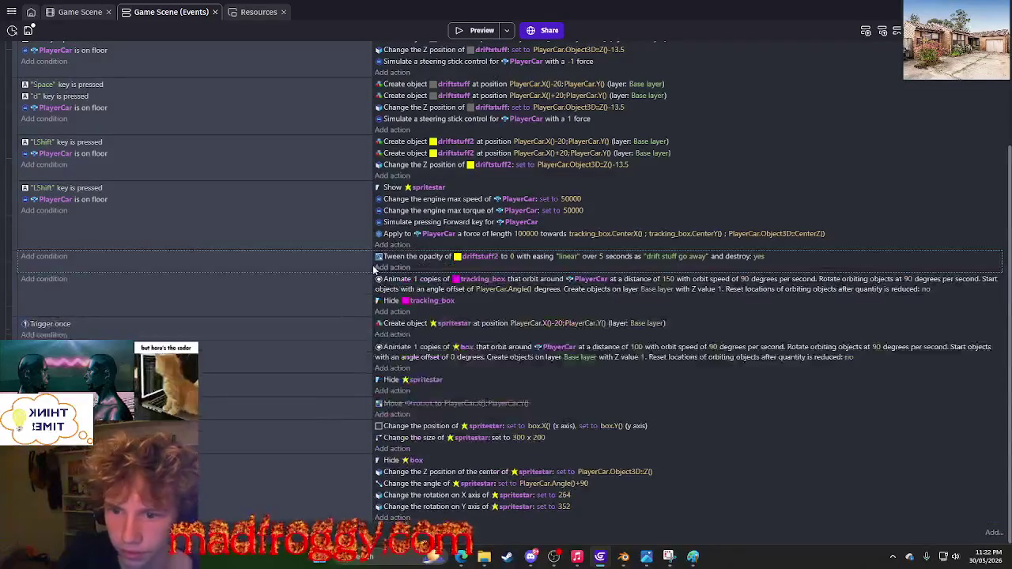
click(391, 266)
text(all)
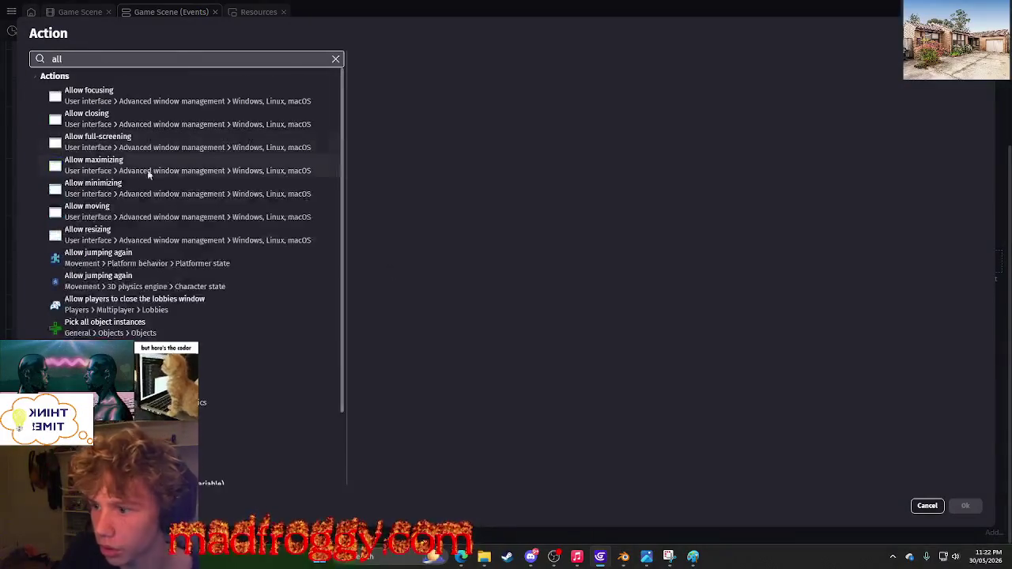
click(192, 327)
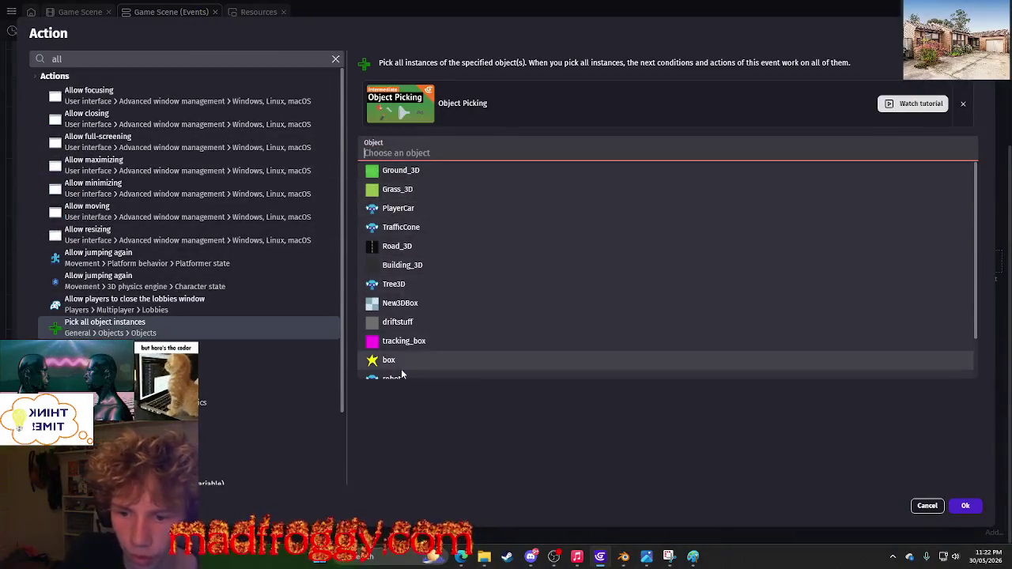
scroll(397, 360, down, 1)
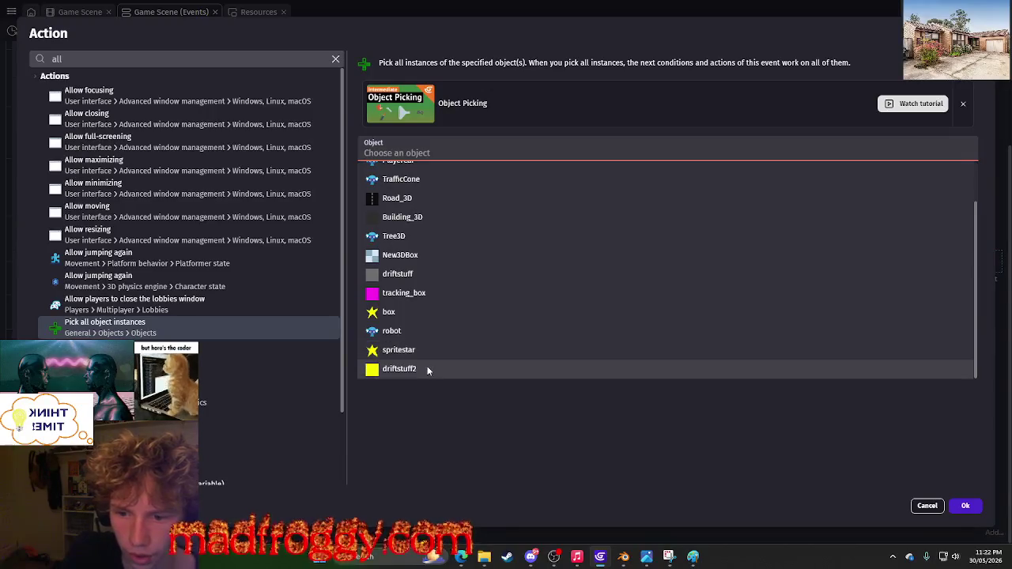
click(427, 367)
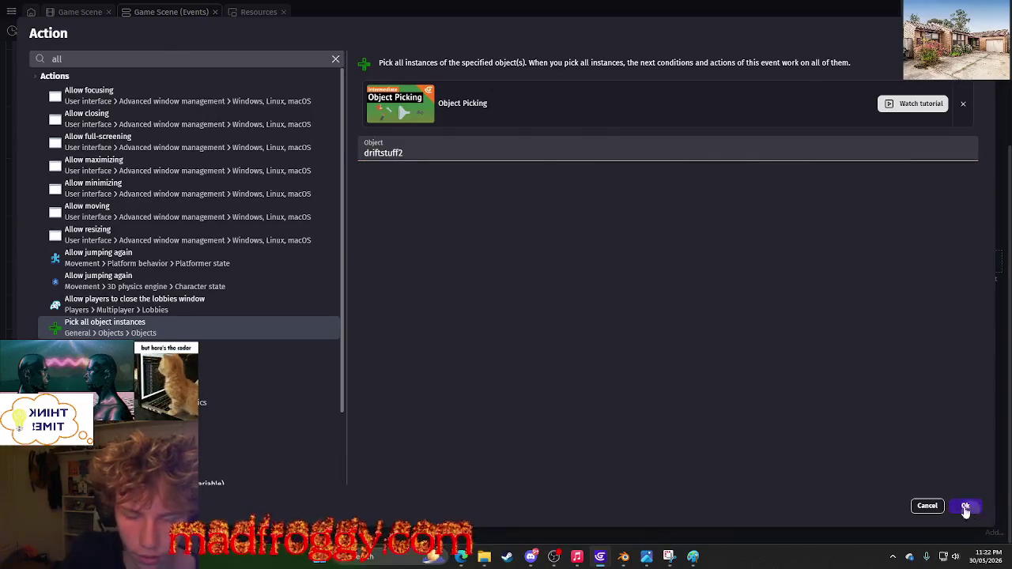
Confirm the Pick all driftstuff2 action and place it before the opacity tween.
click(965, 507)
drag(434, 270, 433, 253)
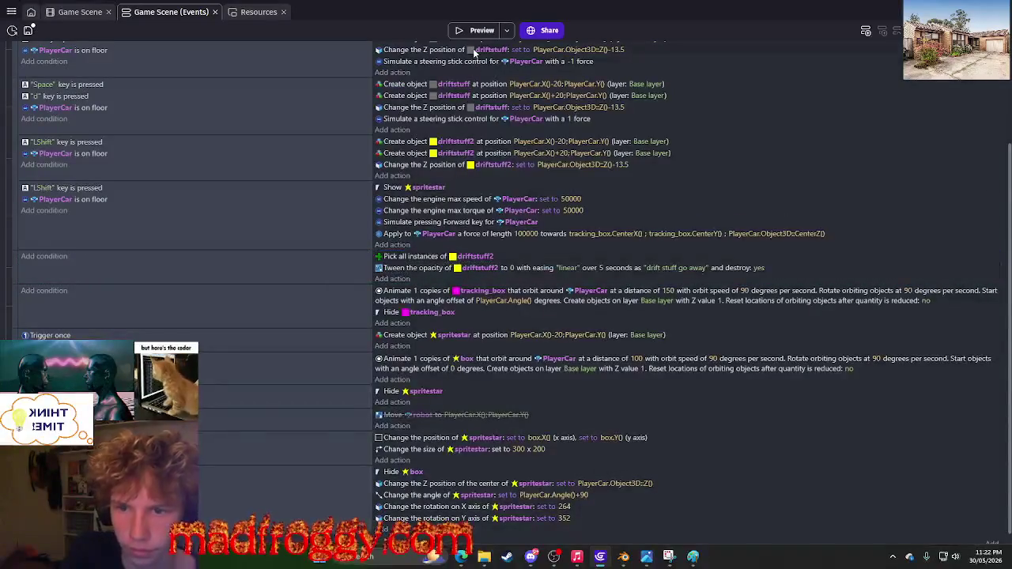
click(477, 30)
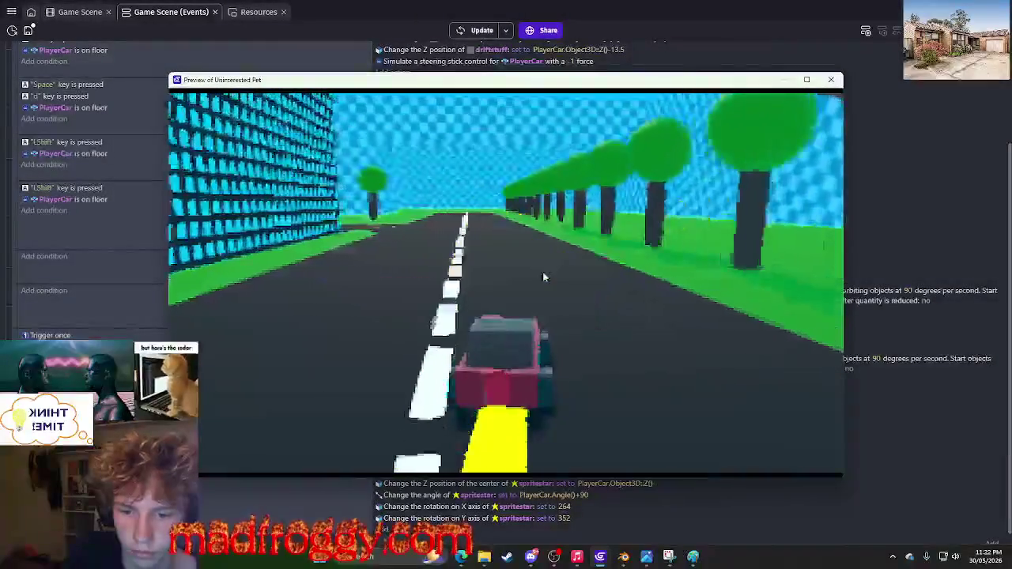
Test-drive the car in the preview, then start moving the driftstuff2 opacity tween upward.
key(a)
key(d)
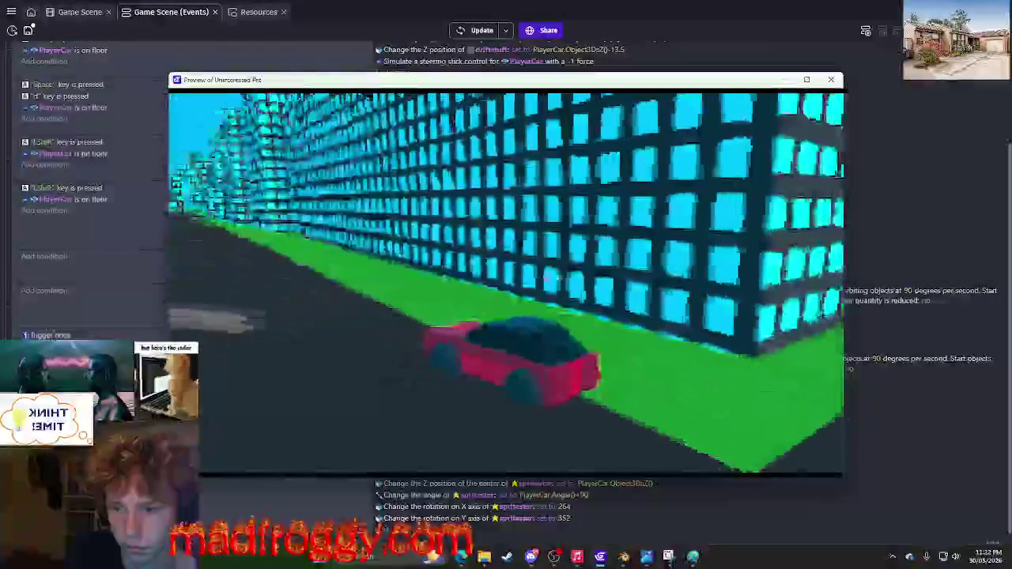
key(a)
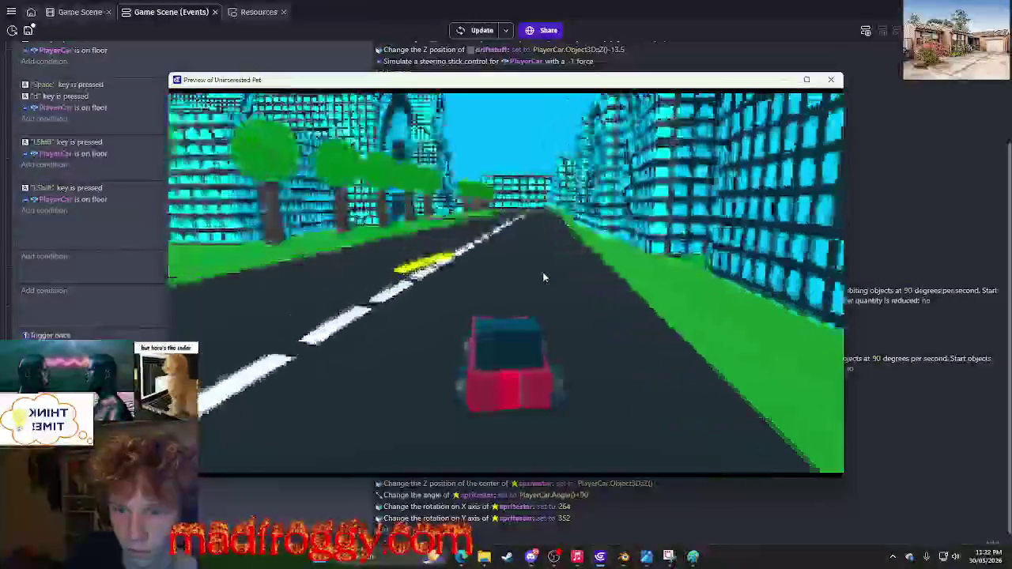
key(a)
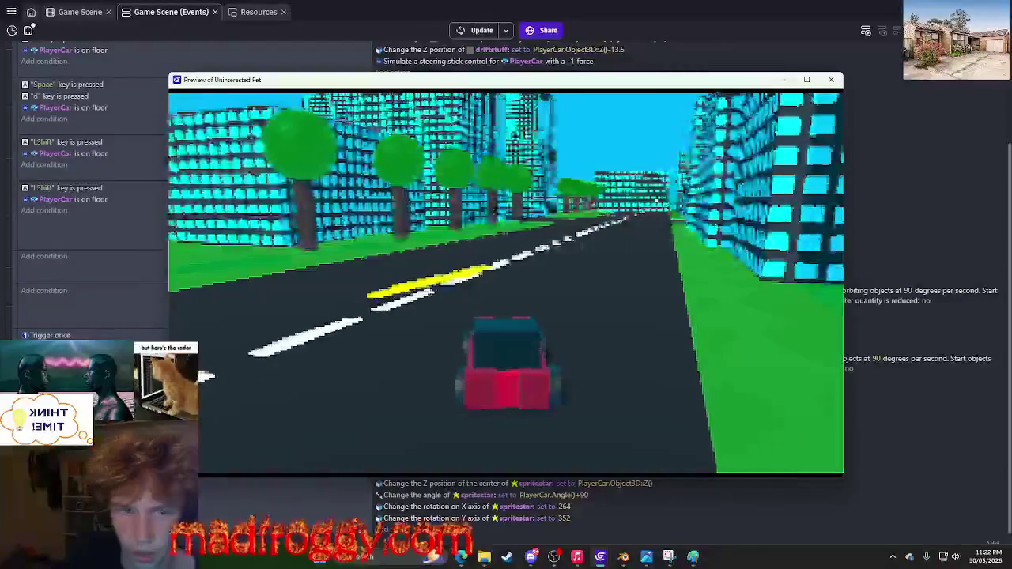
key(alt+F4)
click(315, 263)
drag(396, 271, 408, 220)
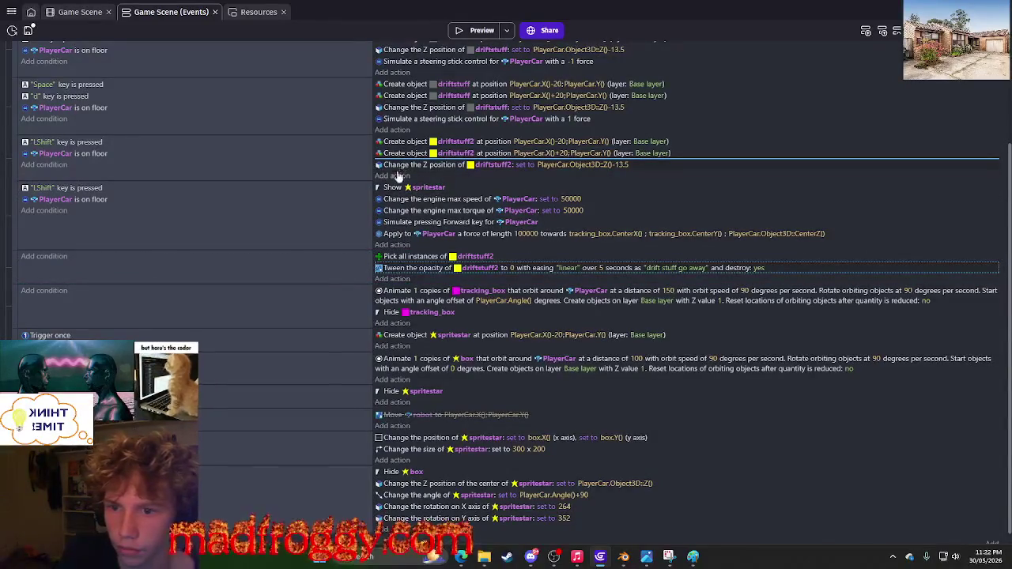
Drop the opacity tween under driftstuff2's Z-position change, test-drive the trails, and save.
drag(399, 175, 399, 176)
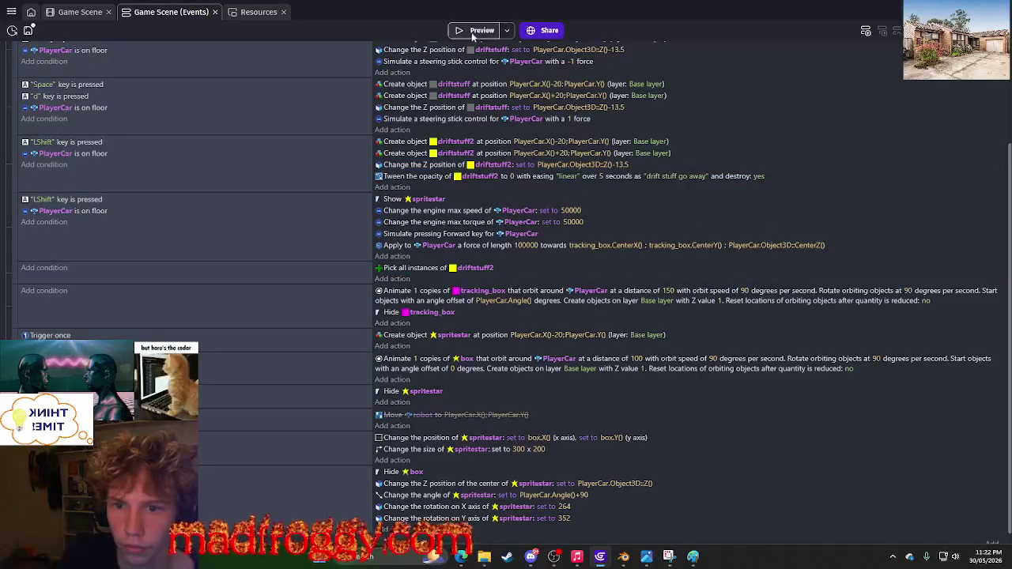
click(478, 32)
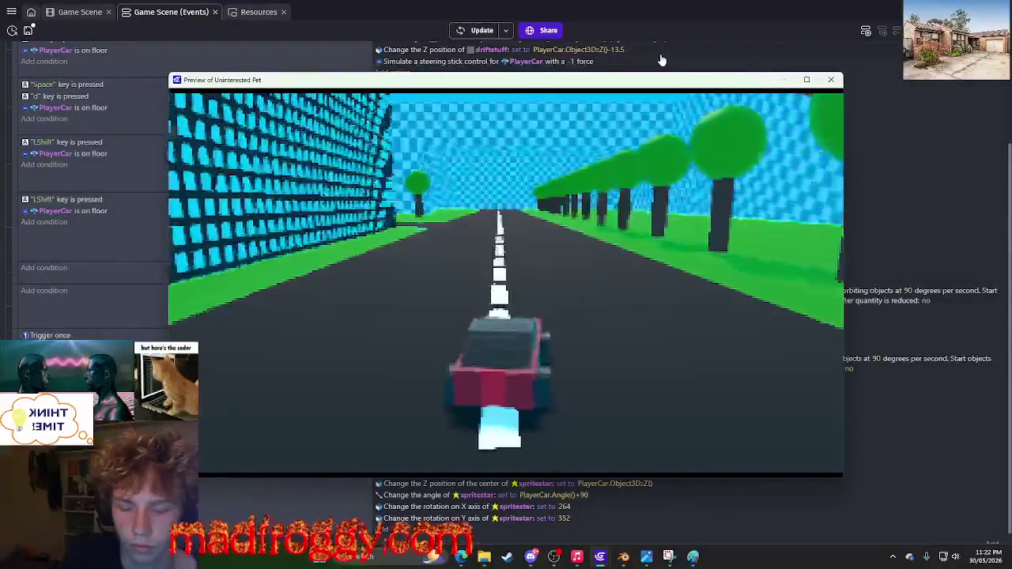
key(d)
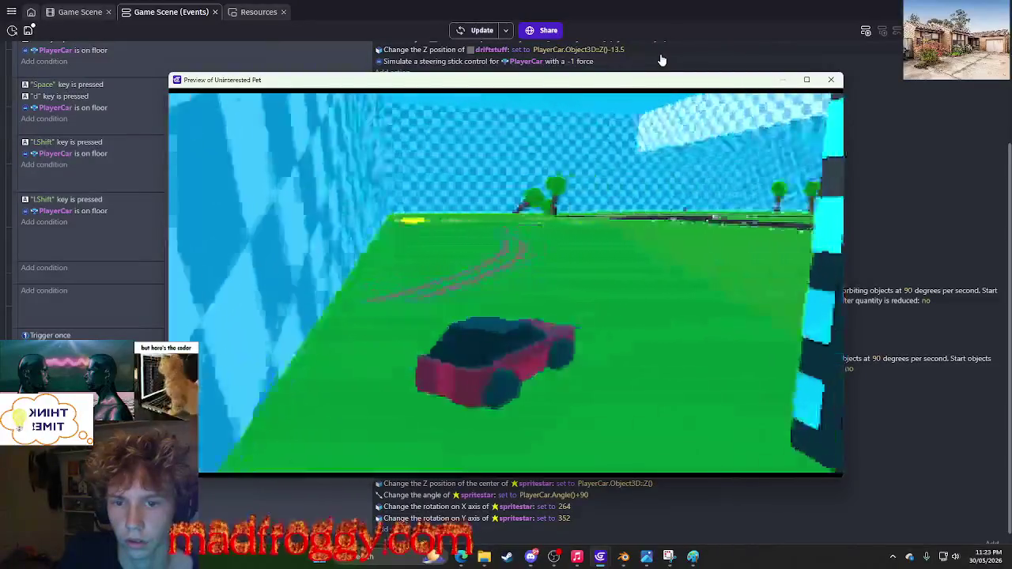
click(832, 80)
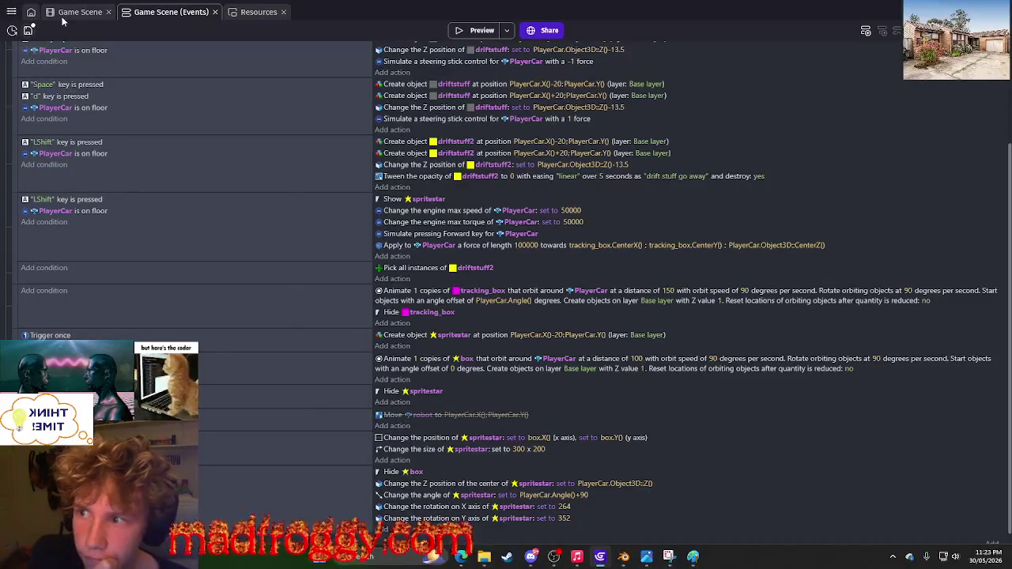
key(ctrl+s)
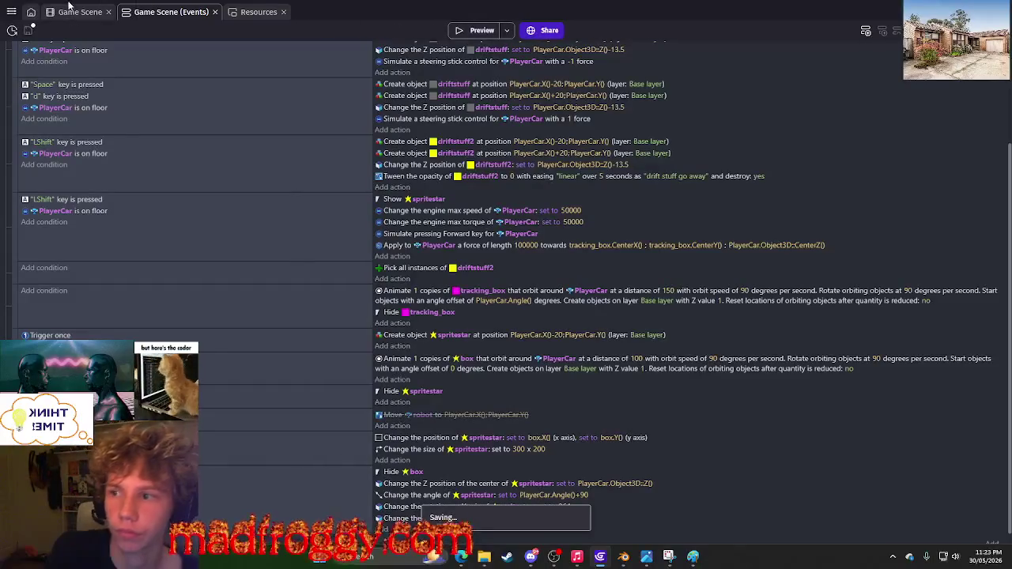
Select the robot instance on the grass beside the road in the scene editor.
click(67, 12)
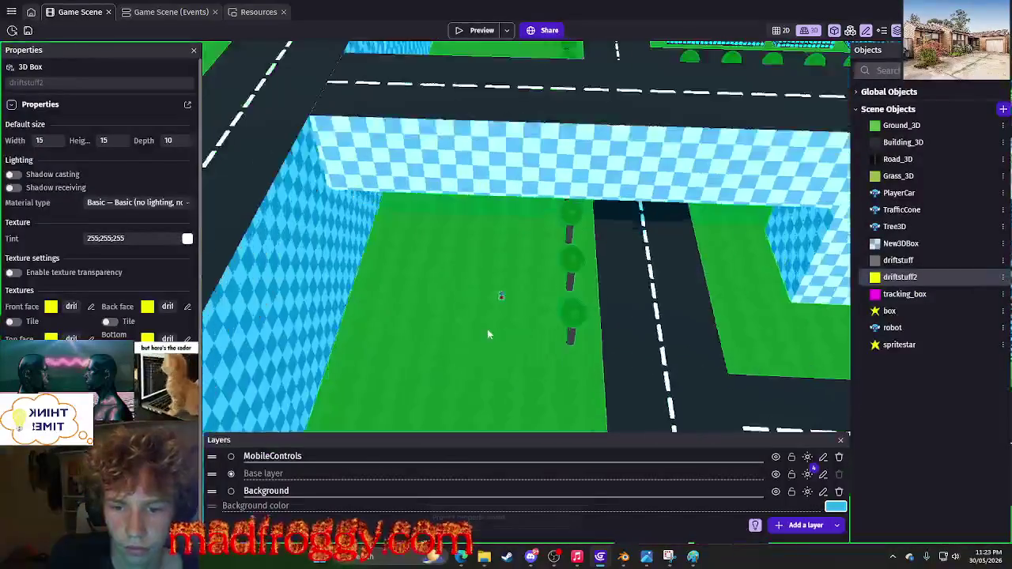
scroll(487, 334, up, 5)
click(495, 298)
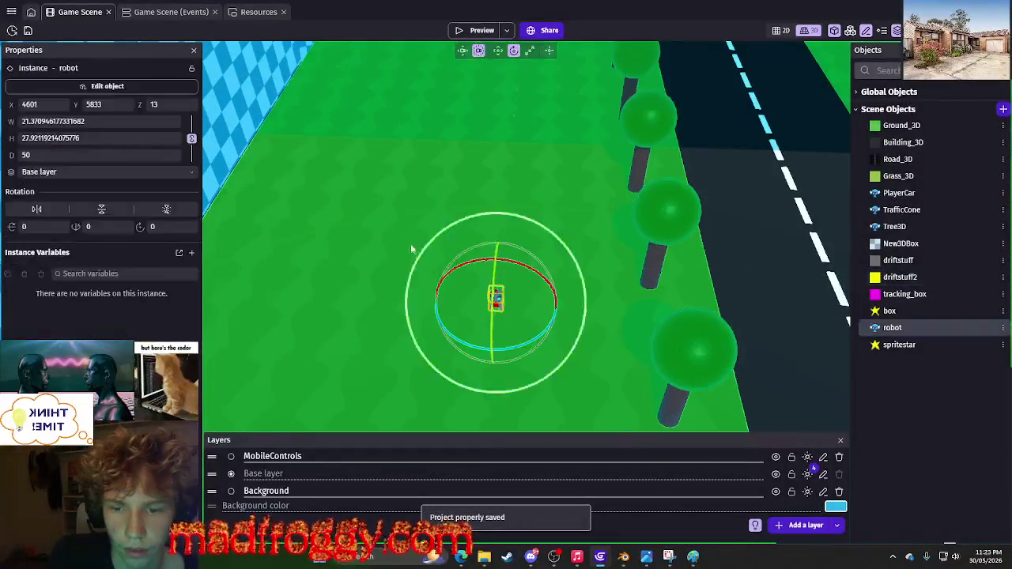
key(Escape)
scroll(459, 207, down, 3)
scroll(459, 207, up, 2)
click(497, 299)
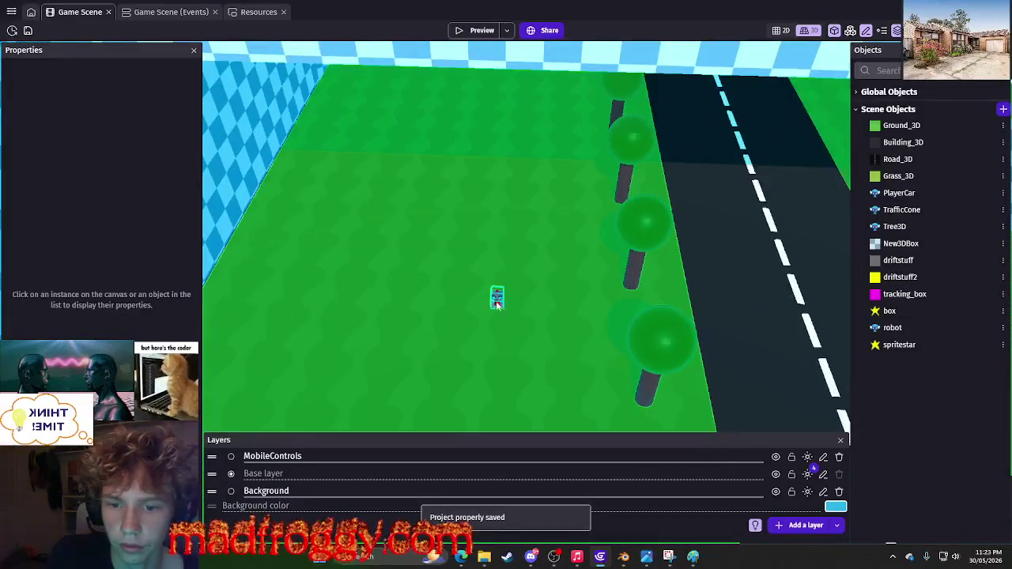
Read the robot's X, Y and Z position properties, then deselect it and return to the events.
click(499, 304)
scroll(453, 293, down, 5)
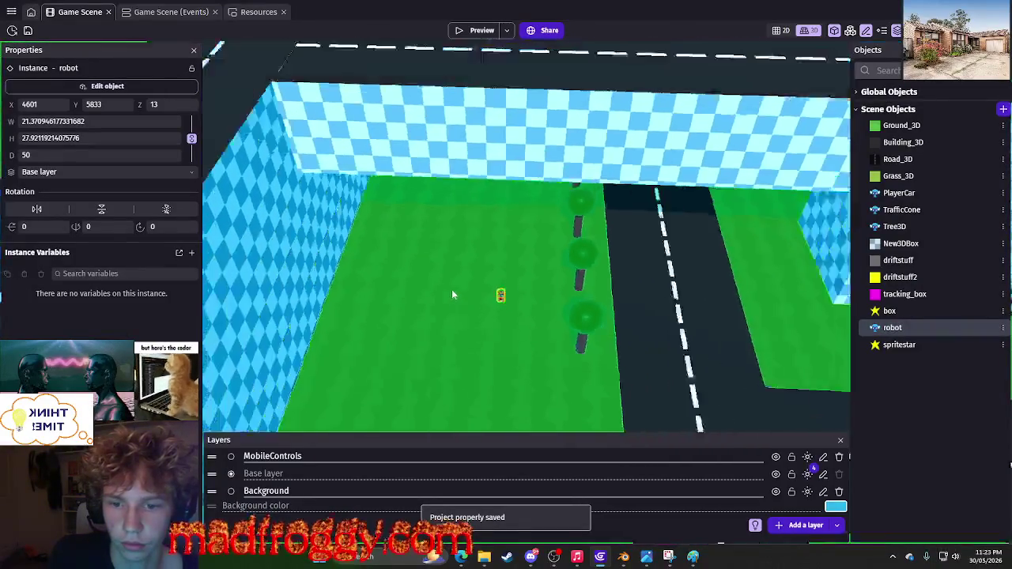
scroll(453, 294, up, 5)
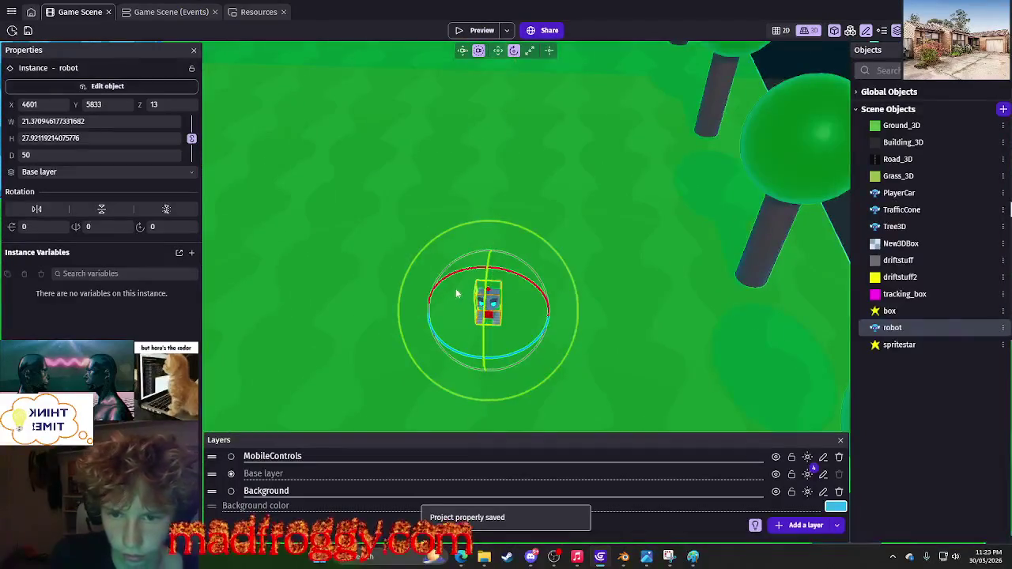
scroll(475, 302, down, 5)
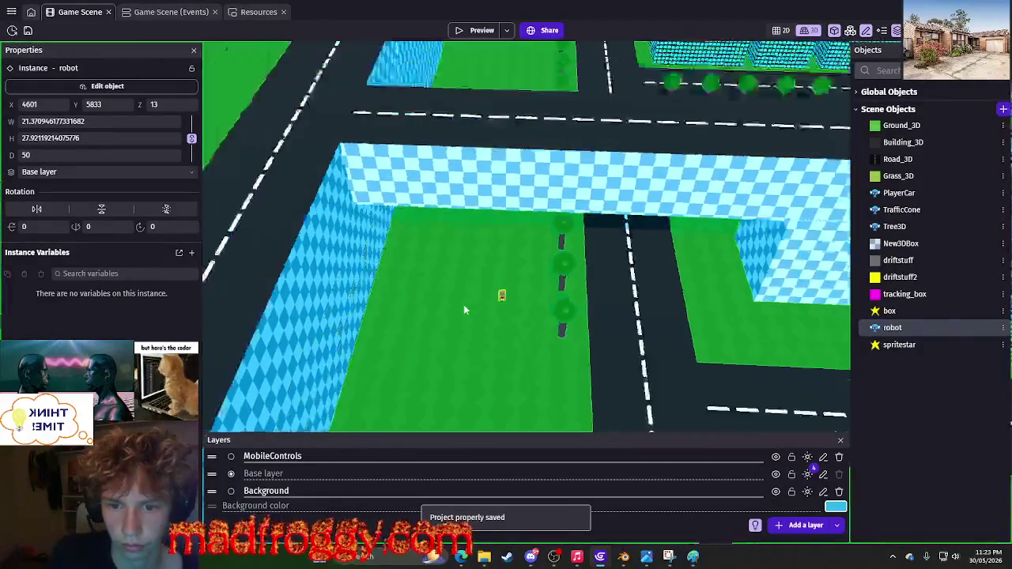
scroll(463, 309, up, 5)
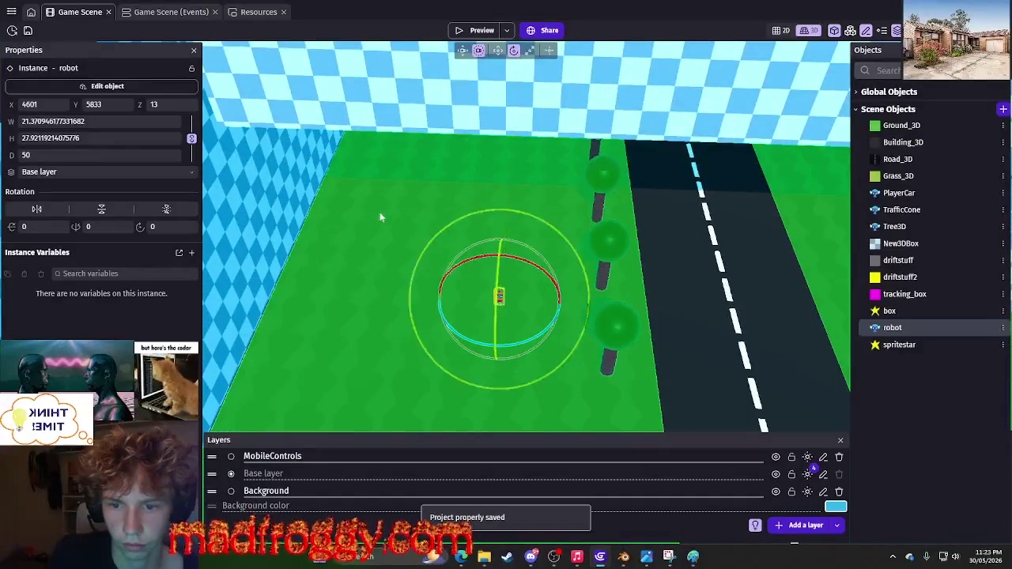
click(420, 232)
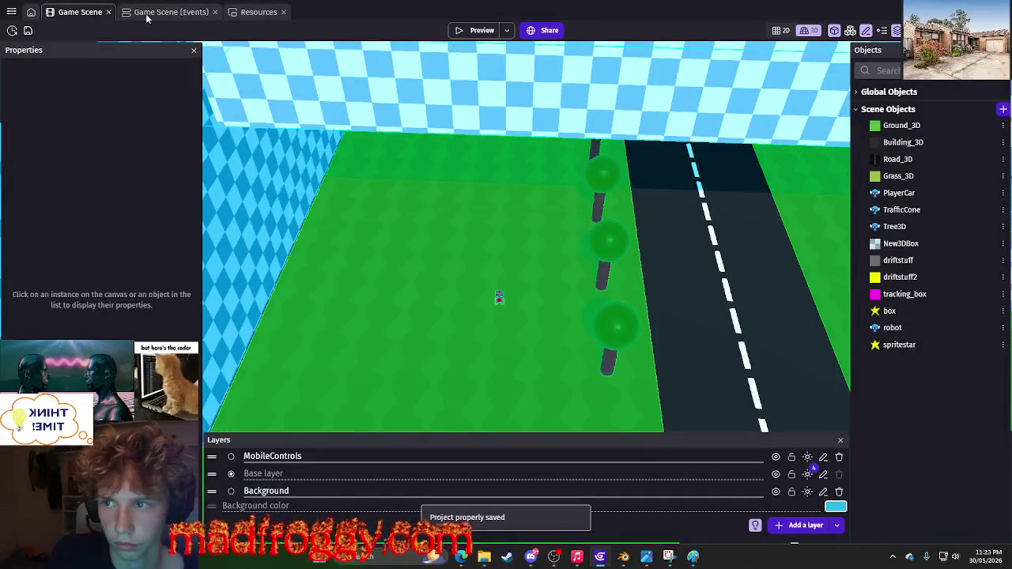
click(146, 18)
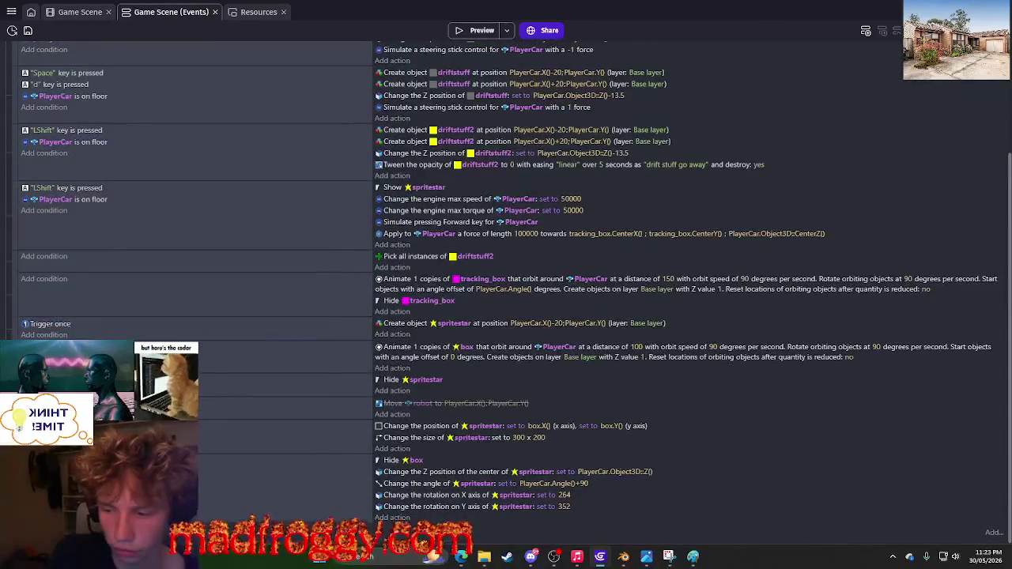
Add a 'Create an object' action for robot on the Base layer at the end of the last event.
click(394, 529)
text(crea)
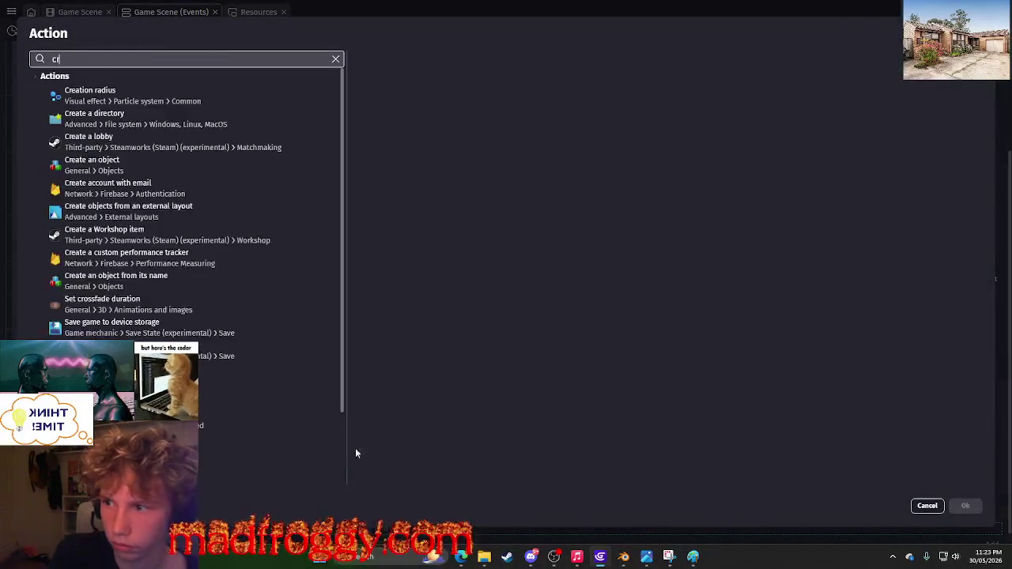
click(103, 159)
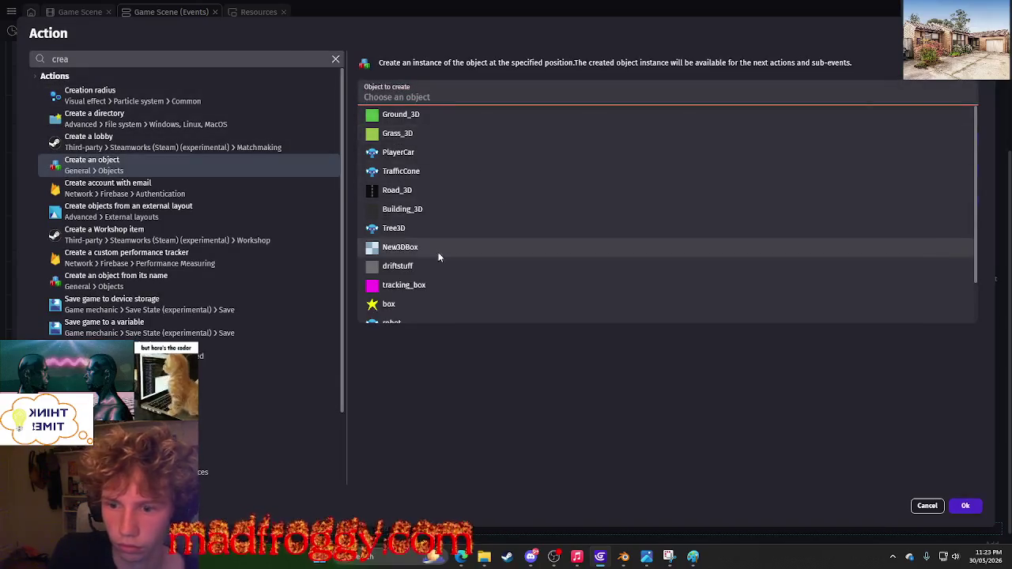
scroll(427, 277, down, 2)
click(430, 275)
click(517, 124)
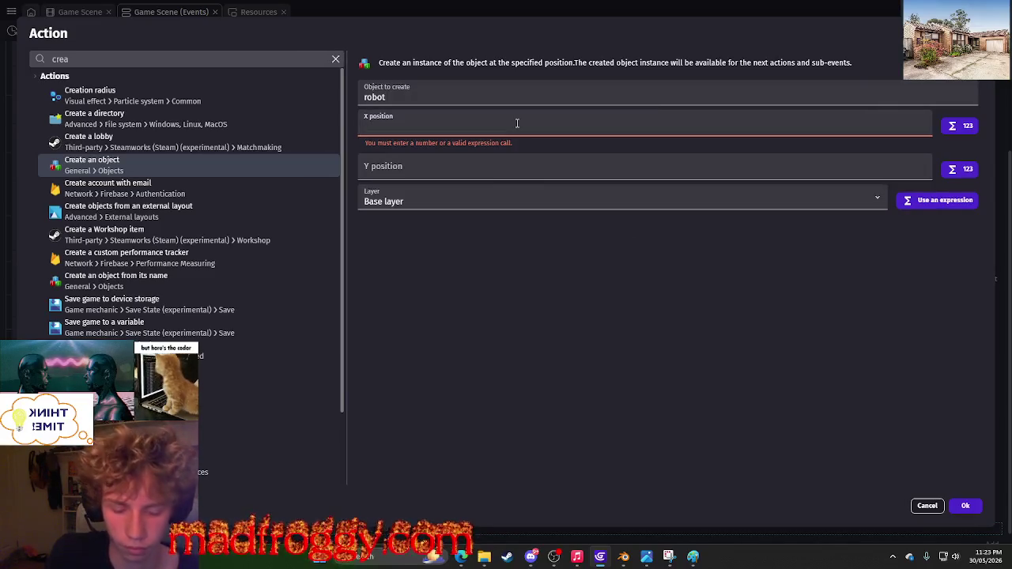
click(963, 508)
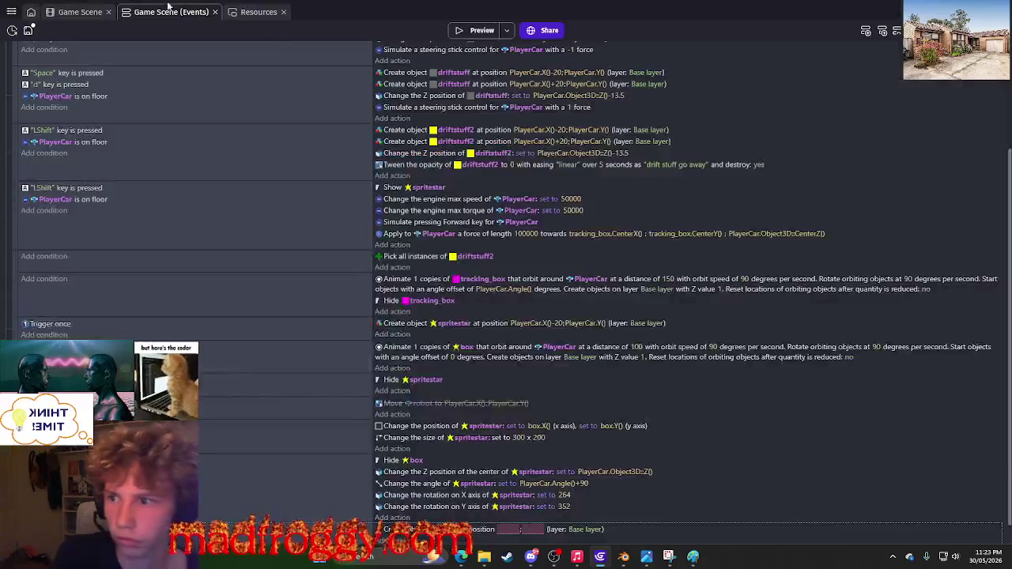
click(83, 14)
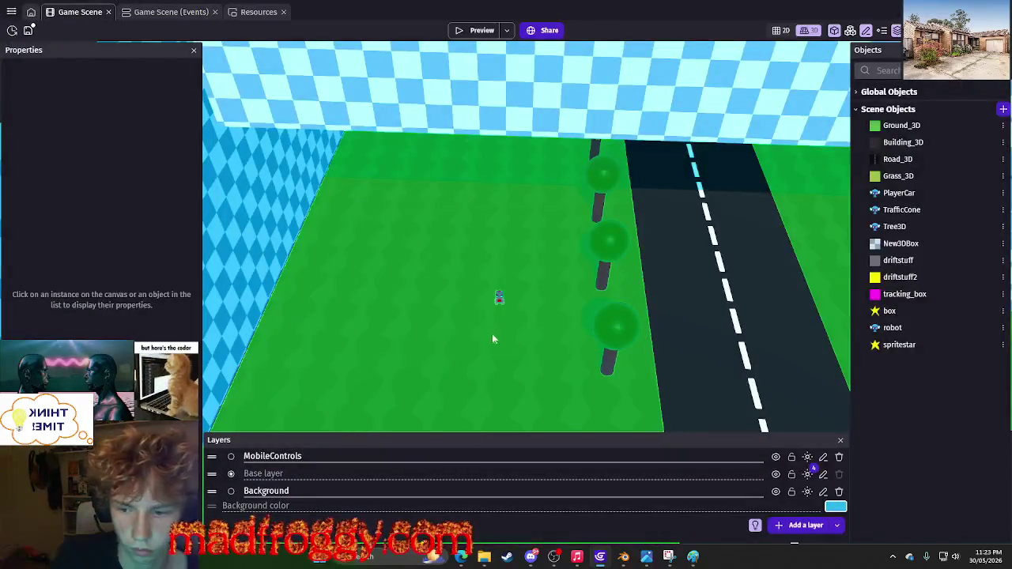
Switch the scene to a top-down 2D view framed on the robot's grass block.
mouse_move(514, 323)
mouse_down()
mouse_move(530, 135)
mouse_move(443, 285)
mouse_move(358, 340)
mouse_up()
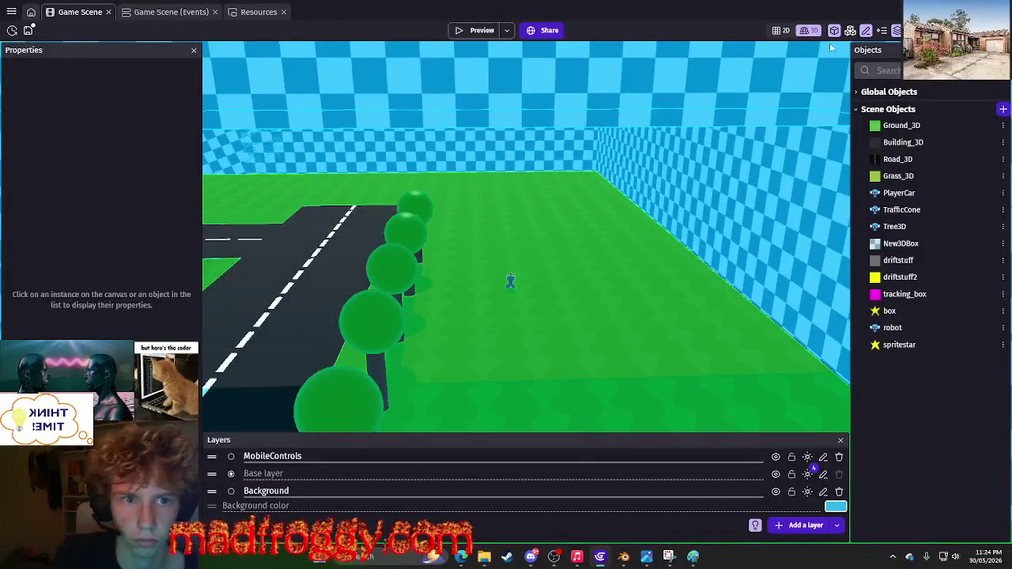
click(789, 30)
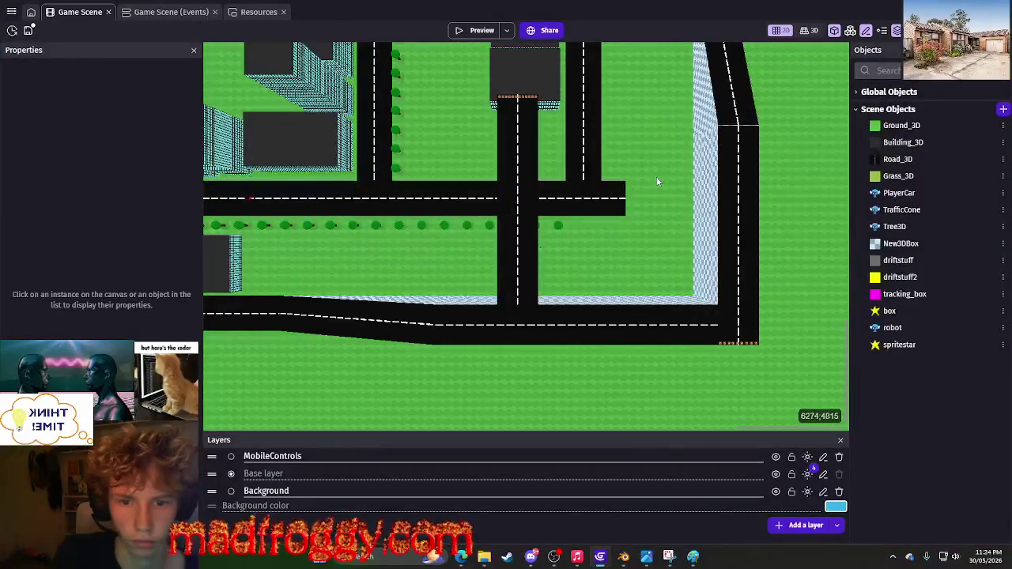
drag(620, 143, 537, 128)
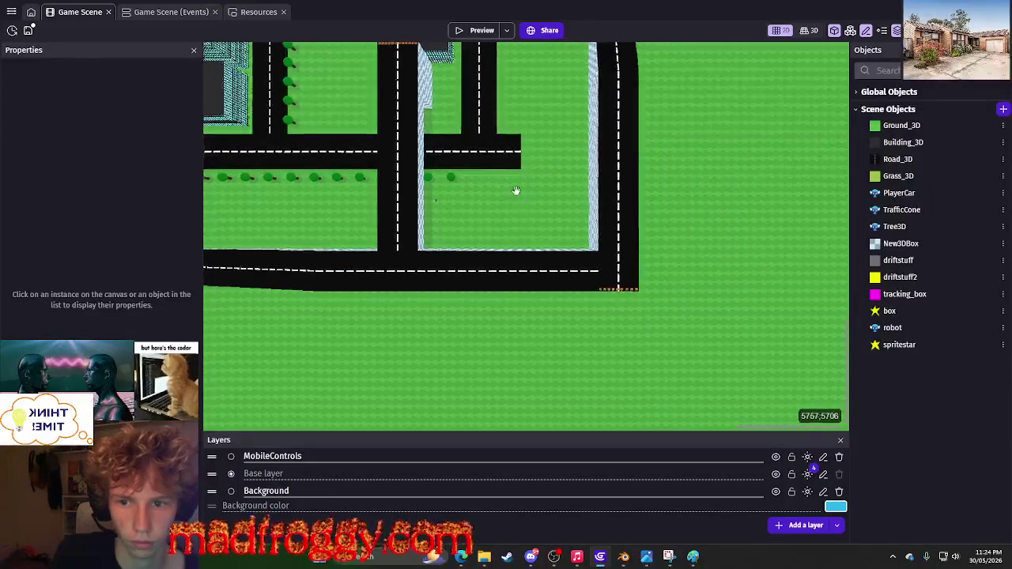
scroll(517, 193, up, 3)
drag(691, 273, 523, 282)
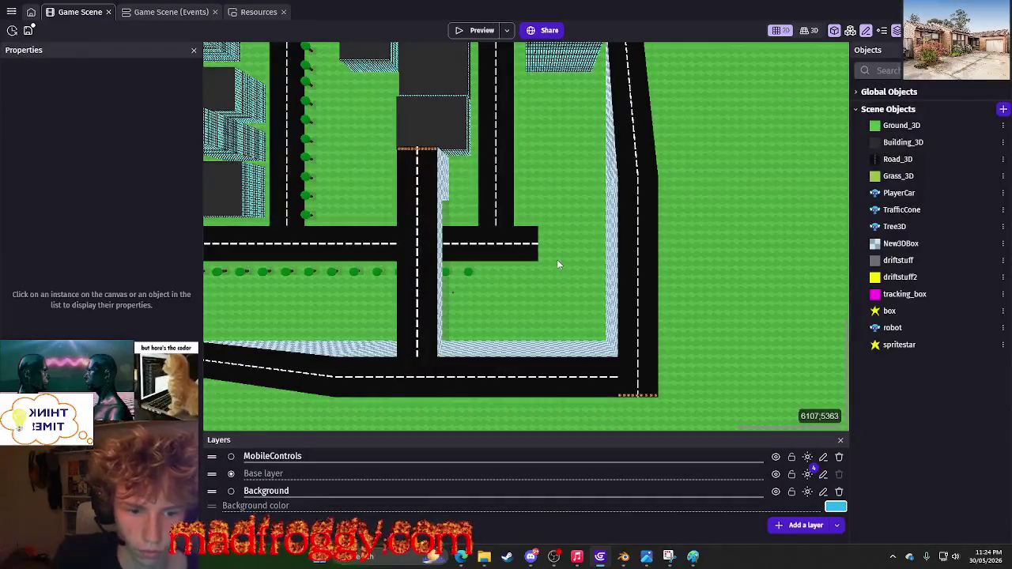
Snip the map coordinate readout 6152;5356 with Win+Shift+S.
key(super+shift+s)
drag(785, 383, 849, 434)
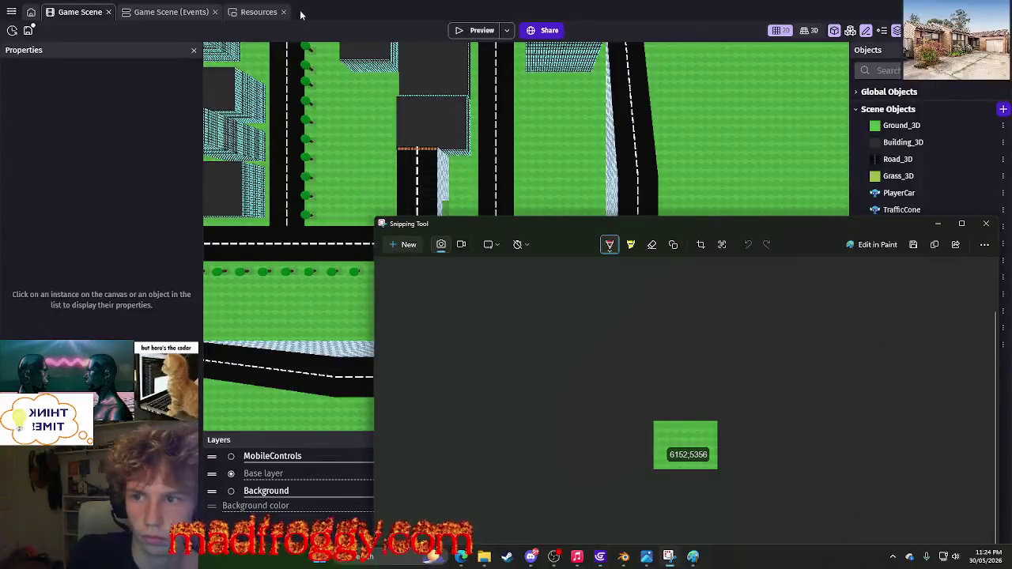
click(300, 14)
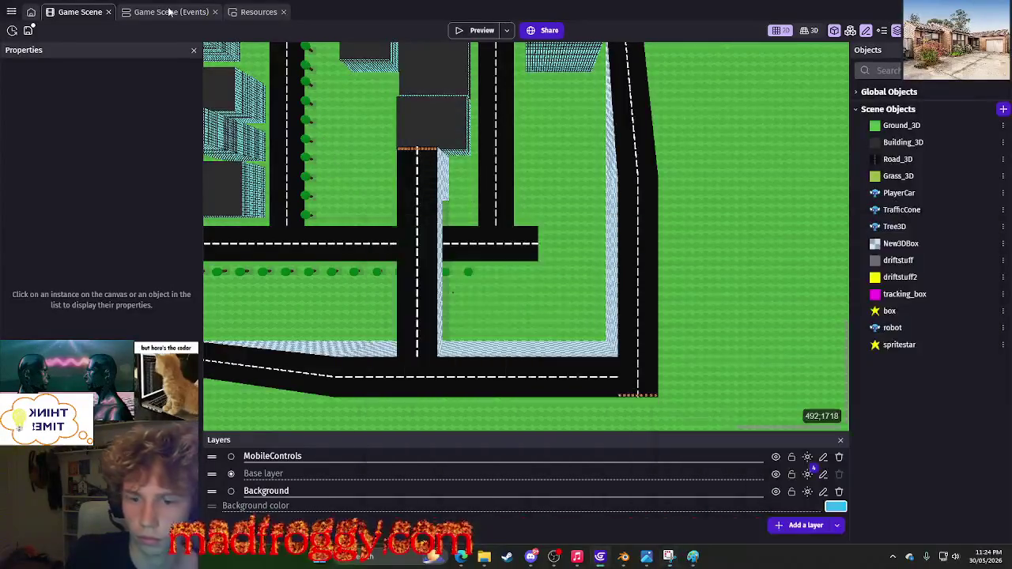
click(185, 14)
key(alt+Tab)
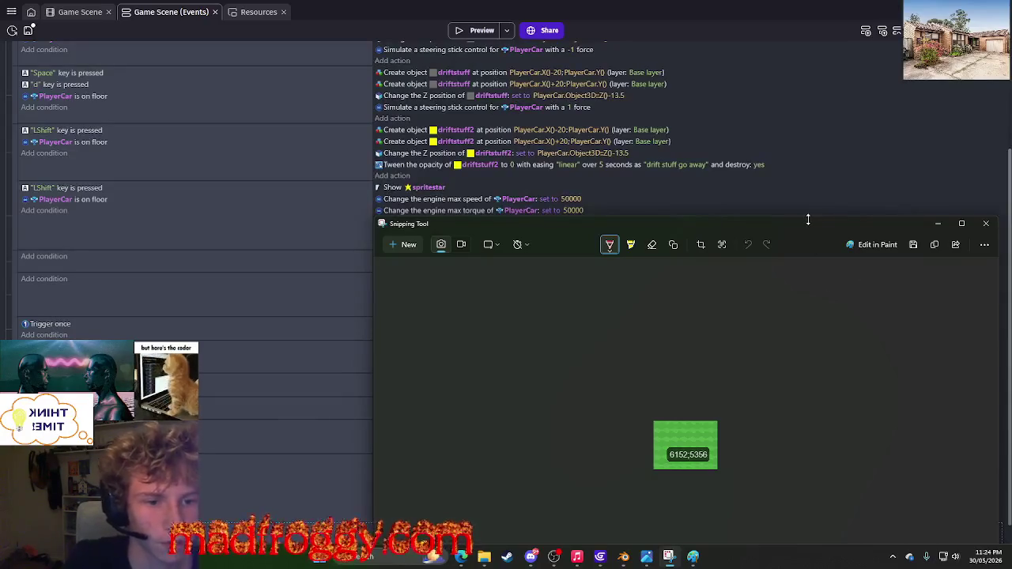
Enter 6152 as X and 5356 as Y for the Create robot action's position.
mouse_move(808, 219)
mouse_down()
mouse_move(808, 182)
mouse_move(869, 6)
mouse_move(791, 9)
mouse_move(791, 33)
mouse_move(791, 8)
mouse_move(929, 111)
mouse_up()
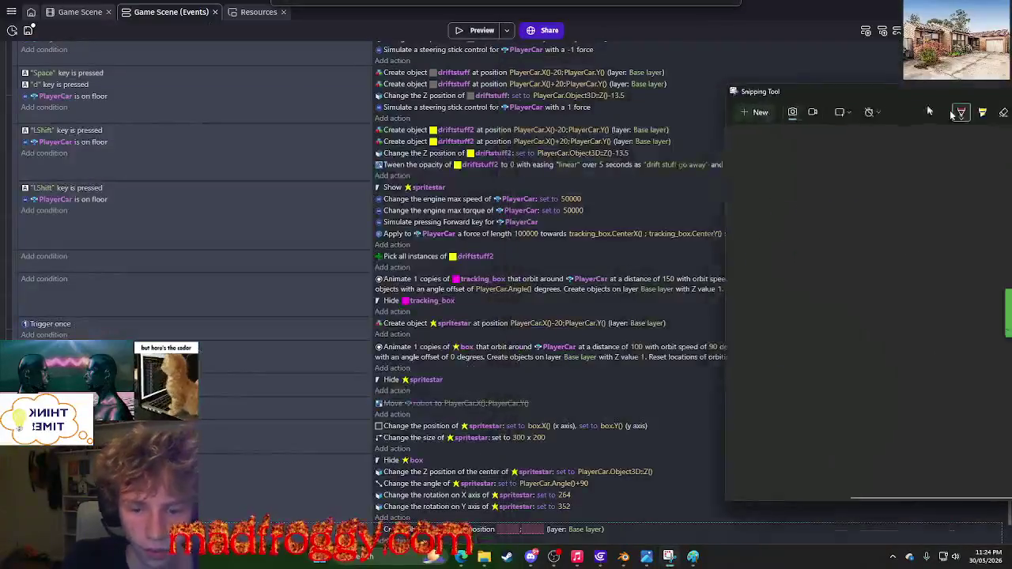
click(515, 535)
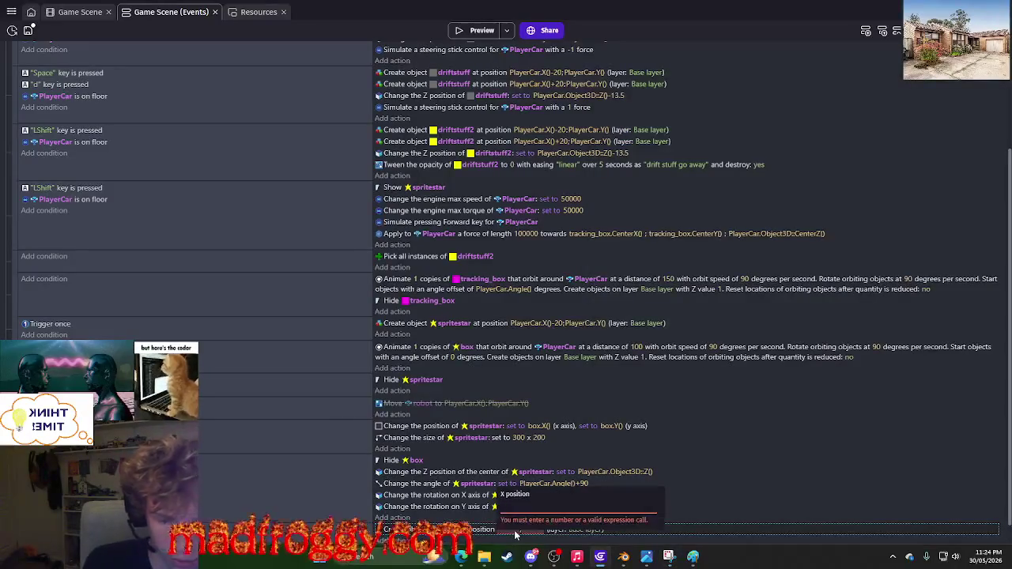
key(alt+Tab)
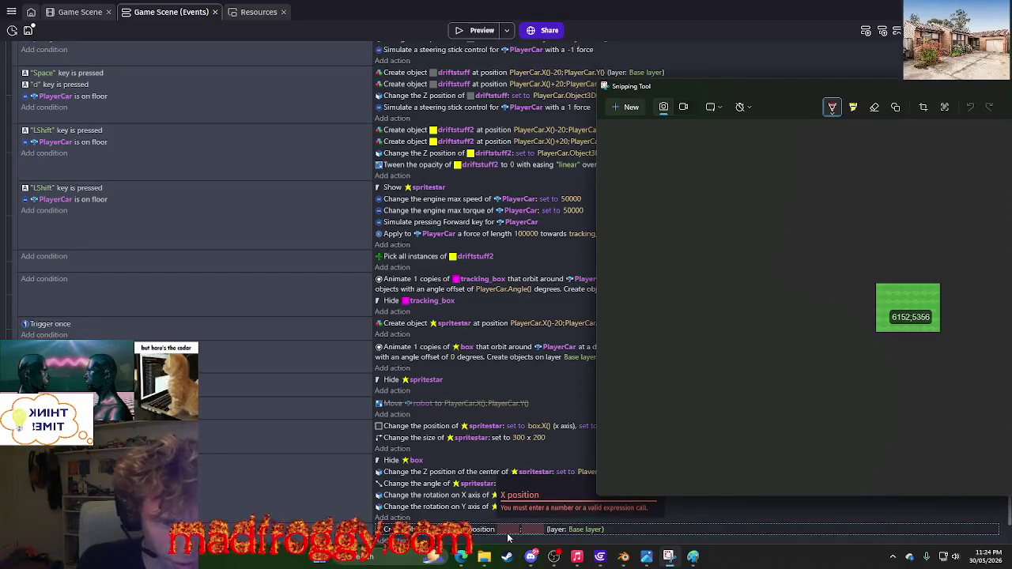
click(508, 537)
text(6152)
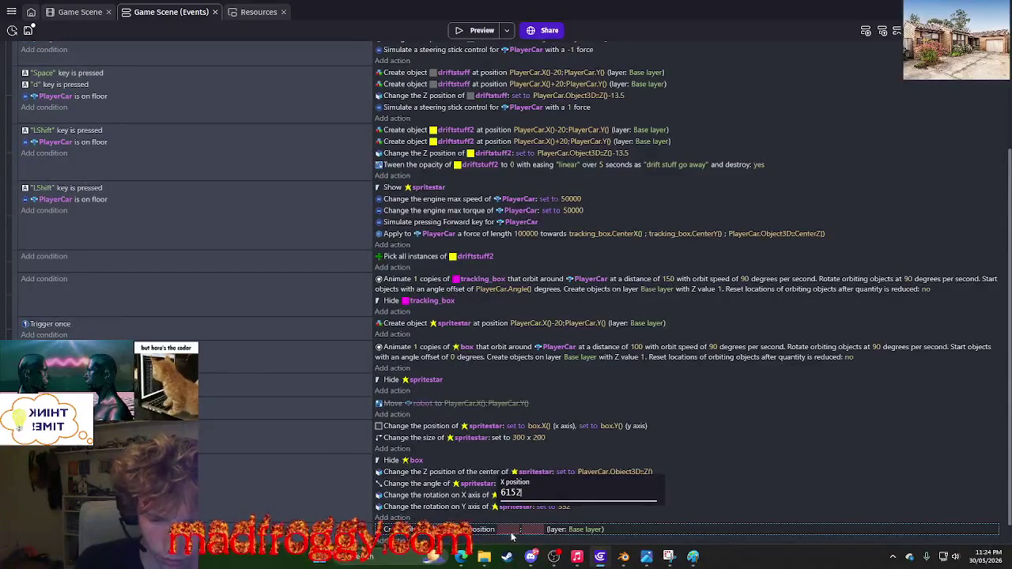
key(Tab)
key(alt+Tab)
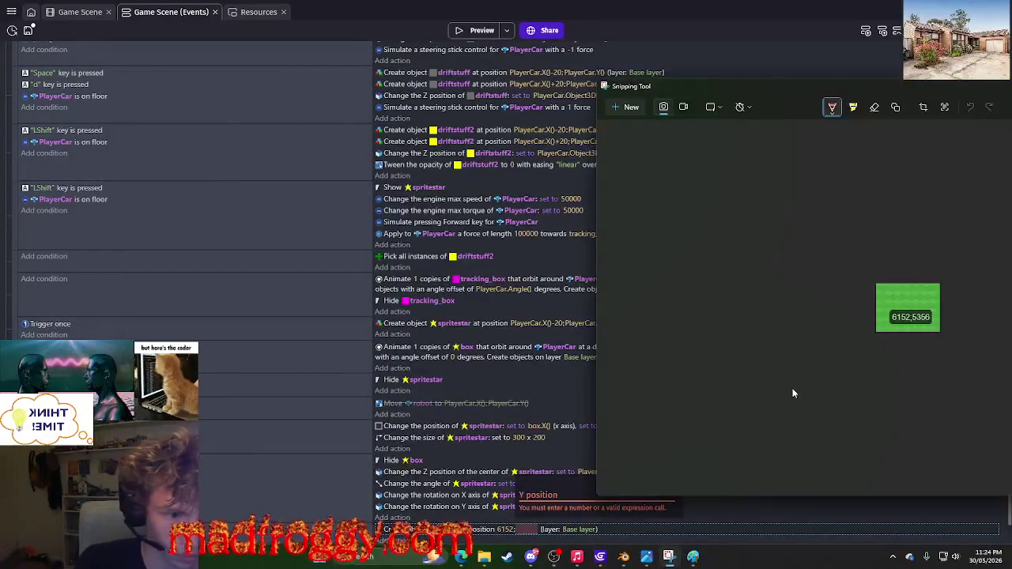
key(alt+Tab)
text(535)
key(Return)
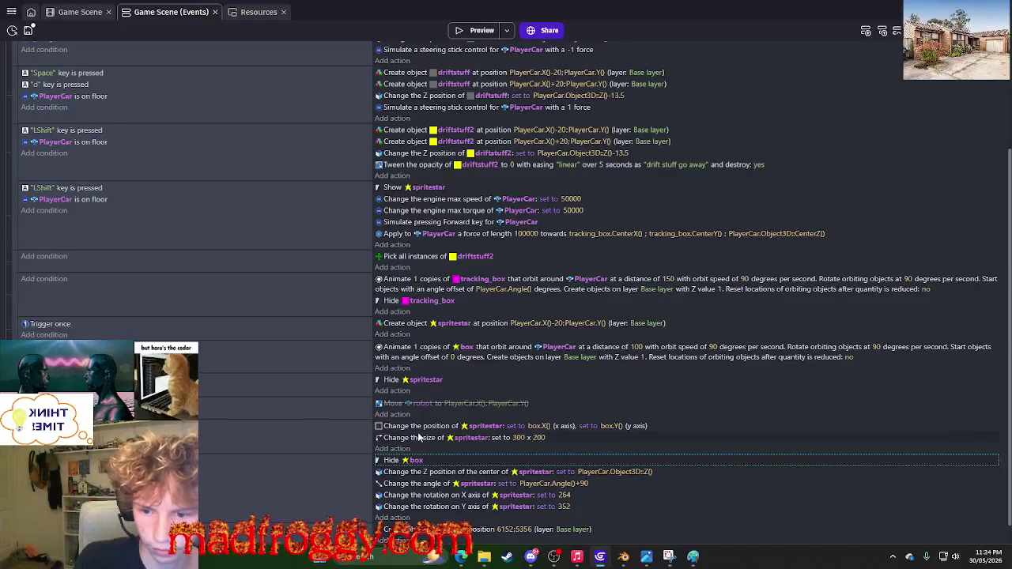
click(402, 471)
Copy the spritestar Z position action under Create robot and set its value to 1000.
right_click(402, 472)
click(451, 440)
scroll(474, 395, down, 1)
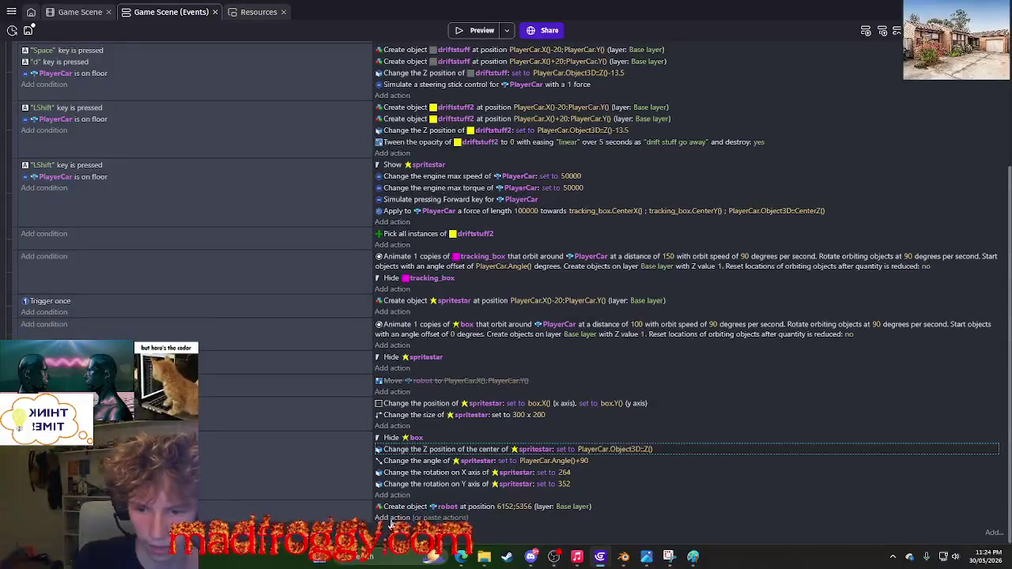
click(392, 518)
click(561, 526)
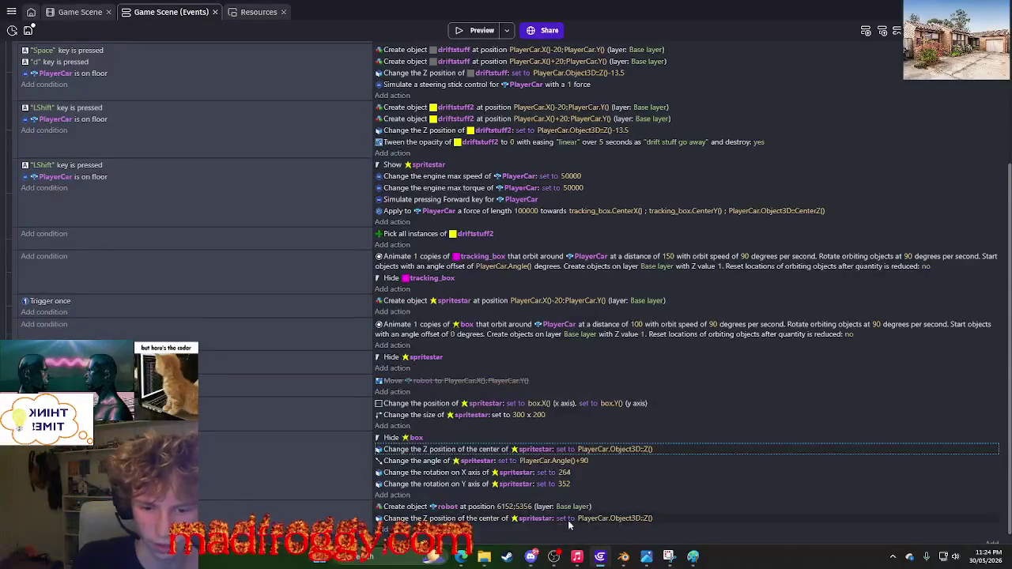
click(601, 517)
text(1000)
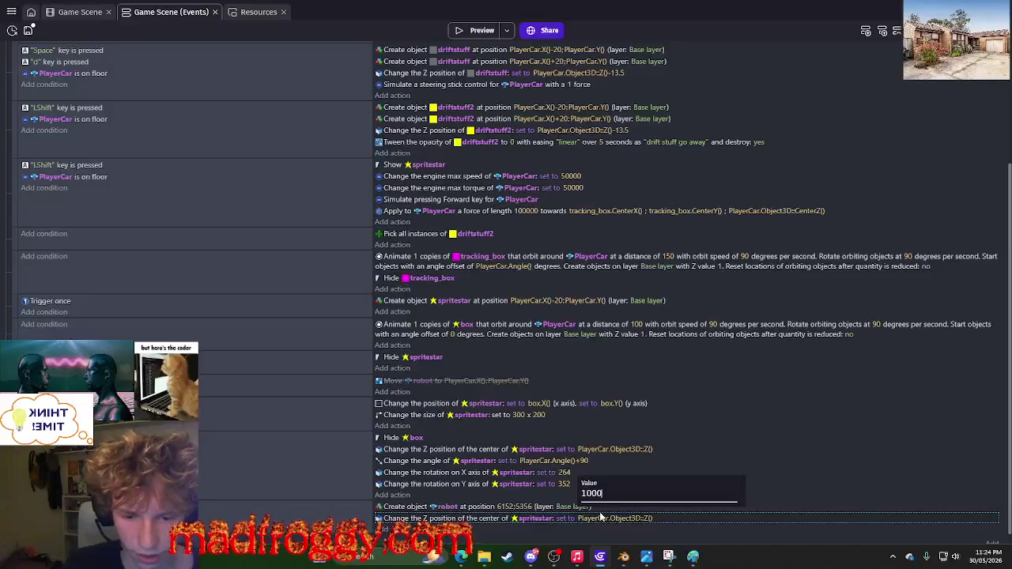
key(Return)
Make the pasted Z action target robot, then search conditions for 'once'.
click(537, 525)
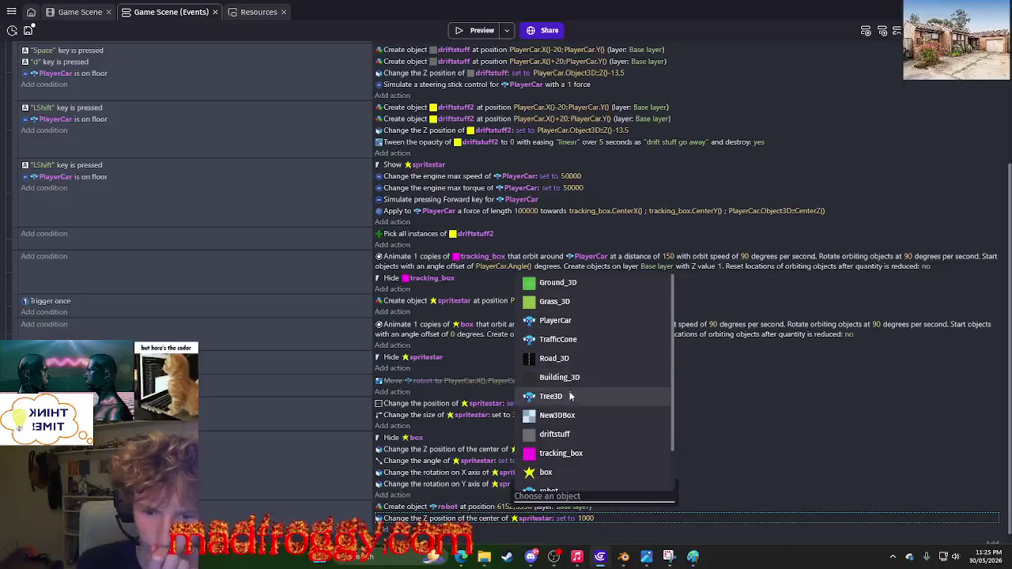
scroll(569, 403, down, 1)
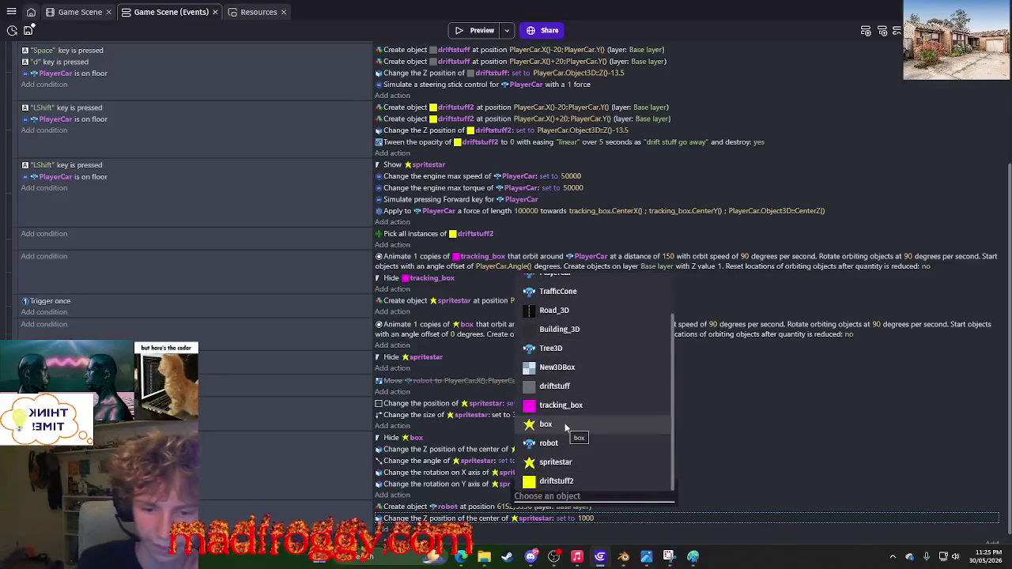
scroll(576, 376, up, 1)
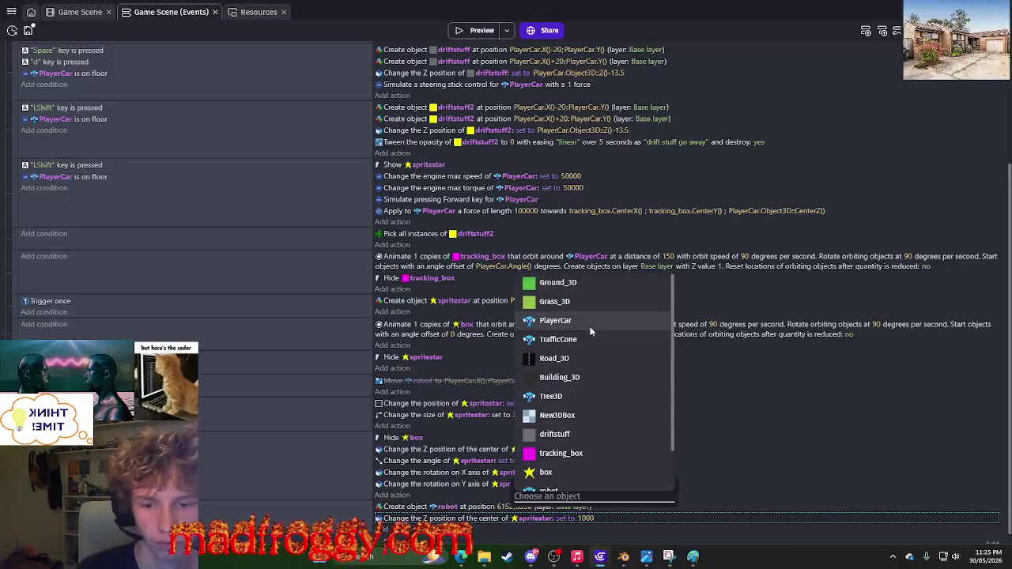
scroll(590, 332, down, 2)
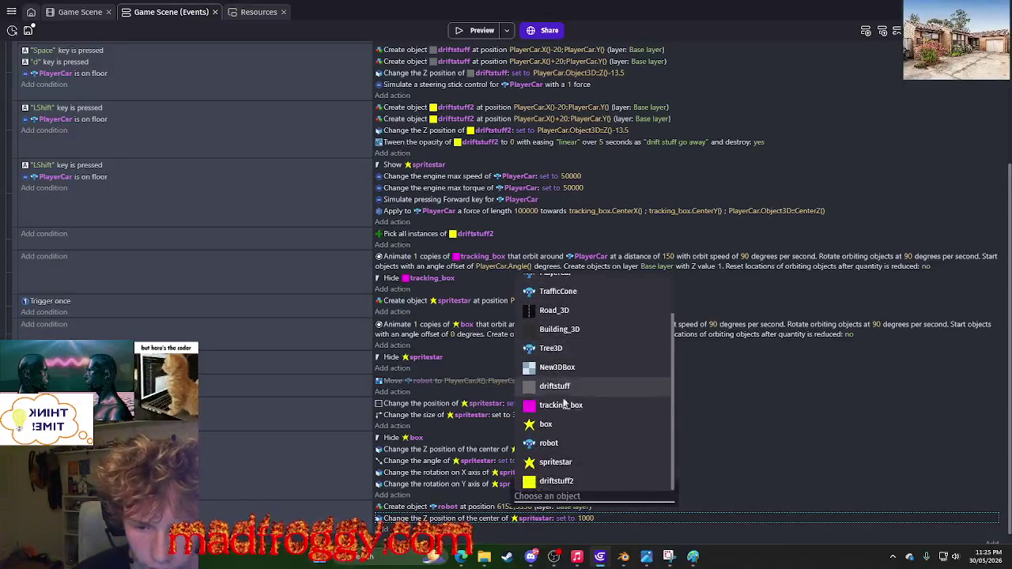
click(577, 442)
click(44, 188)
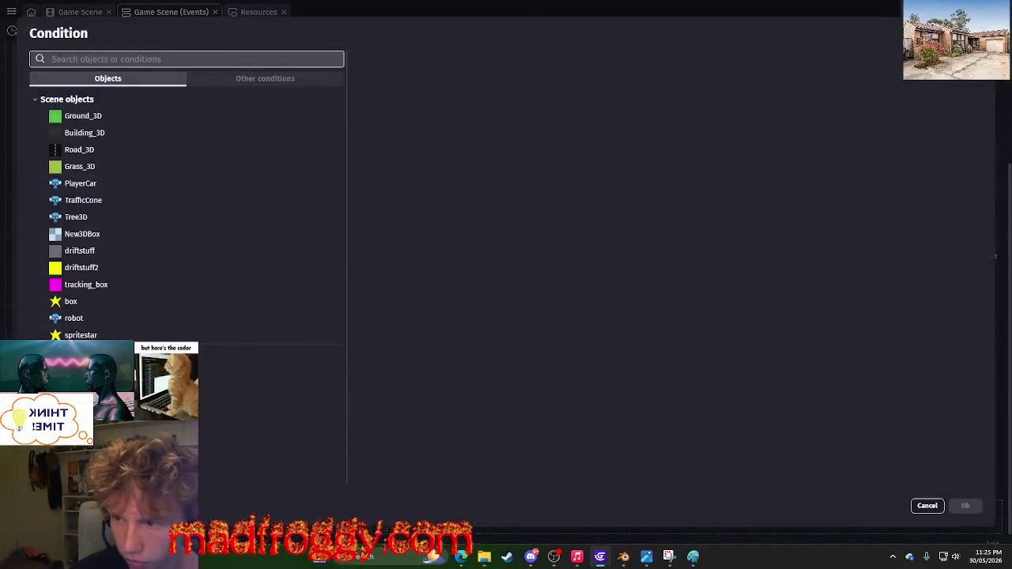
text(on)
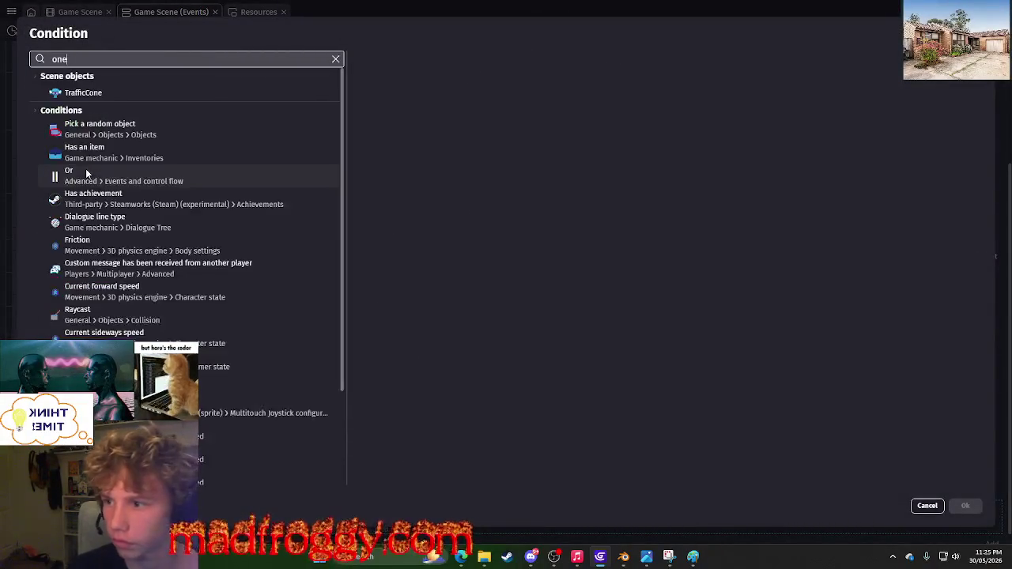
text(ce)
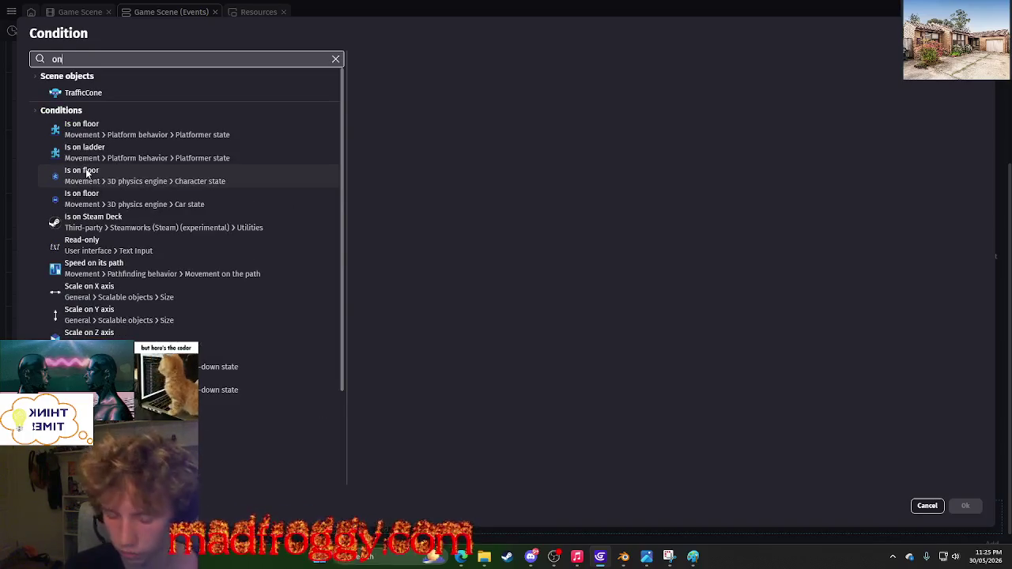
Add a Trigger once condition, duplicate the robot creation many times, and preview the horde.
click(127, 100)
click(965, 505)
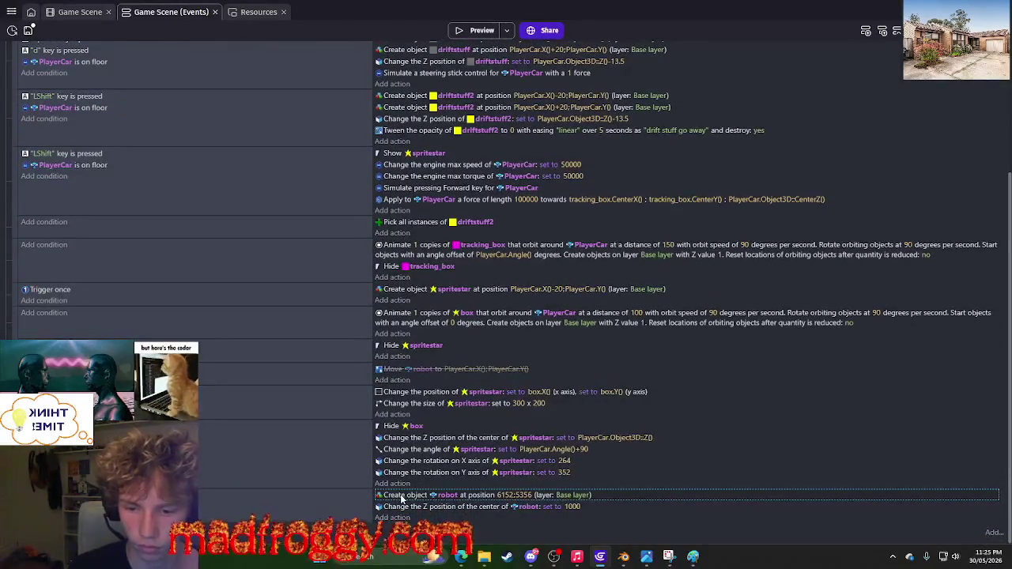
key(ctrl+v)
key(ctrl+v)
key(ctrl+v)
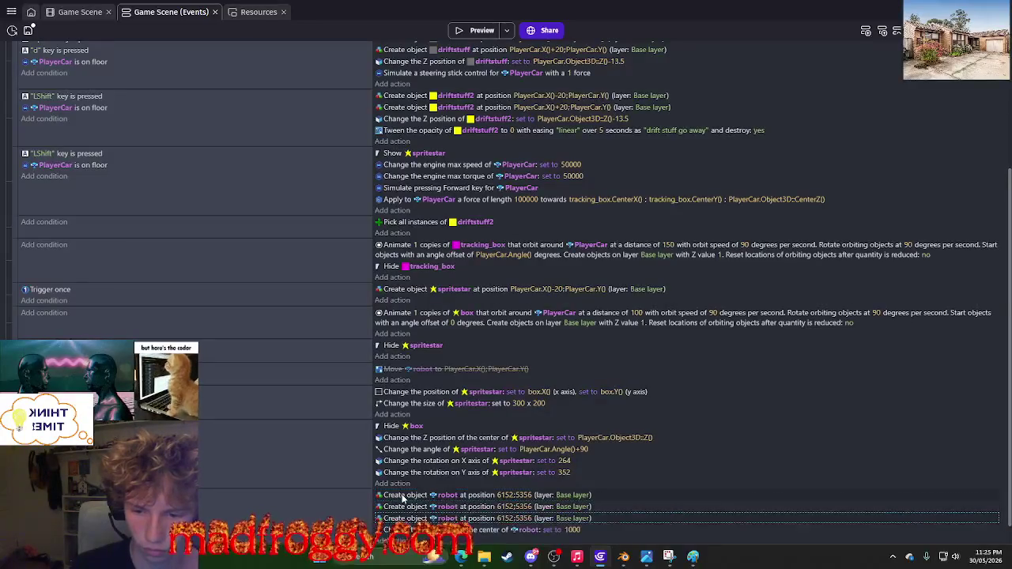
scroll(402, 496, down, 3)
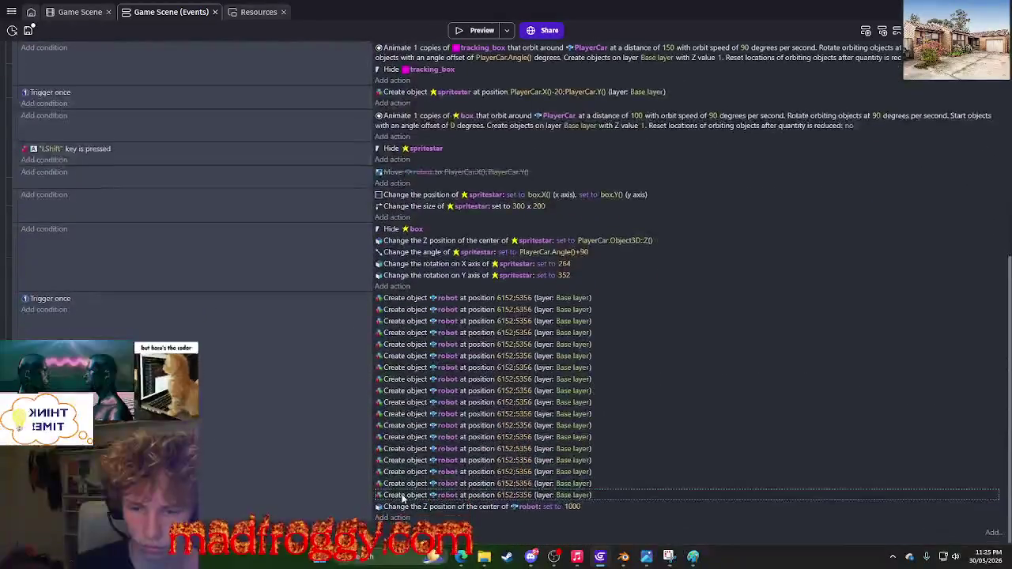
click(478, 32)
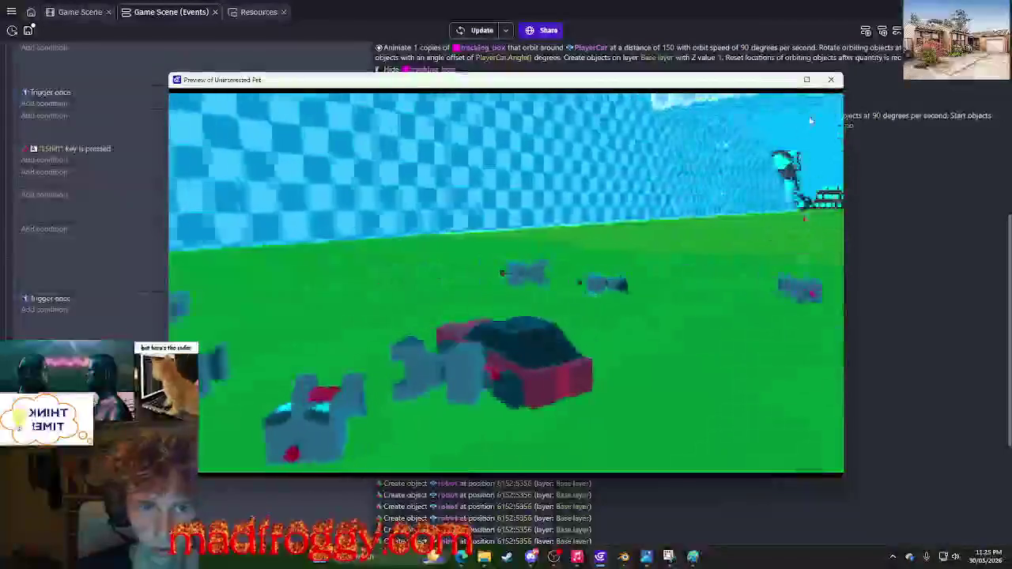
Close the preview and add a new empty event below the robot-spawning event.
click(836, 80)
scroll(491, 458, down, 5)
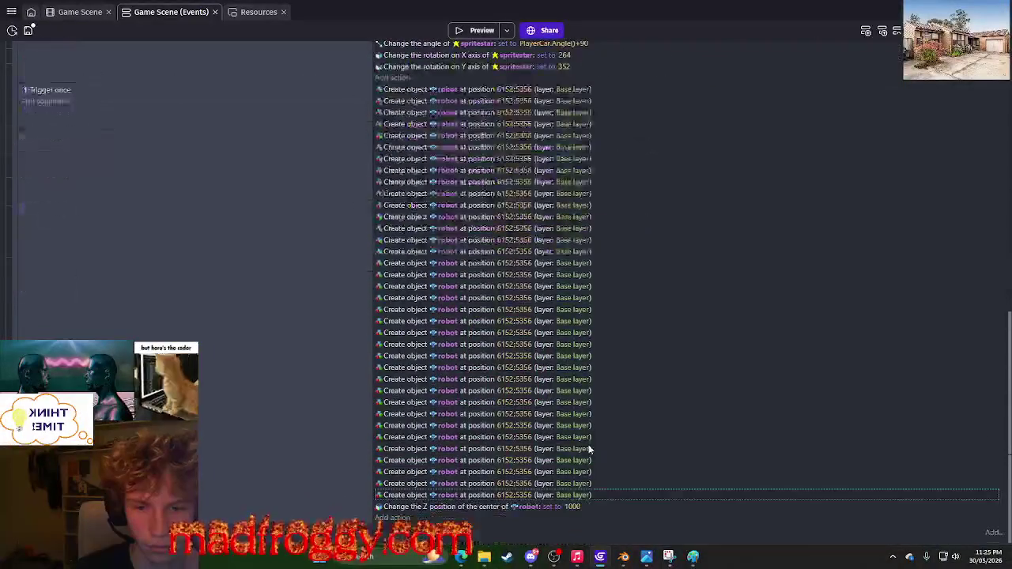
right_click(15, 155)
mouse_move(64, 230)
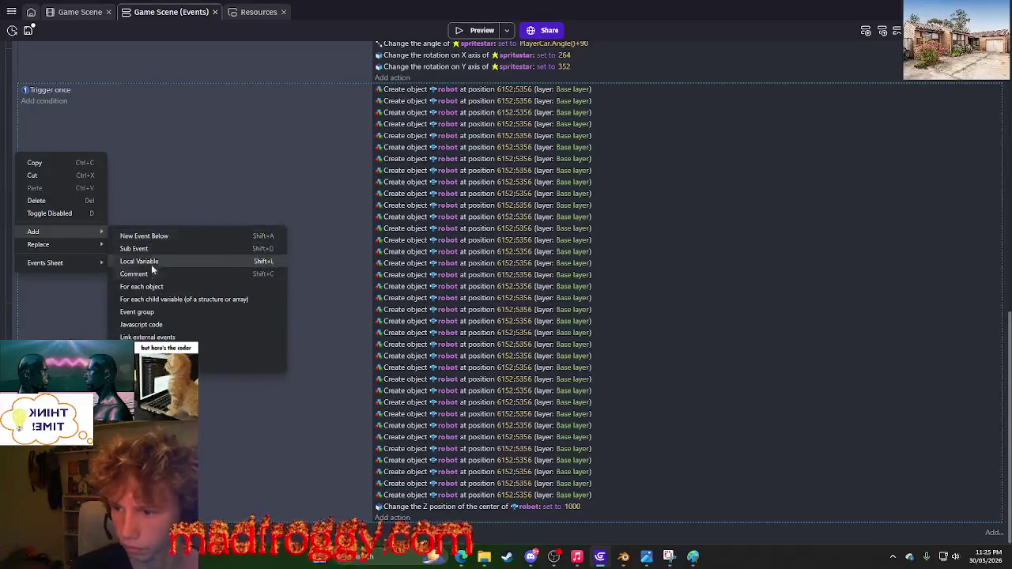
click(67, 201)
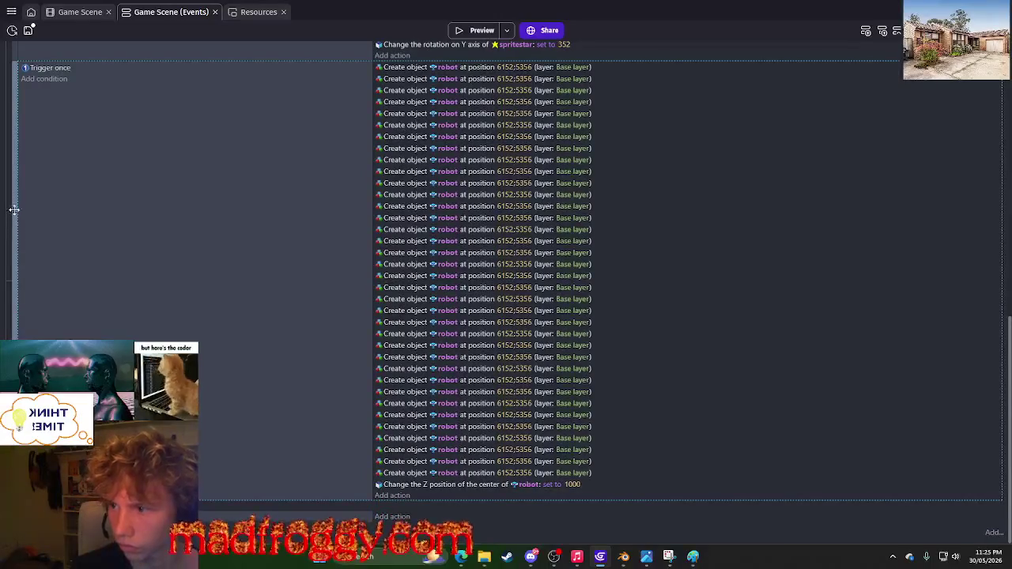
Move one Create robot, its Z 1000 action and Trigger once into the new event; delete the duplicates.
drag(393, 73, 406, 506)
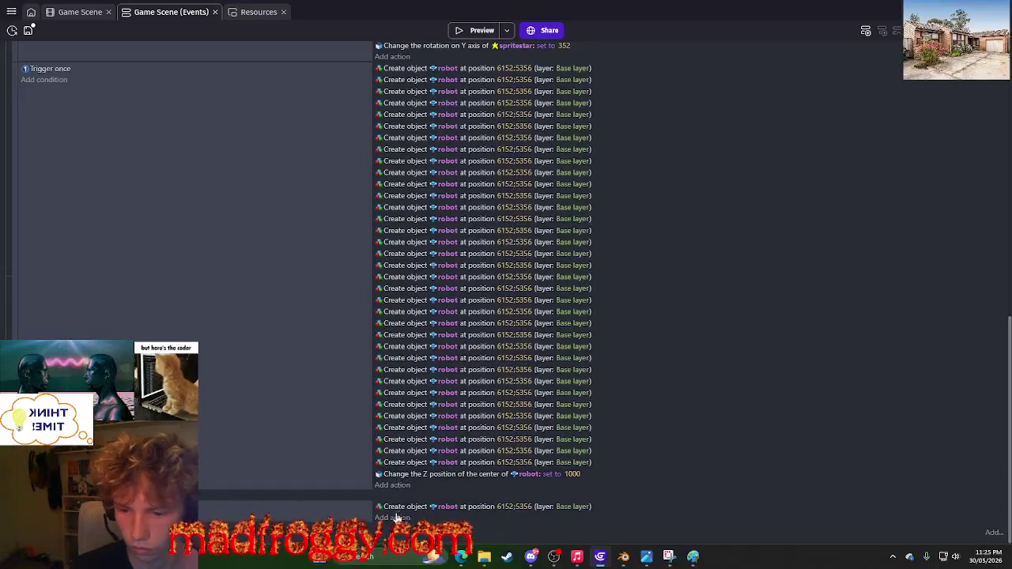
drag(399, 500, 400, 511)
mouse_move(83, 73)
mouse_down()
mouse_move(110, 276)
mouse_move(94, 494)
mouse_up()
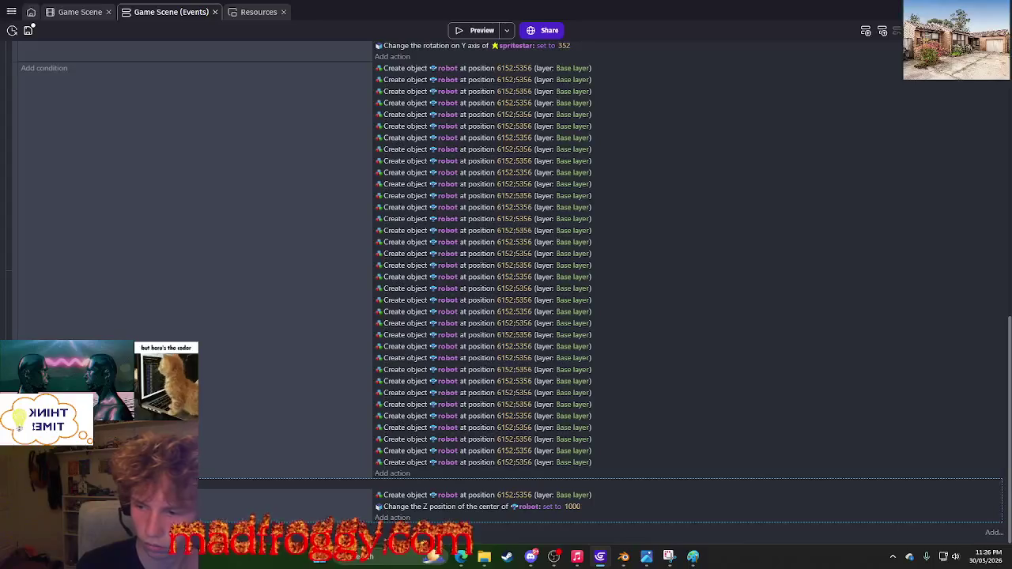
key(Delete)
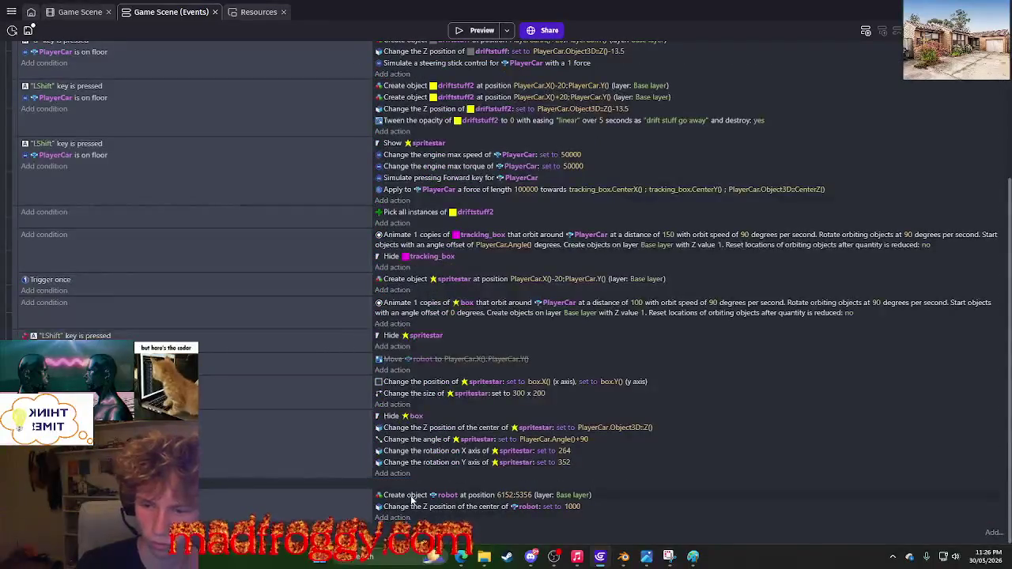
click(481, 30)
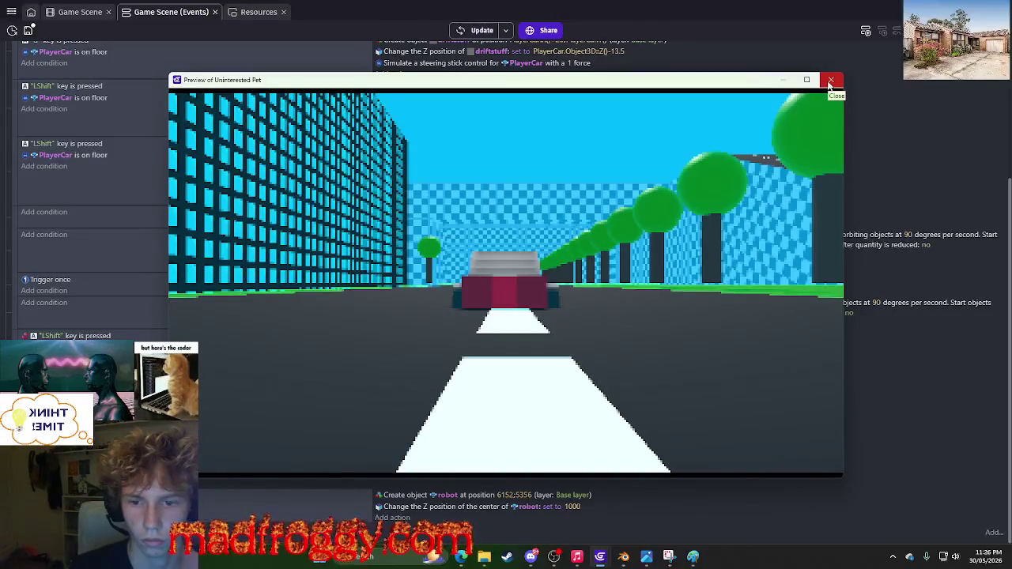
Relaunch the preview and drive the car off the road into the robot pile.
click(831, 79)
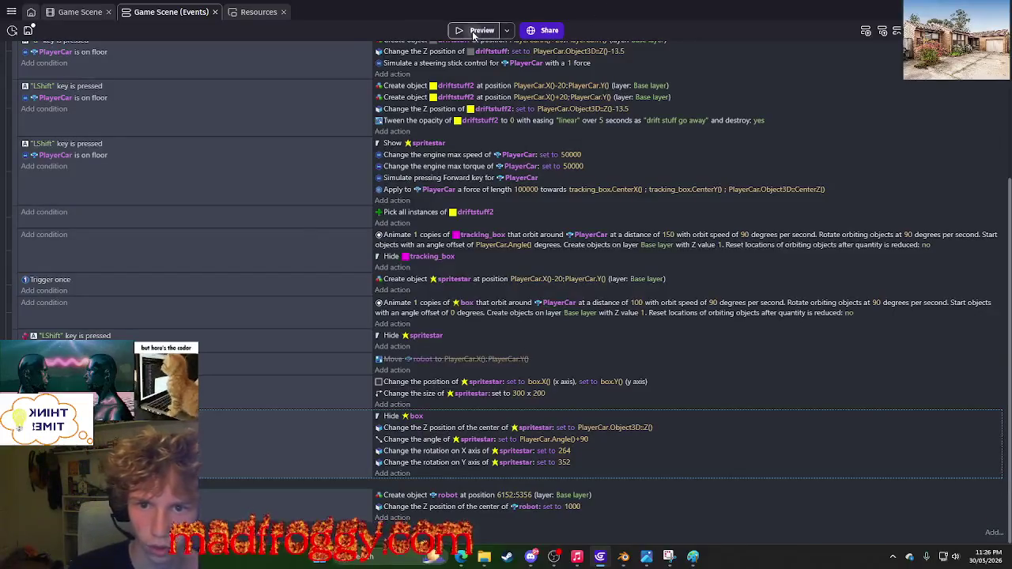
click(474, 32)
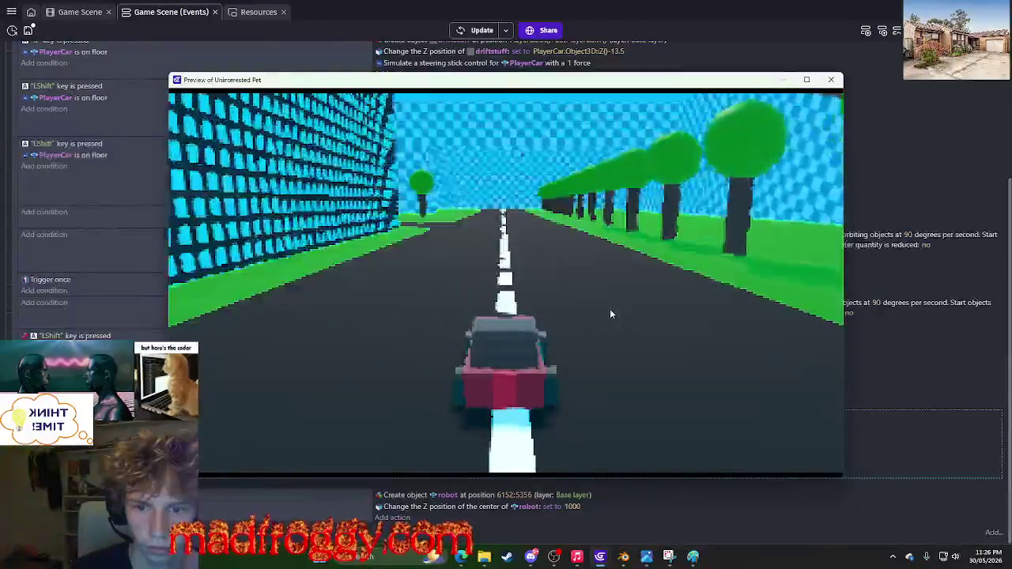
key(Up)
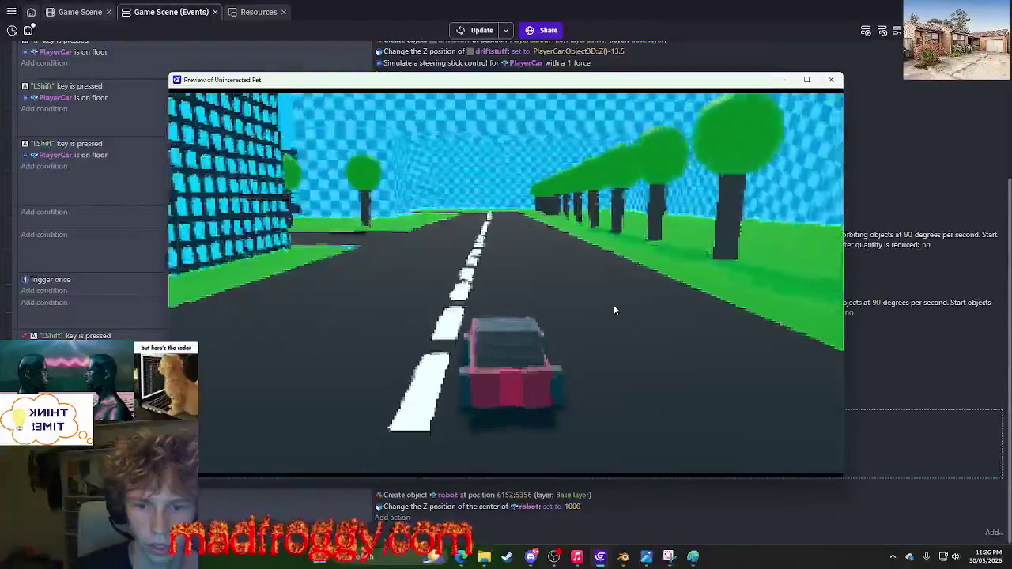
key(Up)
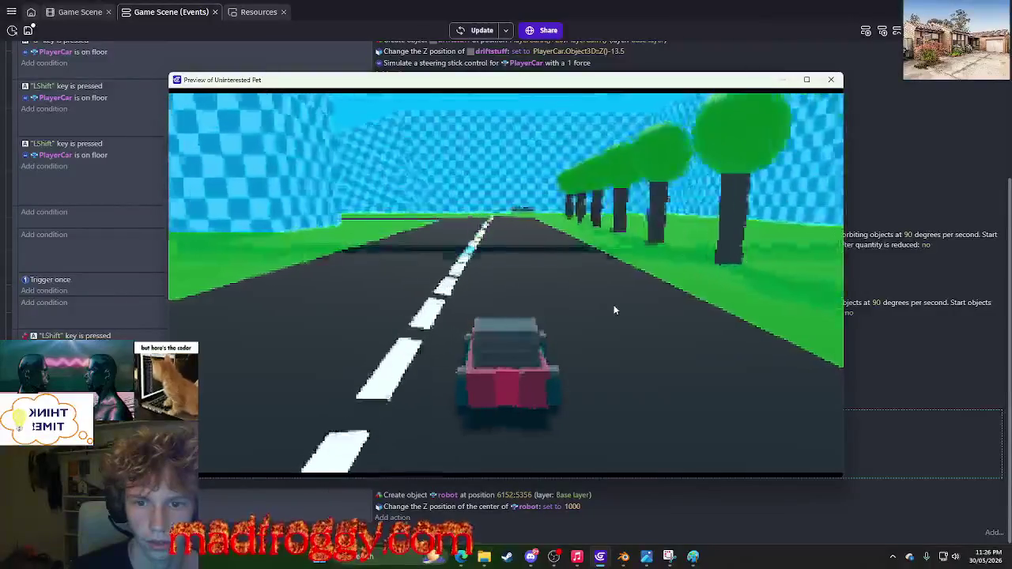
key(Right)
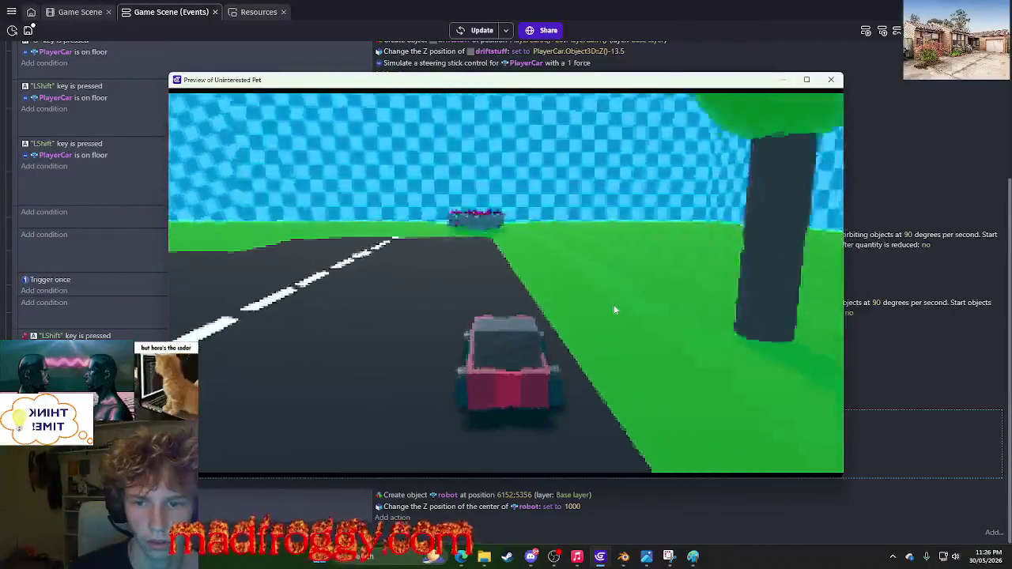
key(Up)
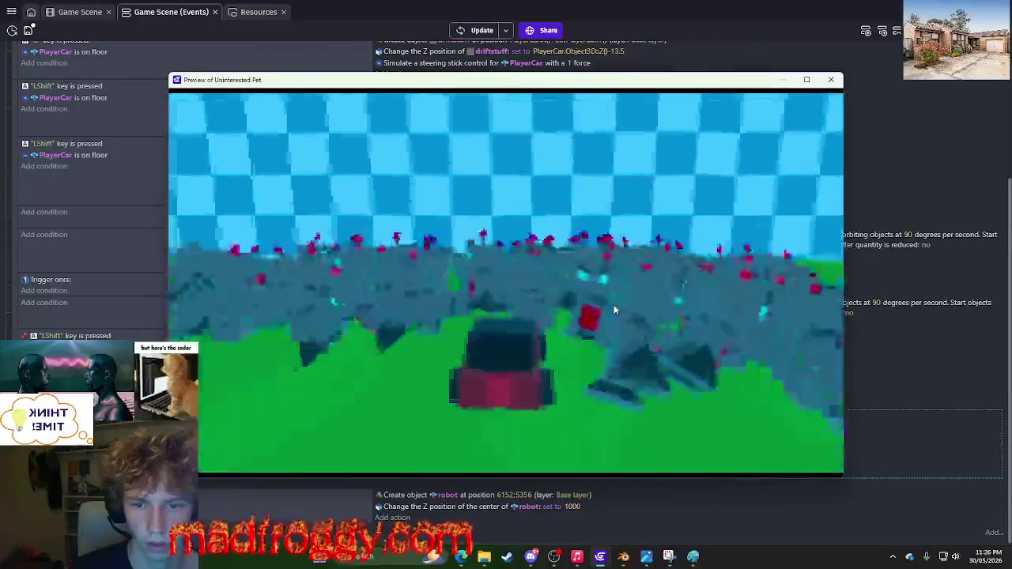
key(Left)
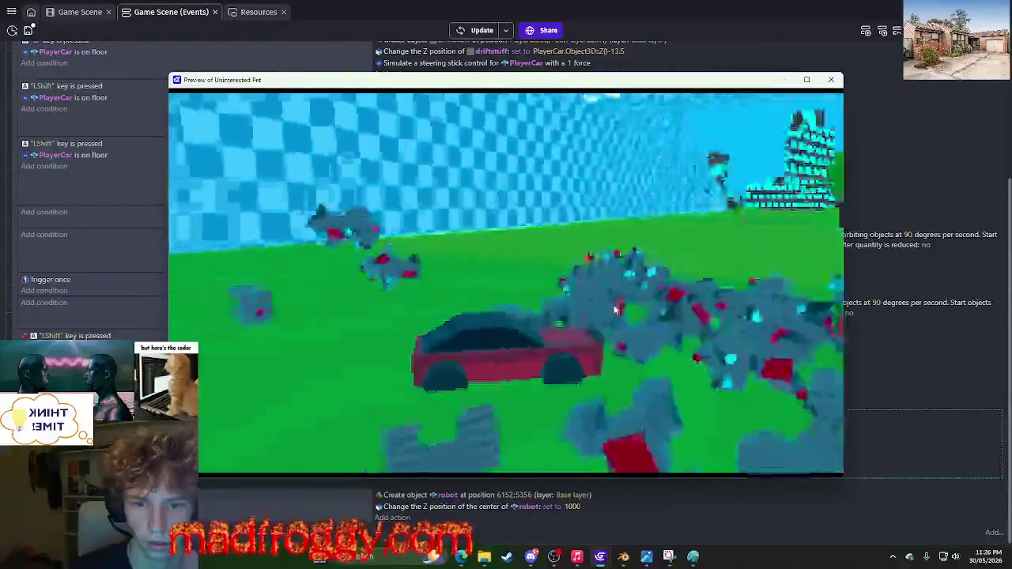
key(Up)
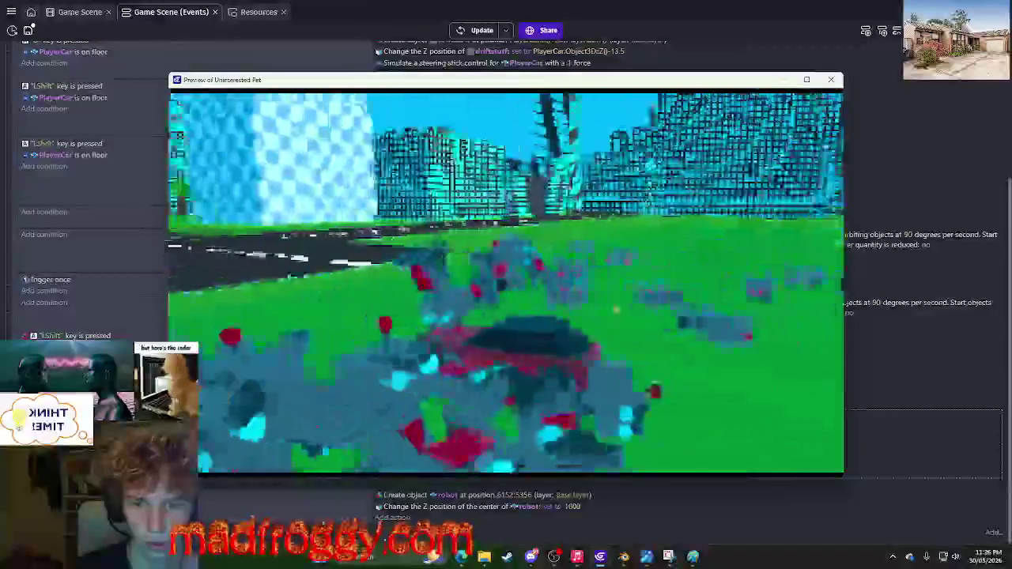
Turn the car around through the robots toward the checkered wall, then close the preview.
key(Left)
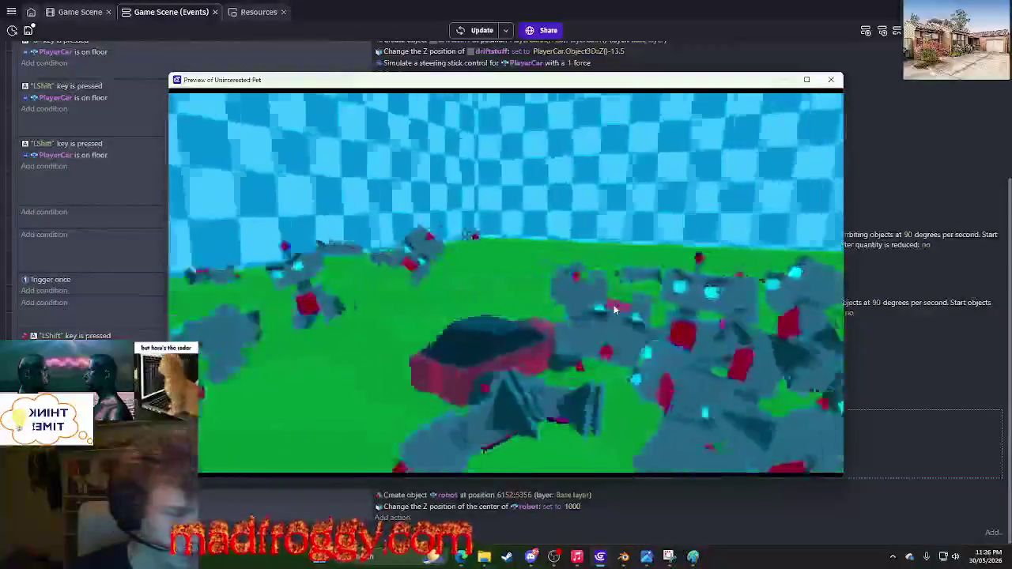
key(Left)
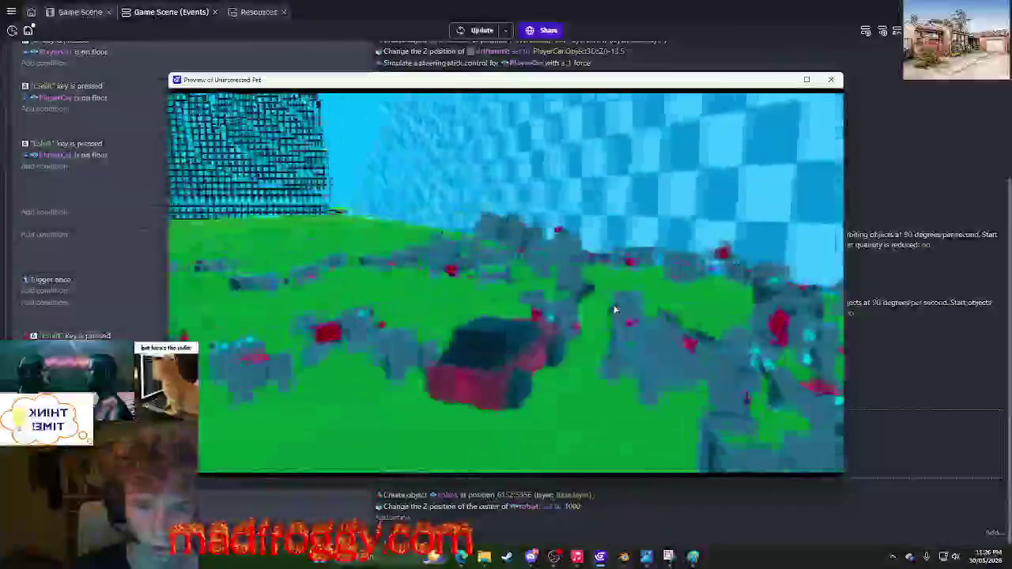
key(Left)
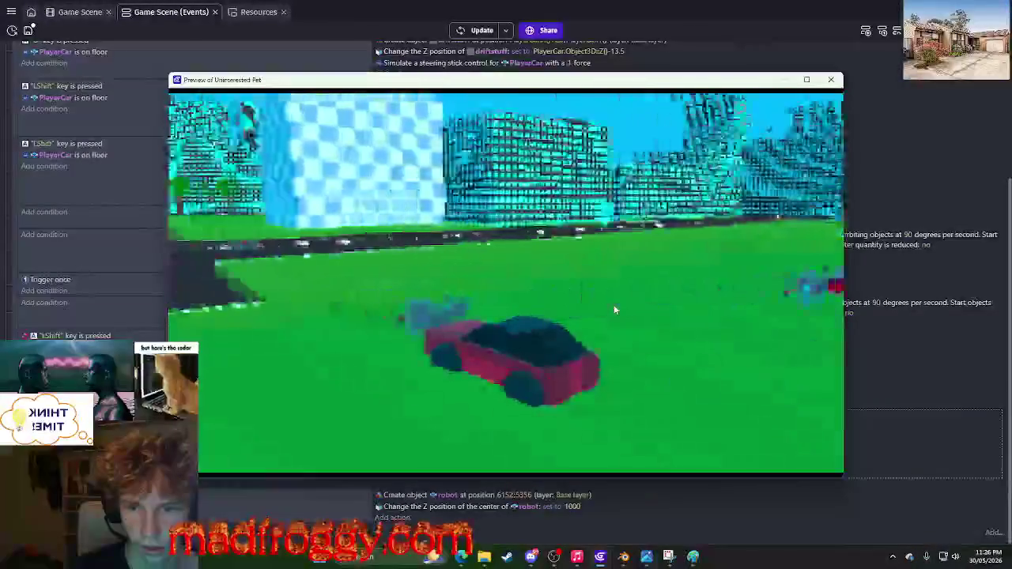
key(Left)
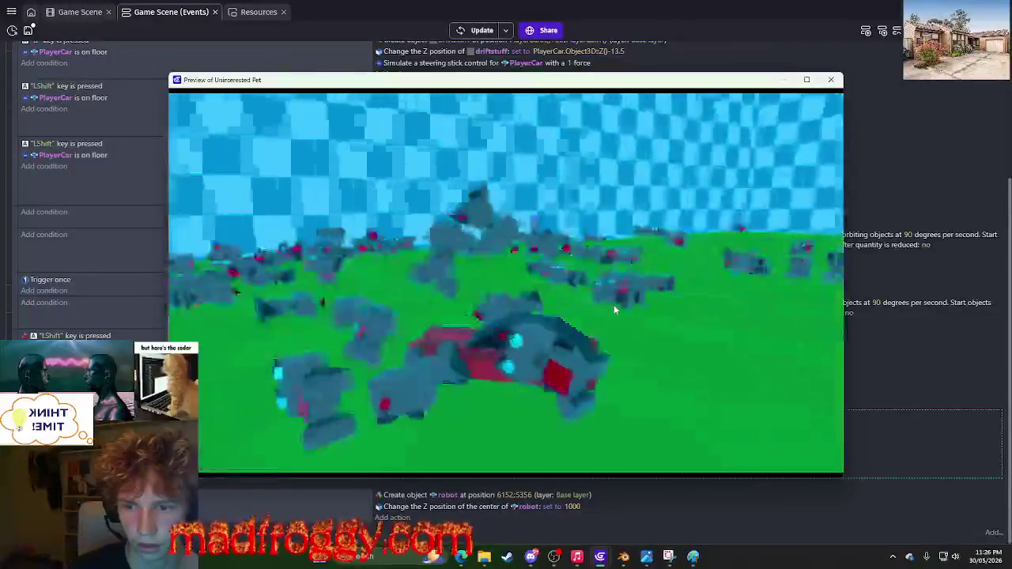
key(Left)
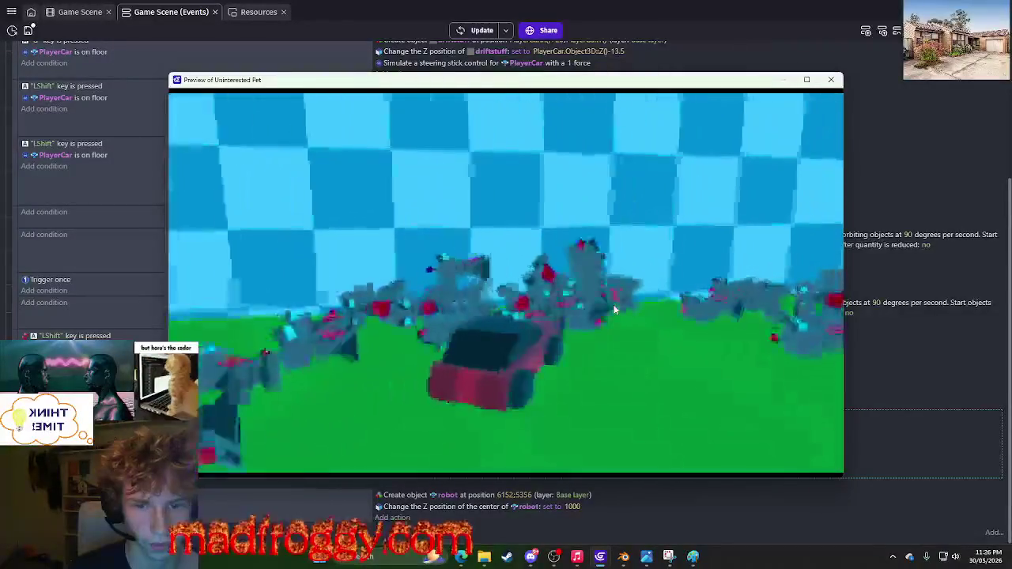
key(Right)
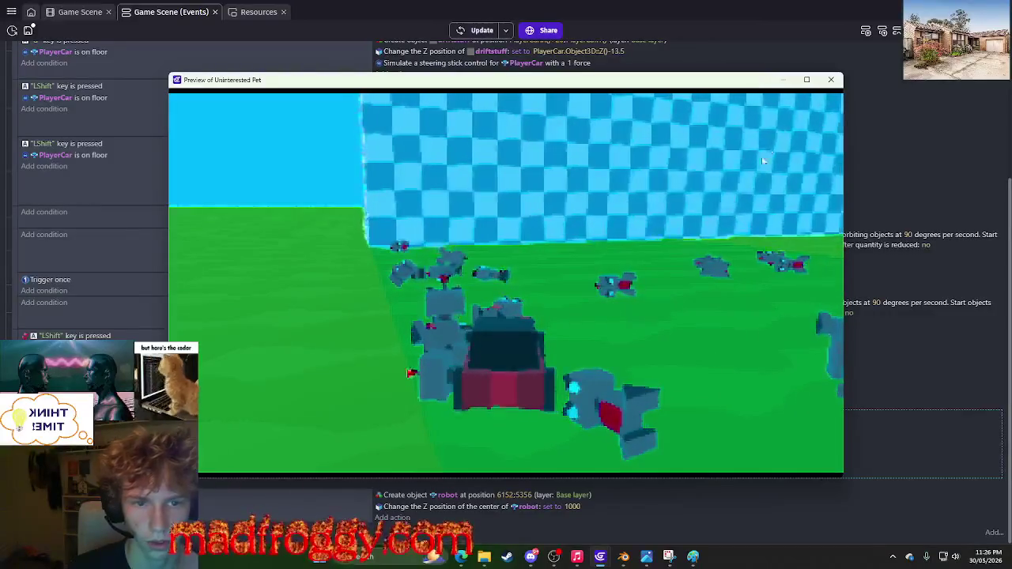
click(831, 79)
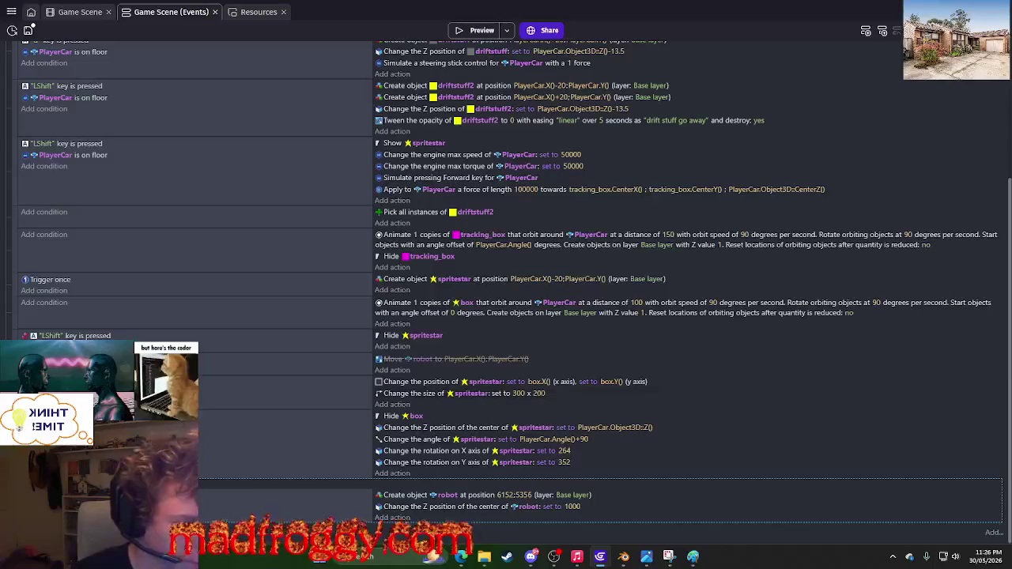
key(super+shift+s)
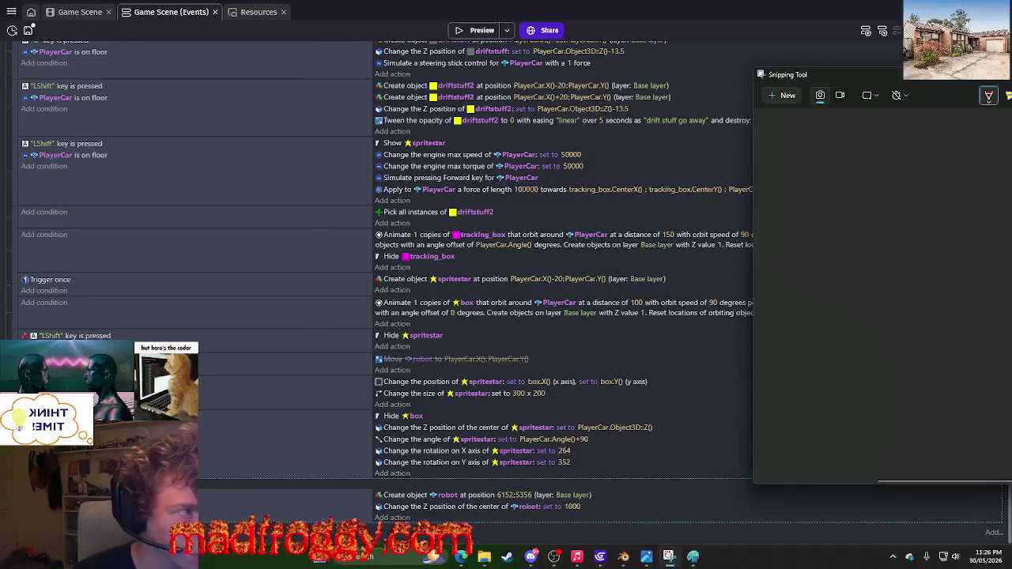
key(Escape)
click(470, 31)
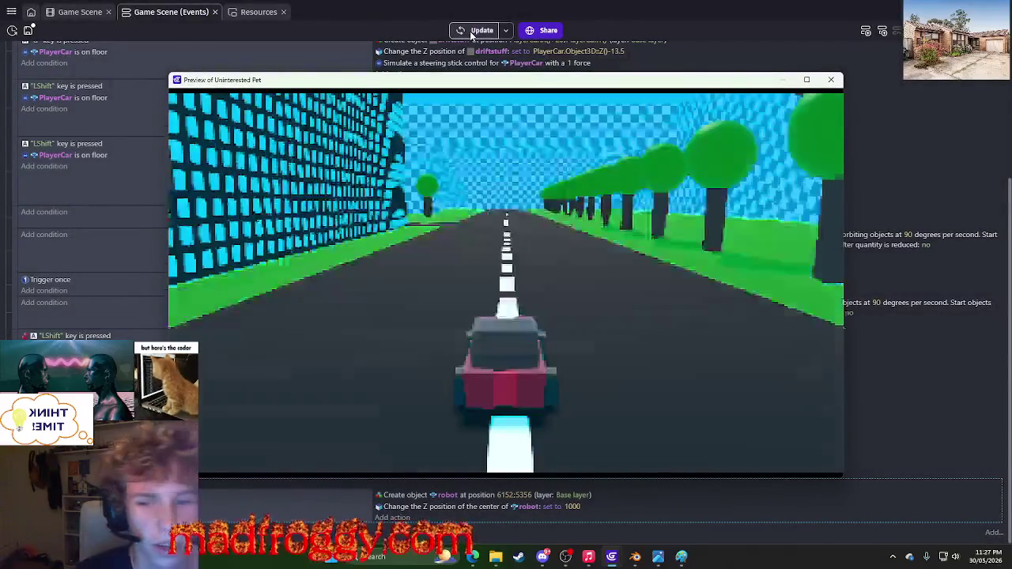
click(22, 104)
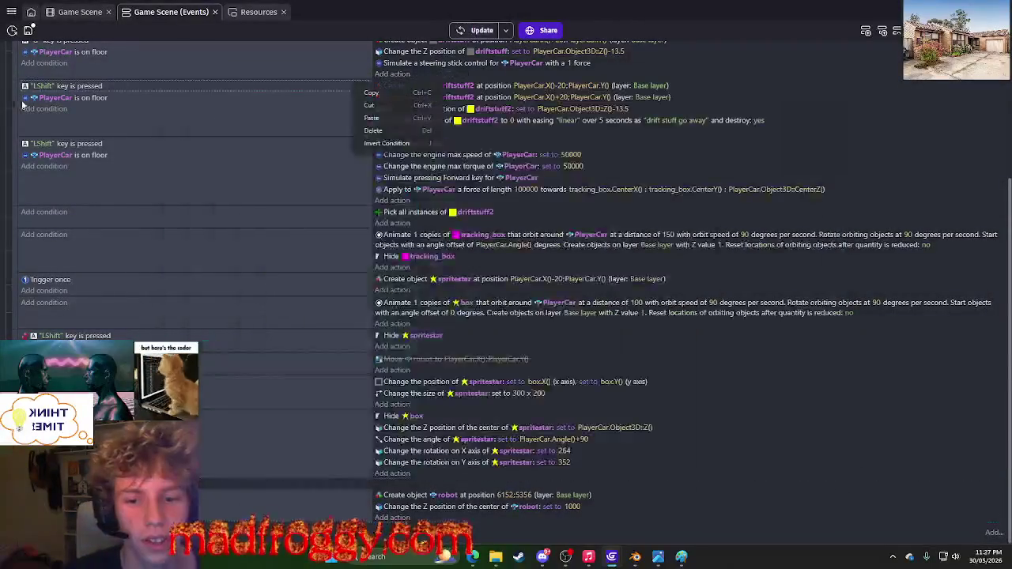
mouse_move(611, 556)
click(655, 510)
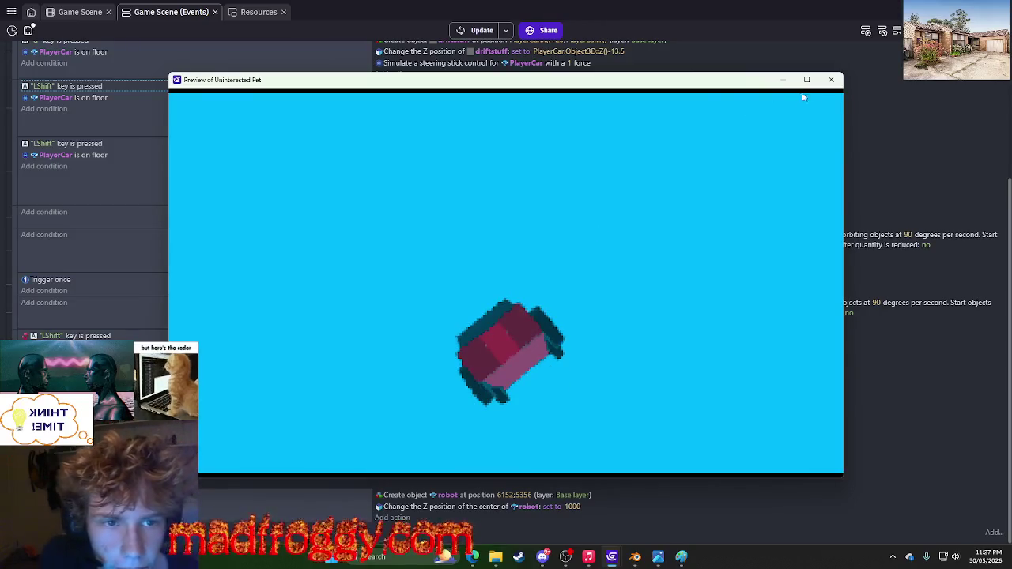
click(831, 79)
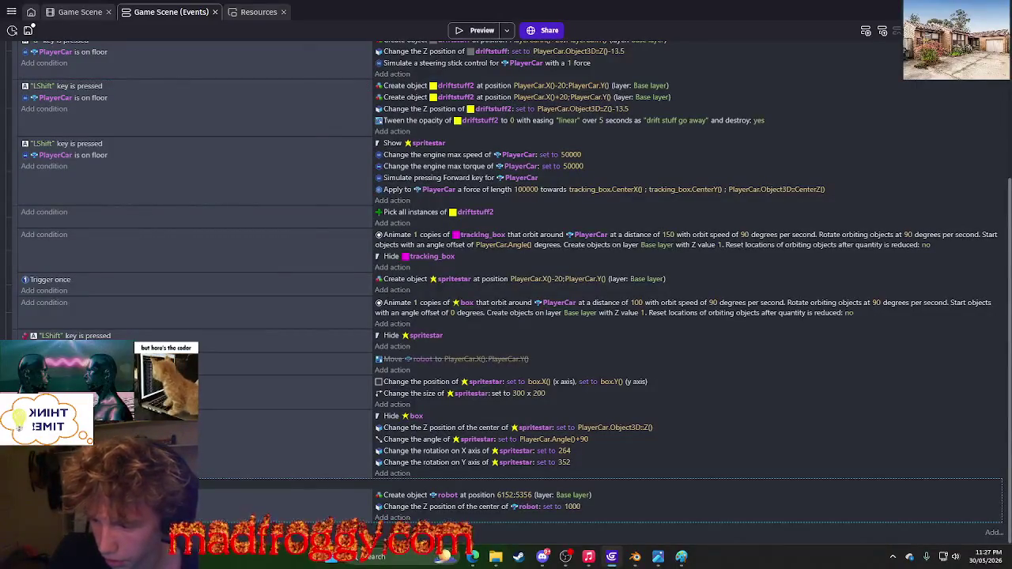
click(470, 31)
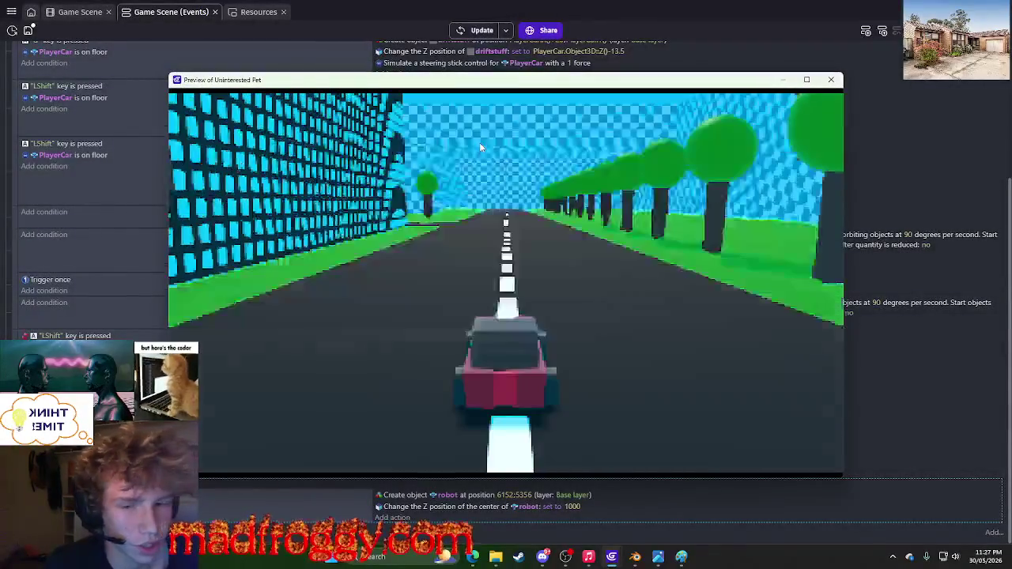
key(Right)
key(Left)
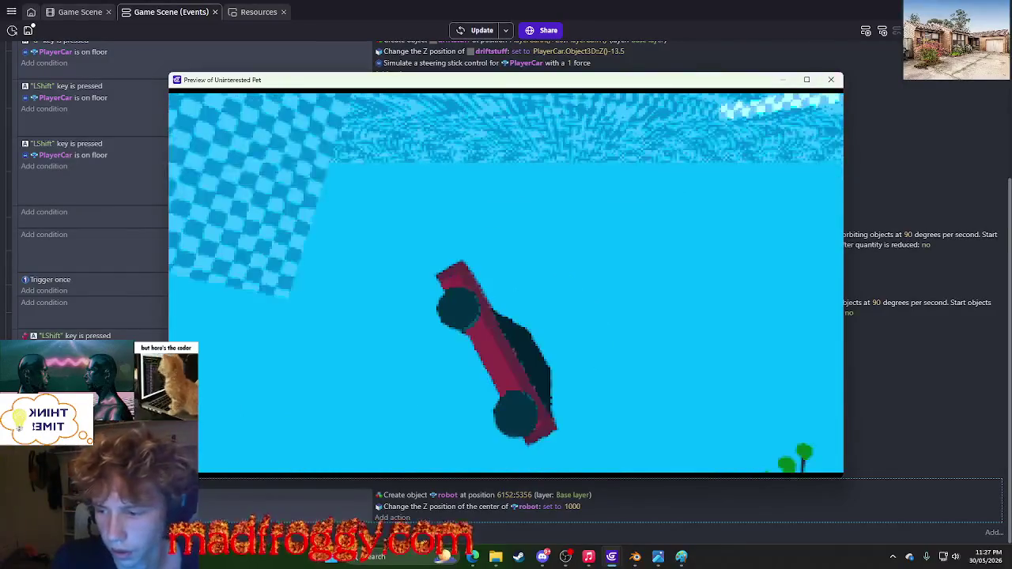
click(831, 79)
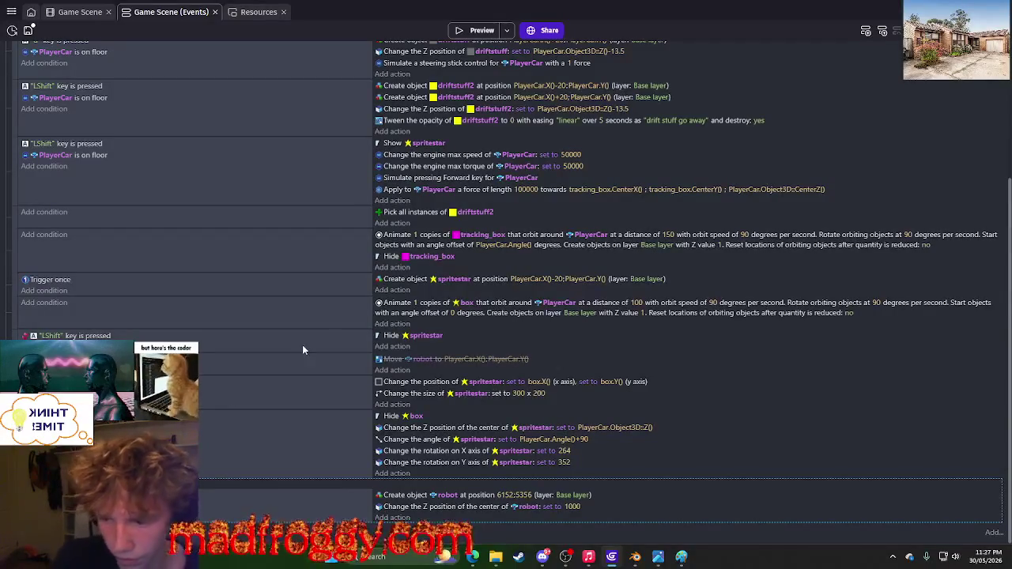
click(473, 30)
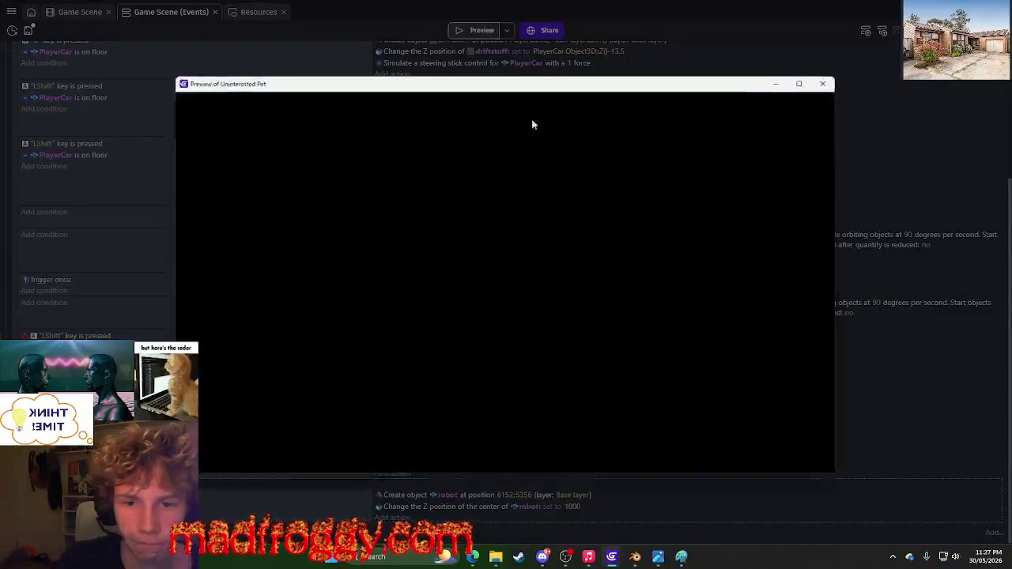
key(Up)
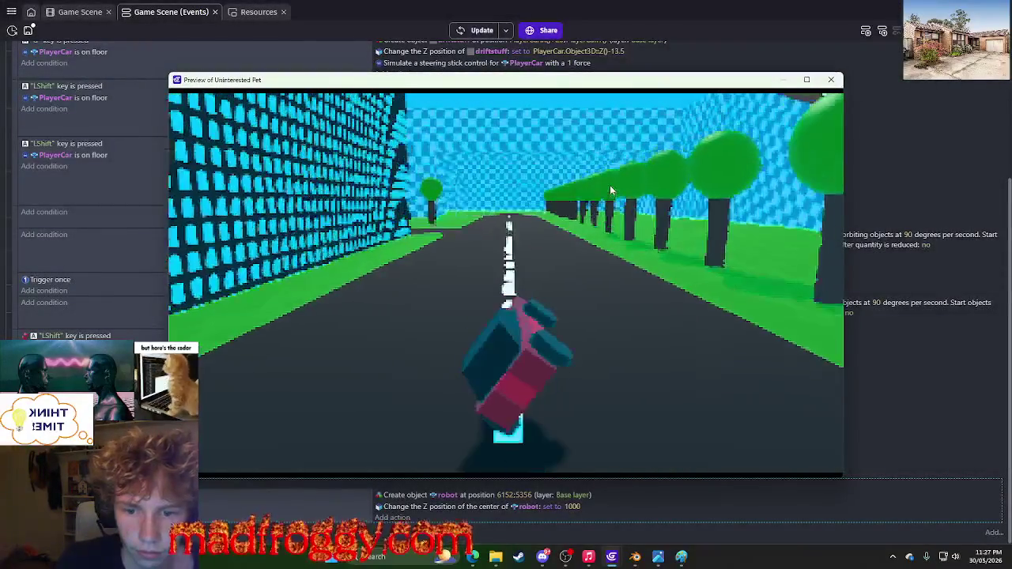
key(Left)
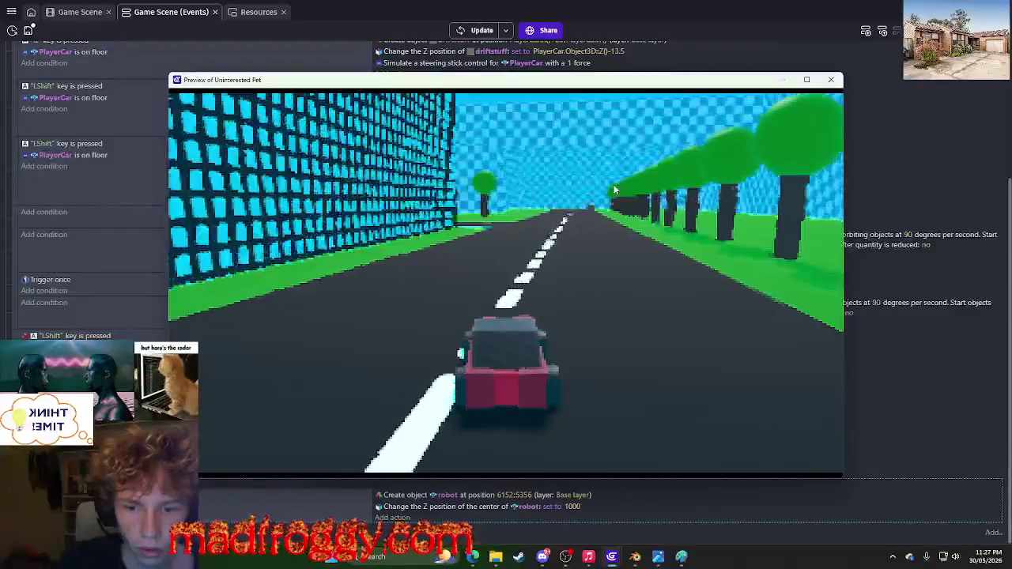
key(Right)
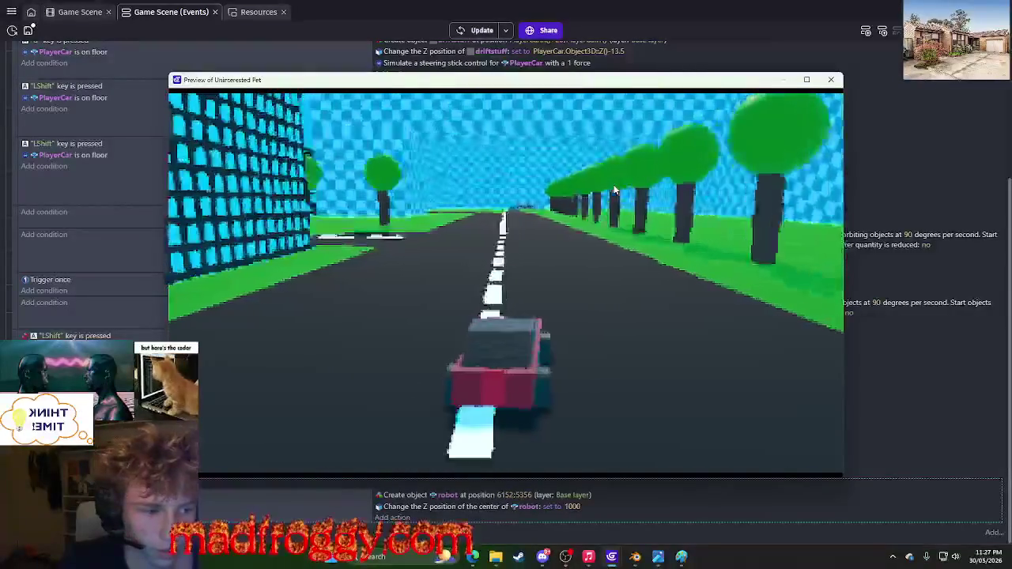
key(Right)
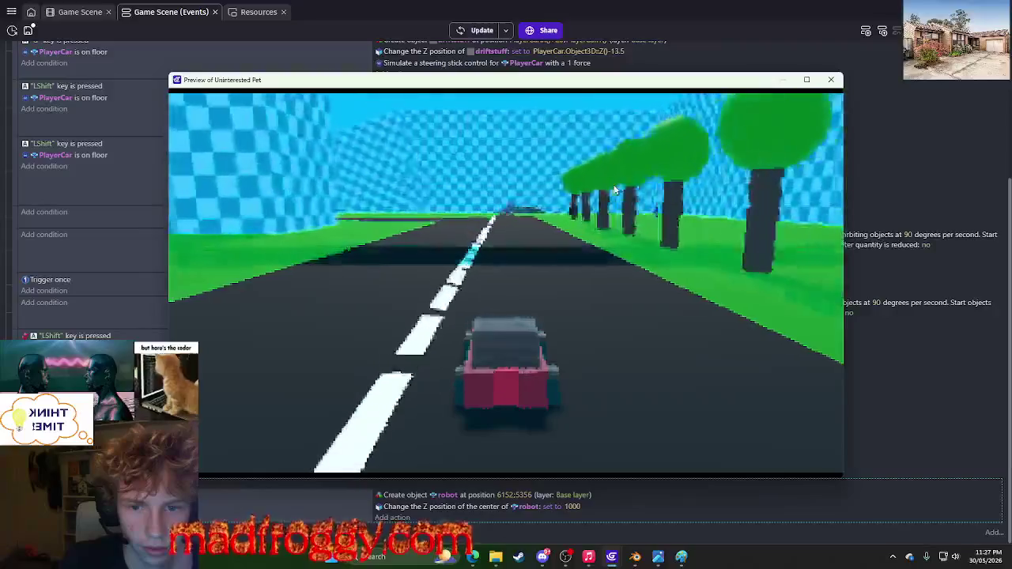
key(Right)
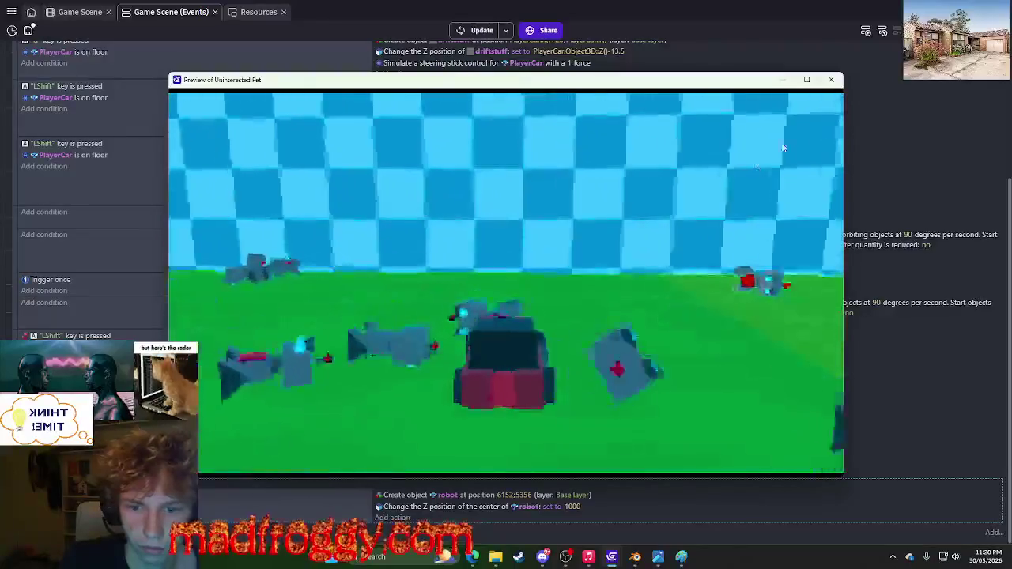
click(831, 79)
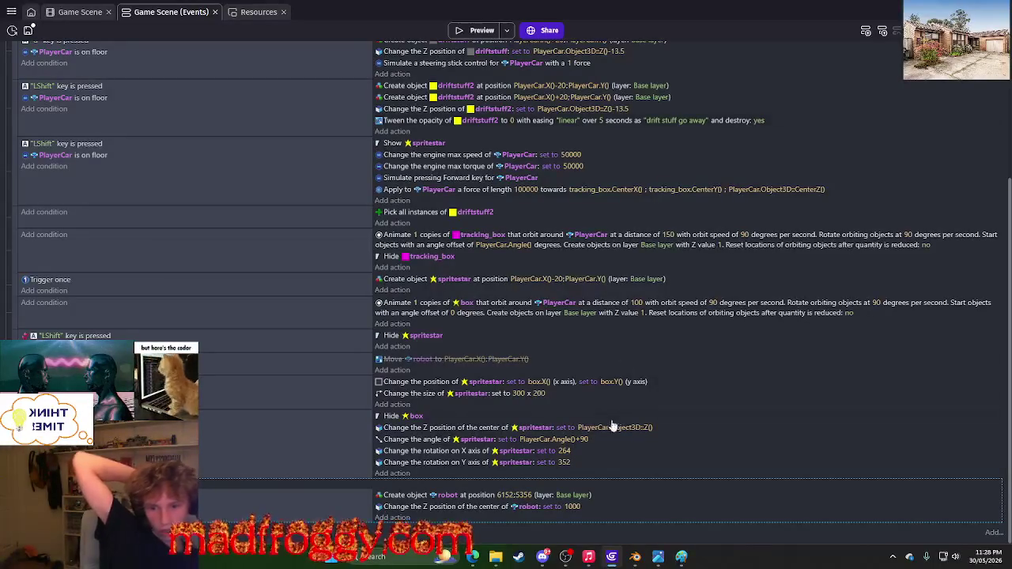
Set the robot spawn's X position to a RandomInRange expression.
click(503, 496)
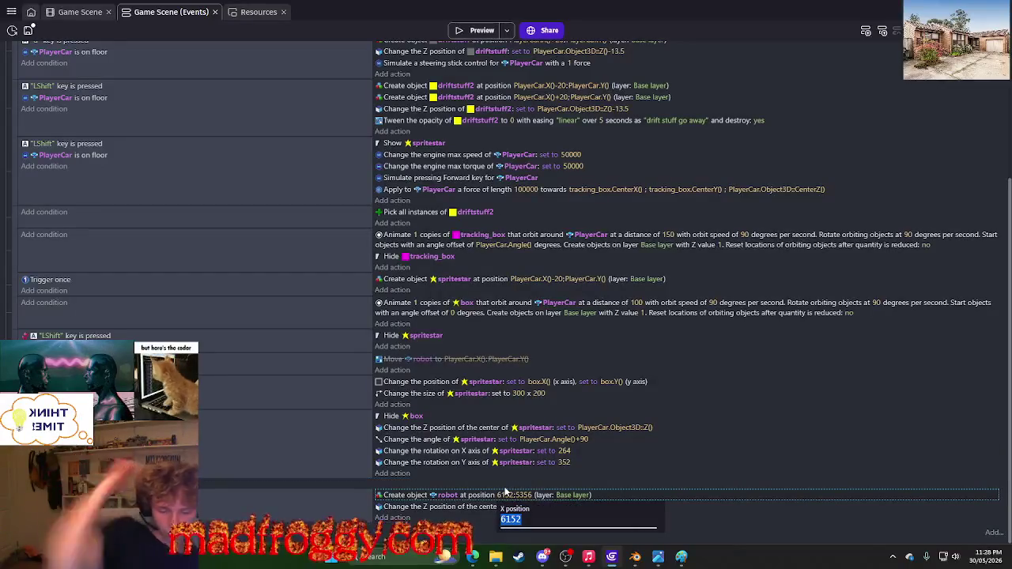
text(random)
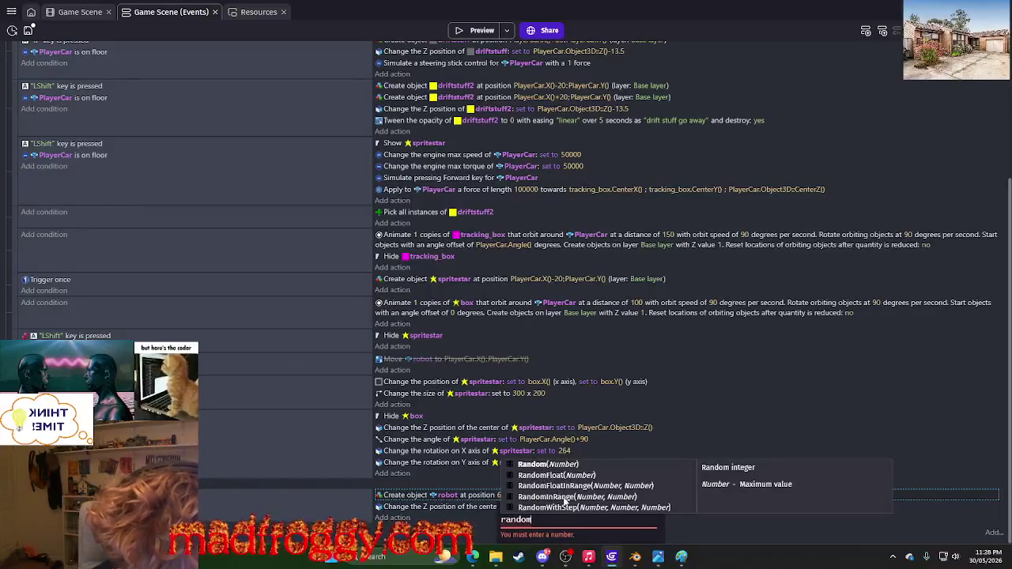
click(547, 496)
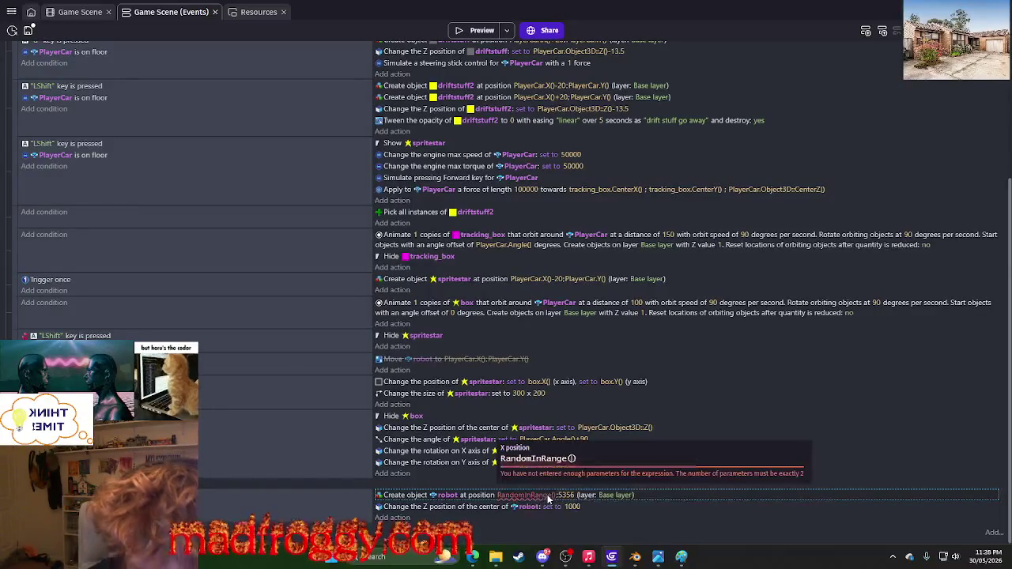
click(504, 544)
Pan the scene layout toward the road's end to locate spawn coordinates.
click(79, 18)
scroll(311, 415, down, 3)
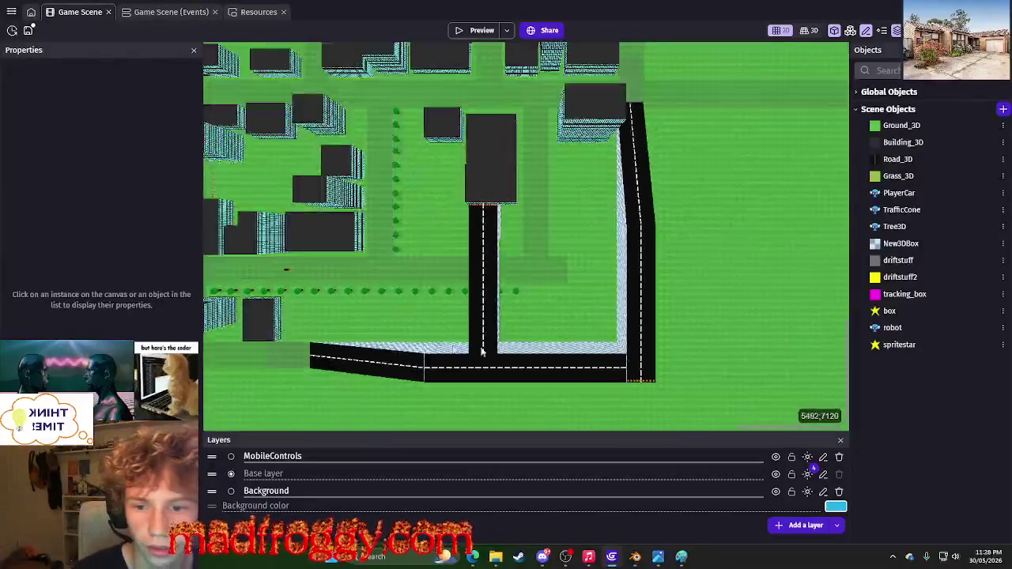
scroll(423, 386, up, 2)
drag(423, 387, 525, 403)
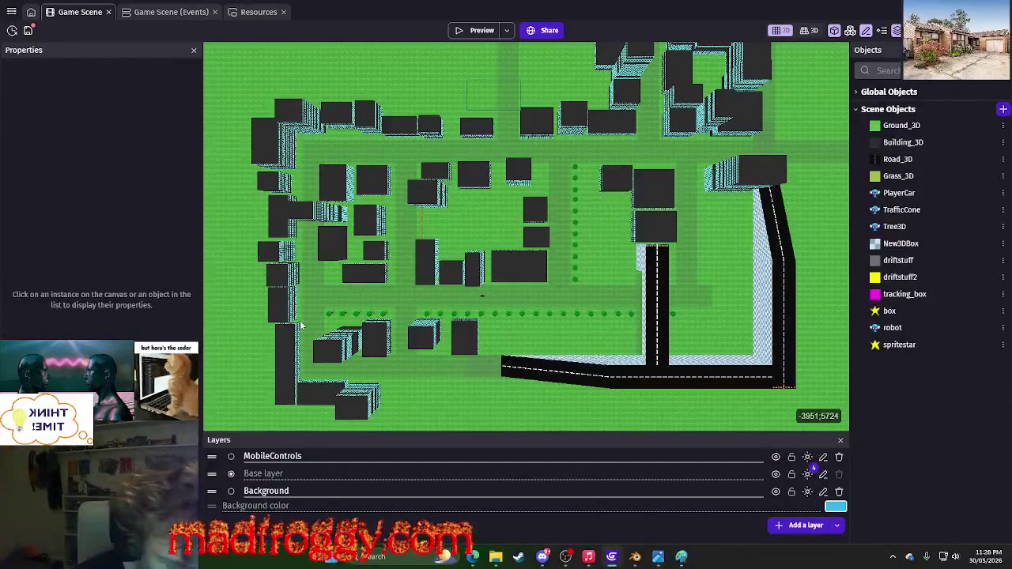
key(super+shift+s)
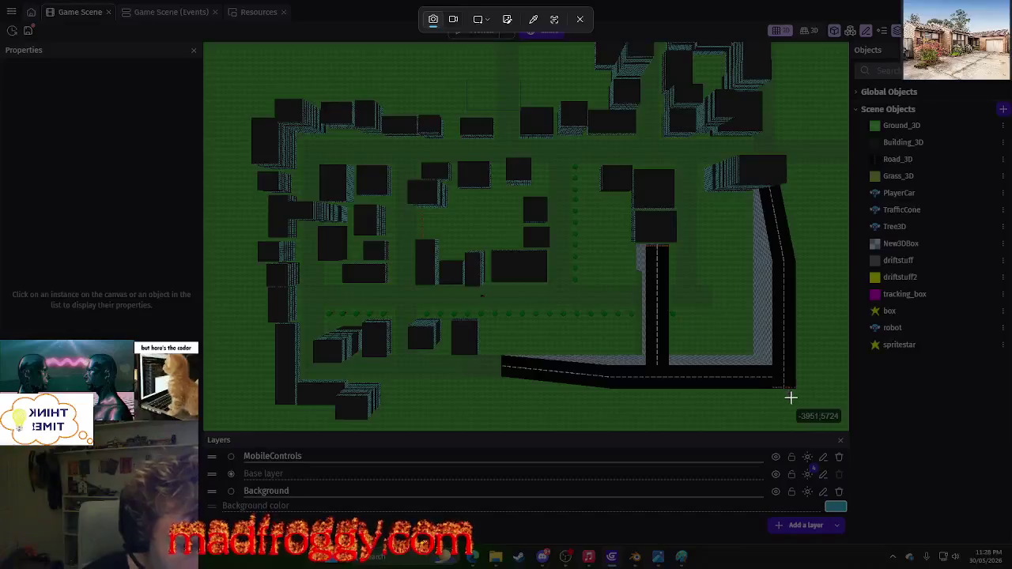
Capture the -3951;5724 coordinate readout, keep the snip visible, and save the project.
mouse_move(843, 430)
mouse_down()
mouse_move(831, 409)
mouse_move(844, 432)
mouse_up()
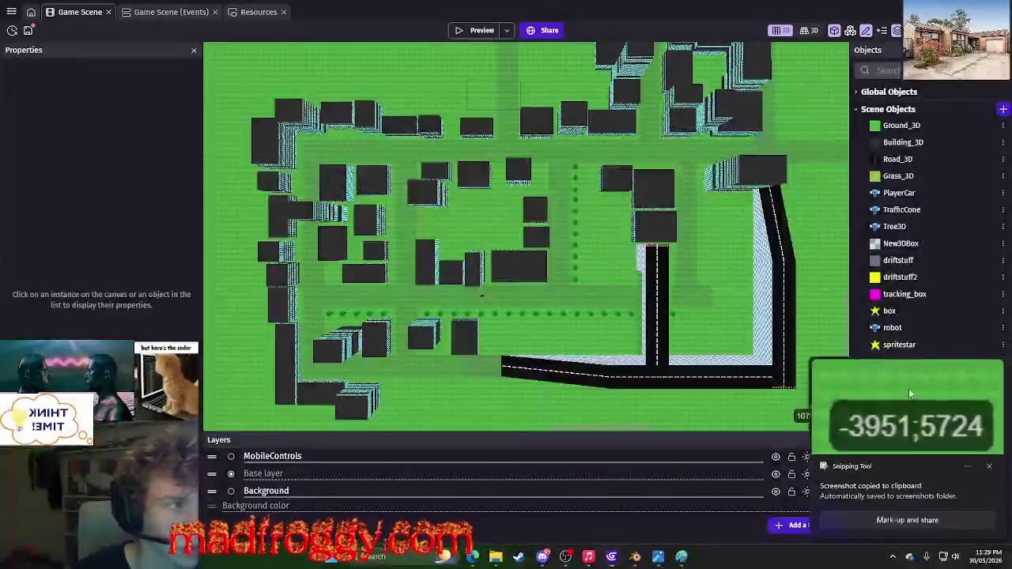
click(909, 389)
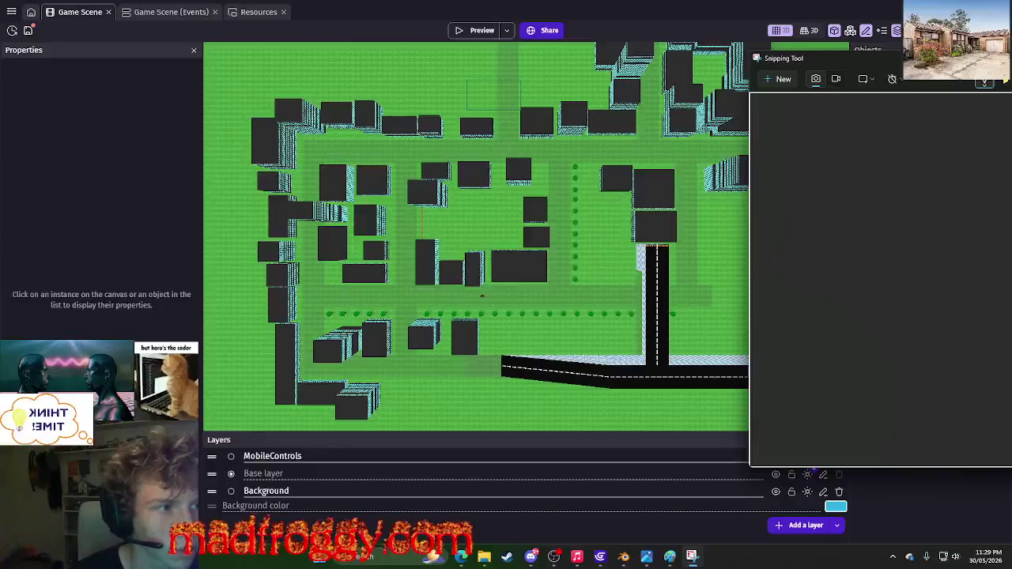
mouse_move(789, 58)
mouse_down()
mouse_move(520, 79)
mouse_move(466, 72)
mouse_move(672, 147)
mouse_move(790, 289)
mouse_move(844, 277)
mouse_up()
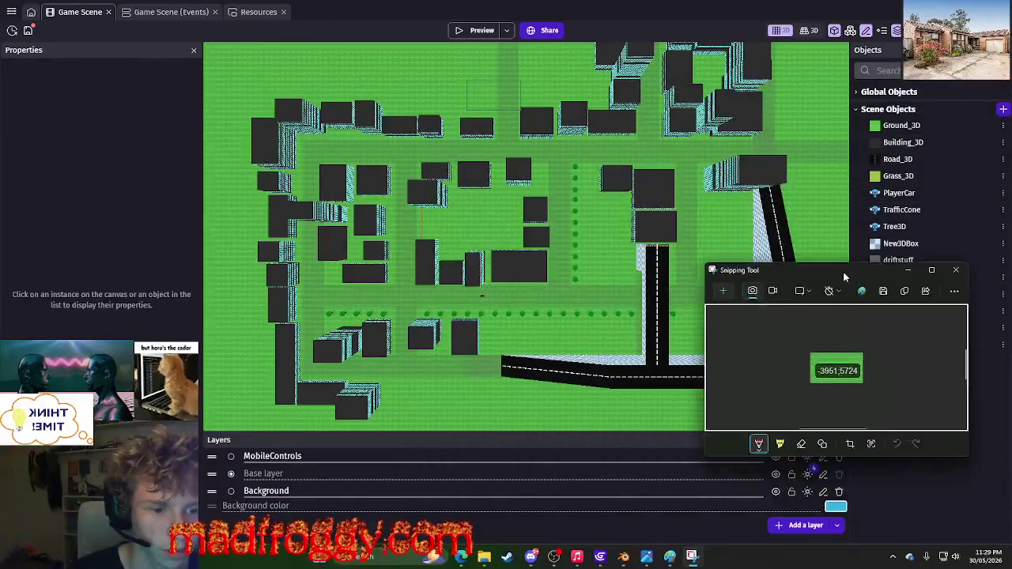
click(171, 12)
click(30, 35)
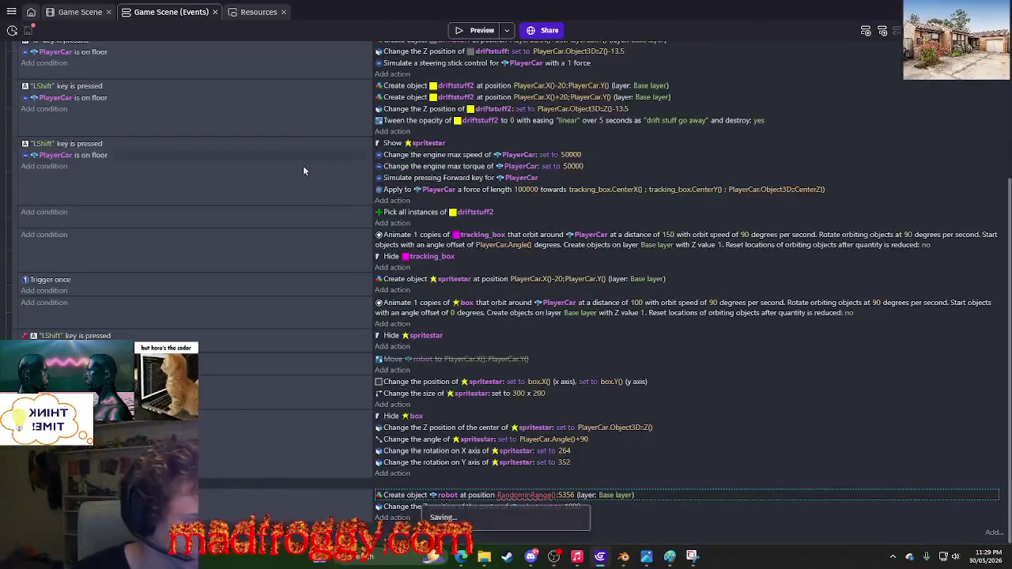
Start replacing the robot spawn X with a RandomInRange expression, entering the minimum value.
key(alt+Tab)
click(552, 495)
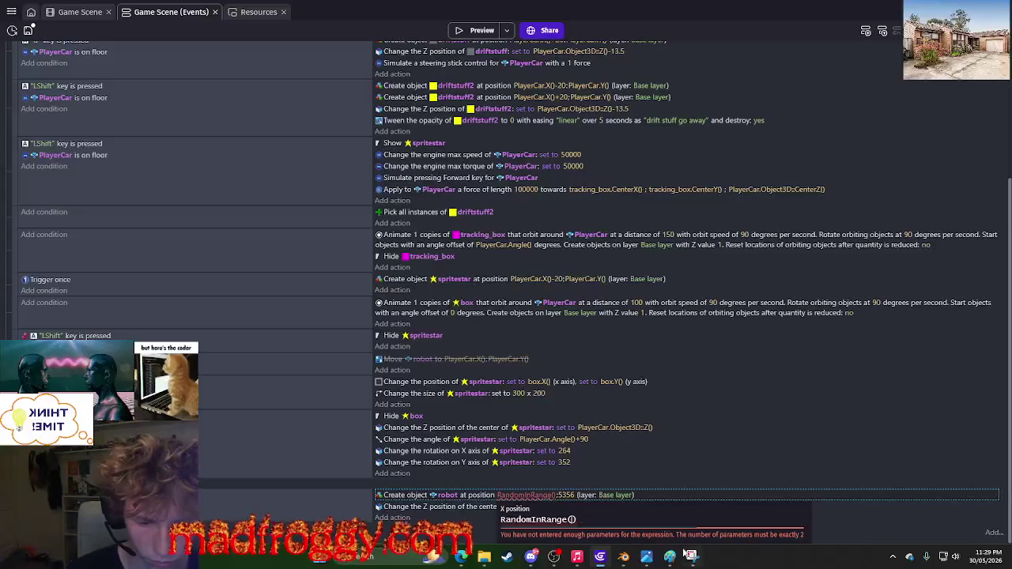
mouse_move(688, 555)
mouse_move(706, 501)
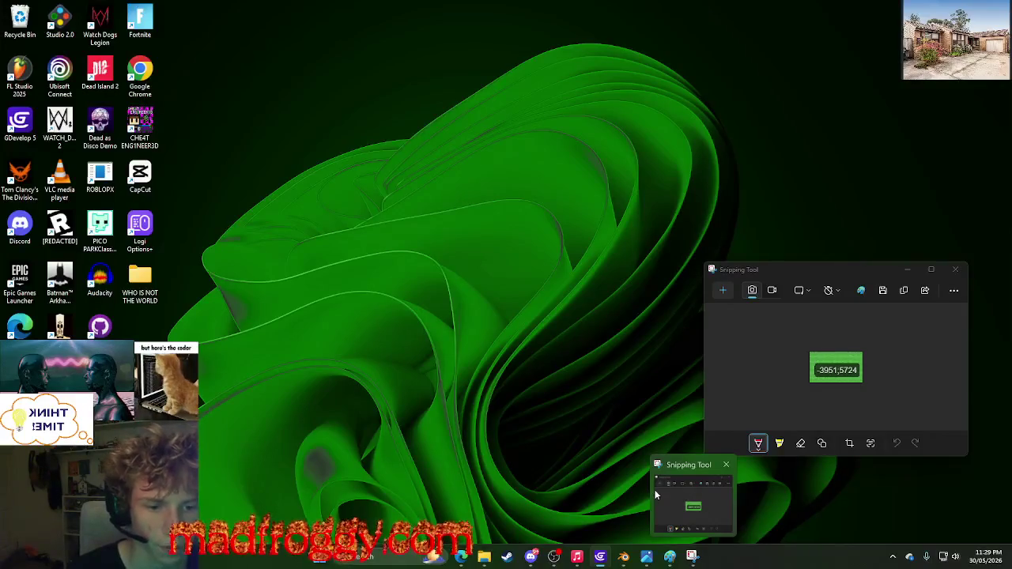
text(-2)
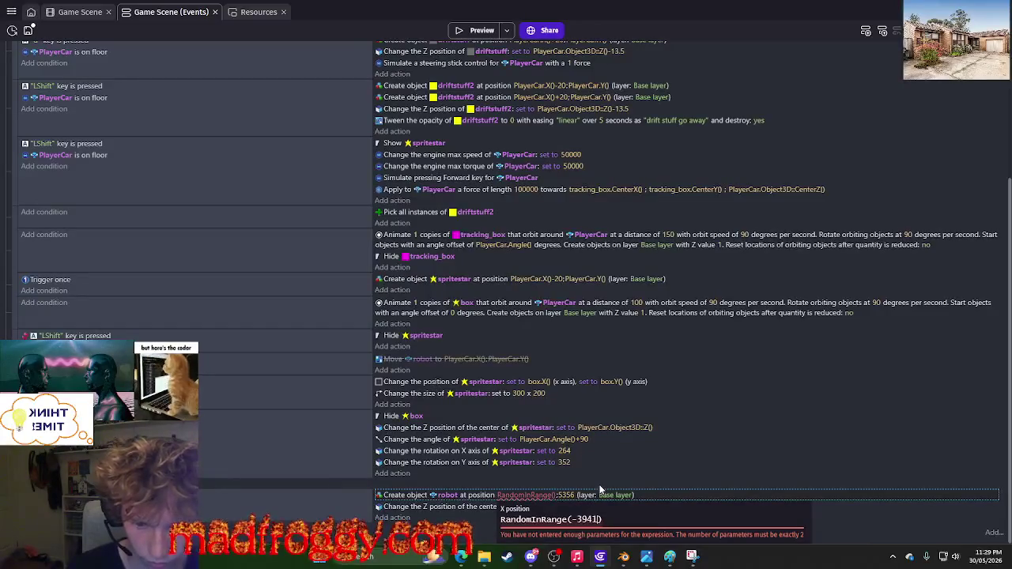
text(,)
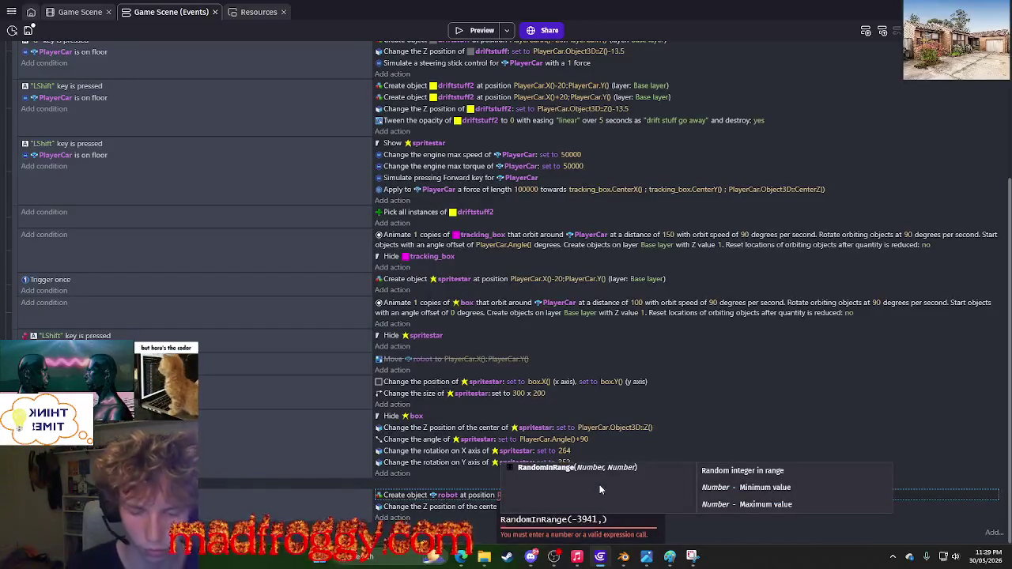
Finish the X range as RandomInRange(-3941,6697), then check scene map coordinates for Y.
click(91, 13)
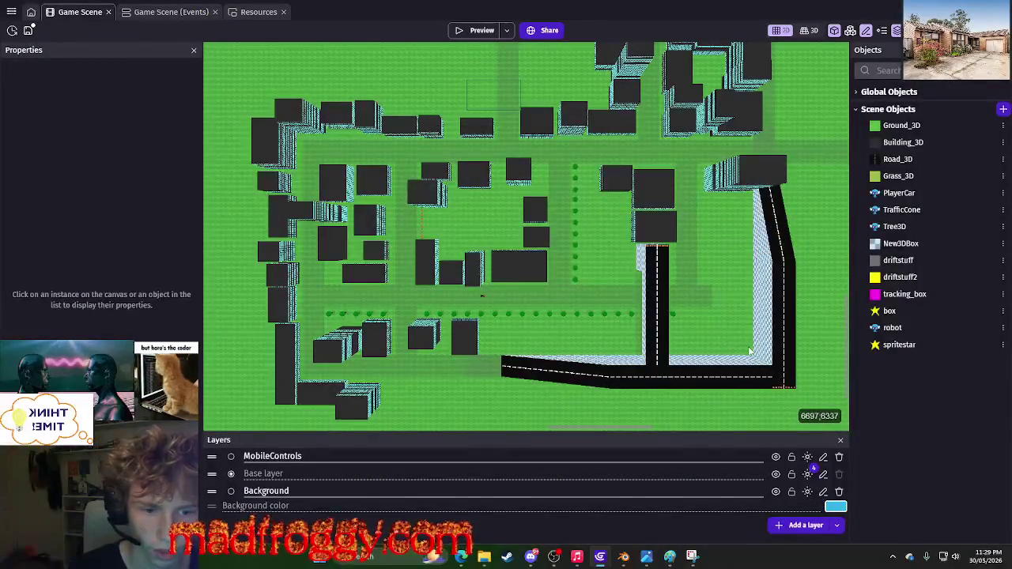
click(170, 12)
click(604, 519)
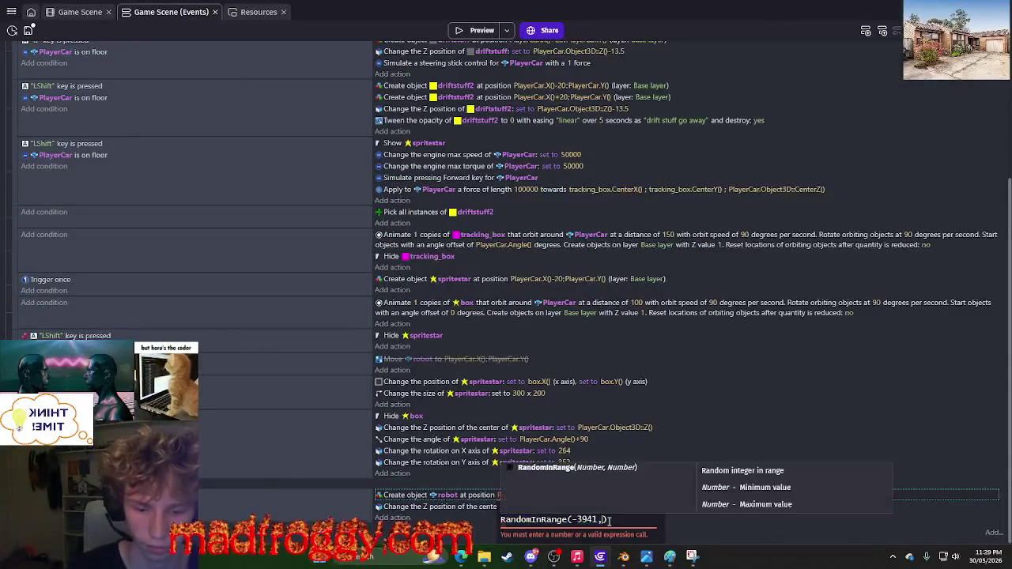
text(6697)
key(Return)
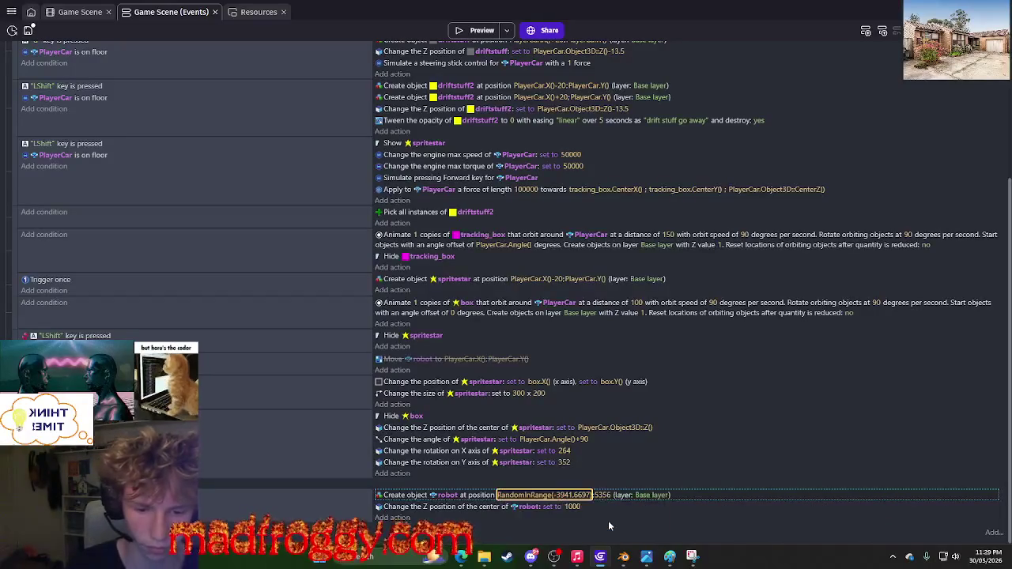
click(604, 495)
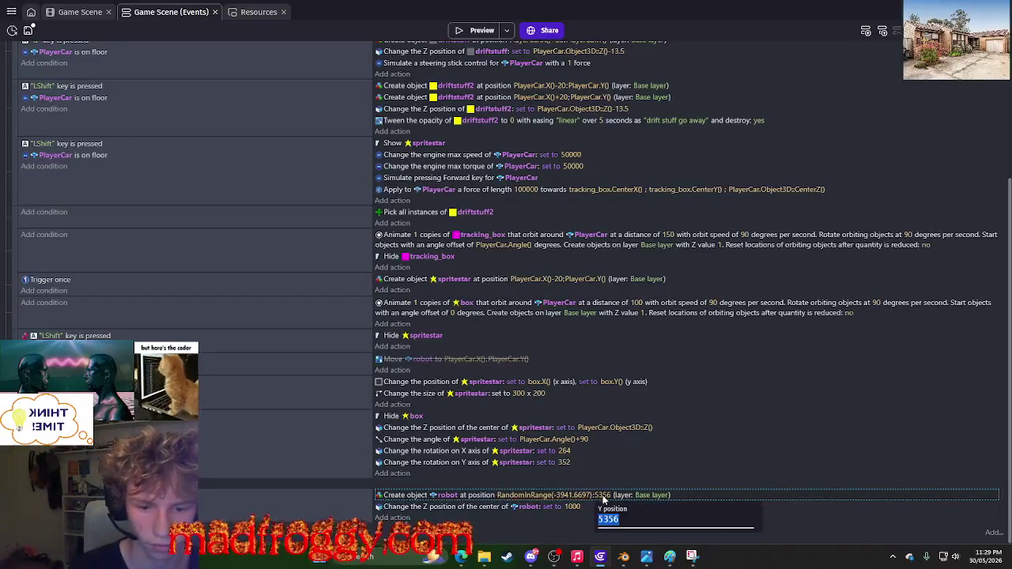
key(ctrl+shift+tab)
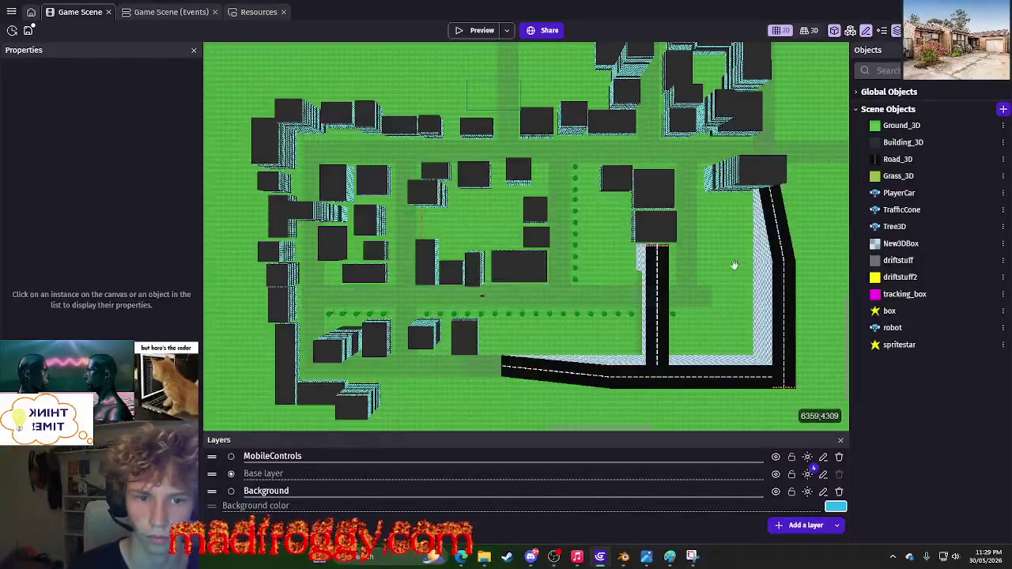
scroll(639, 303, up, 3)
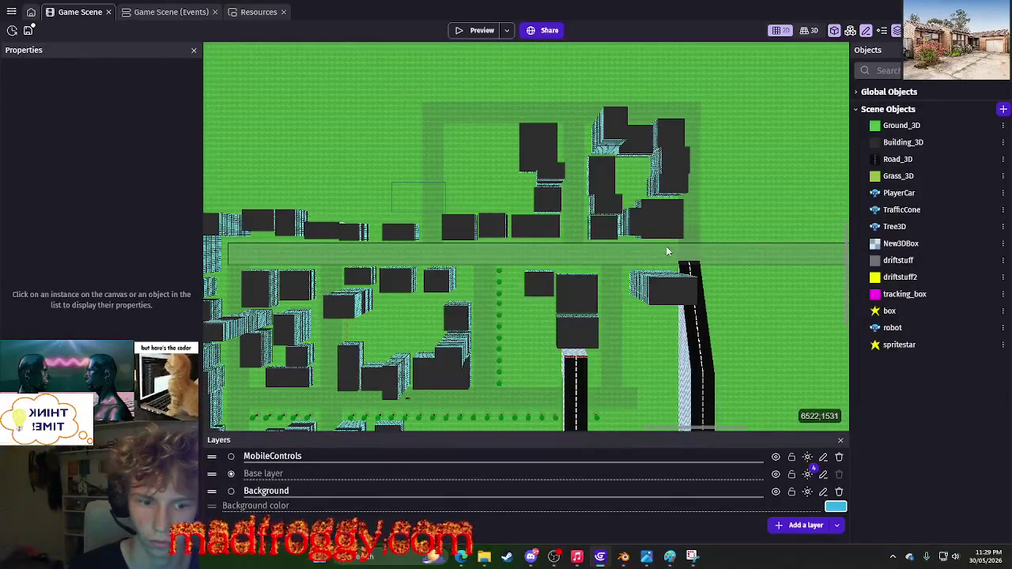
Replace the robot spawn Y of 5356 with RandomInRange(1518,5724).
click(151, 12)
click(602, 495)
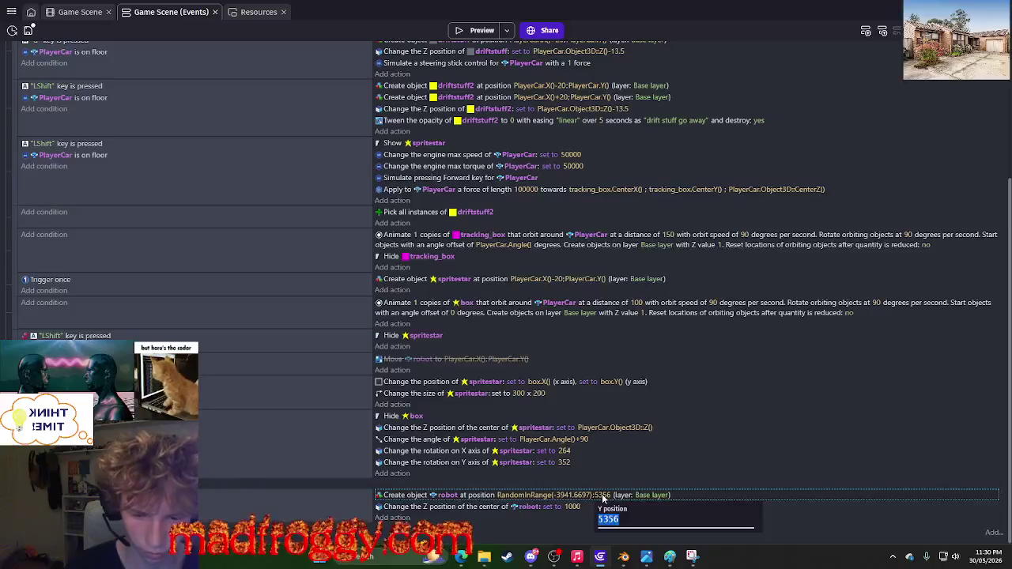
text(randmo)
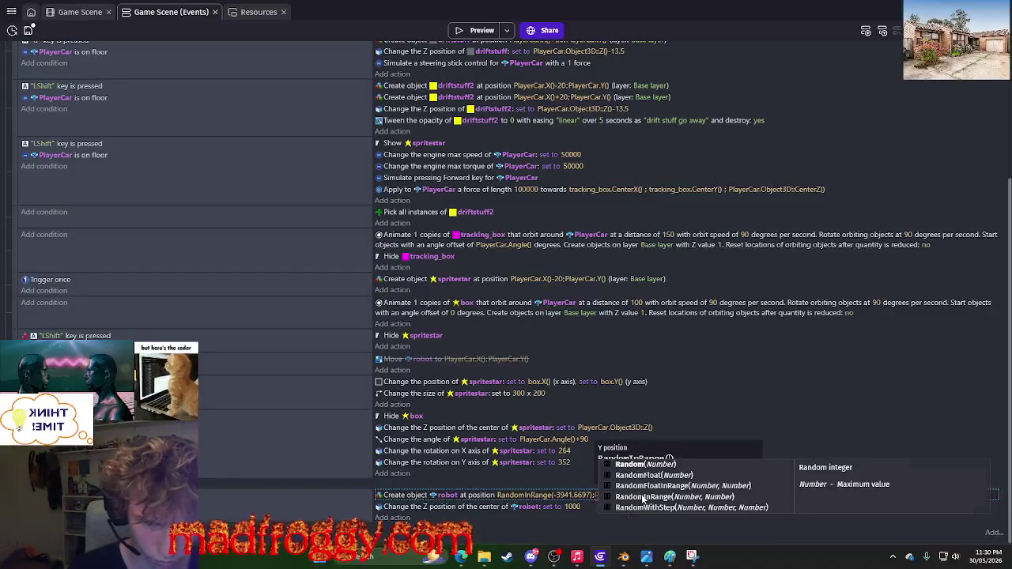
click(643, 497)
text(1518)
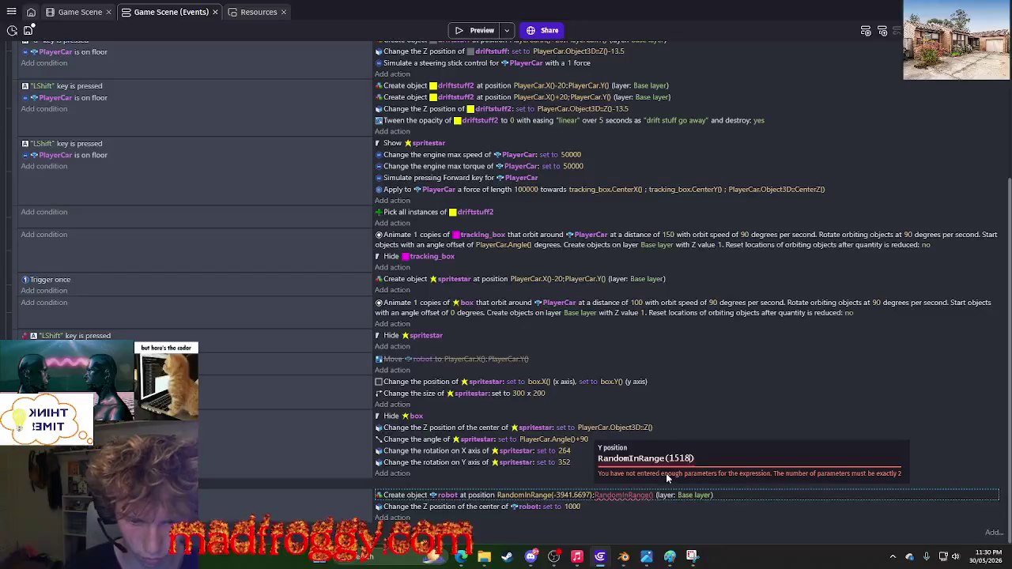
text(,)
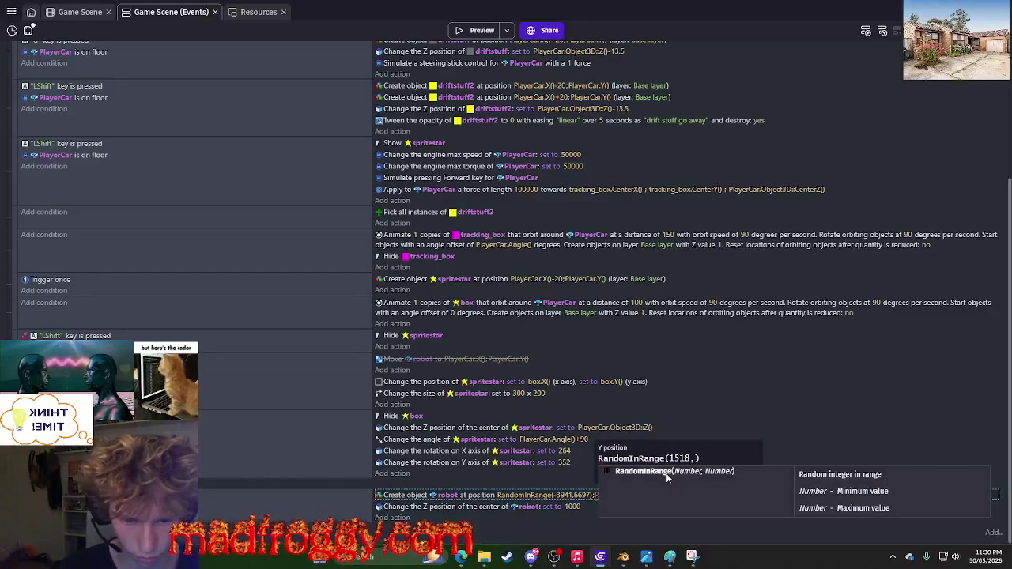
key(alt+Tab)
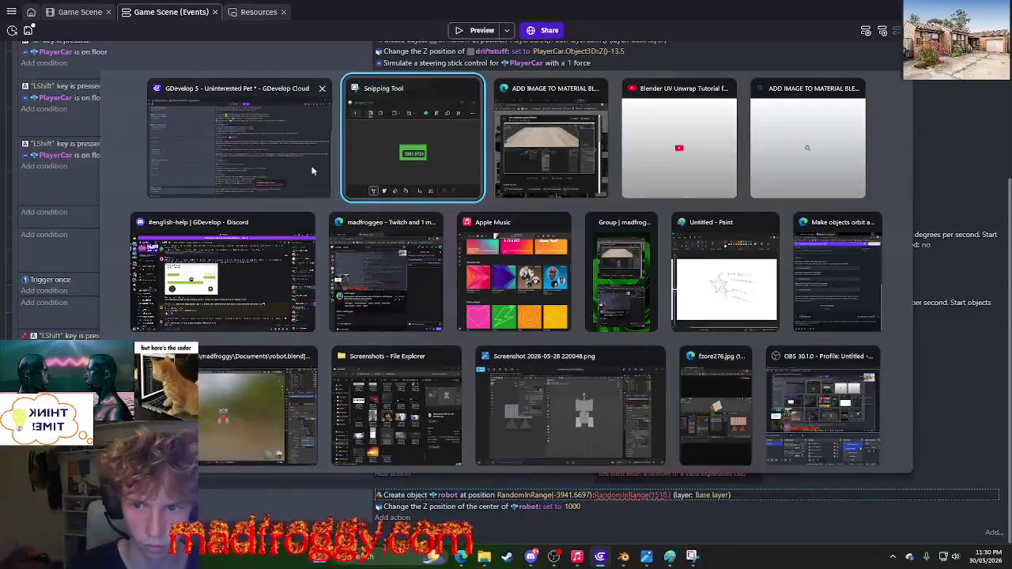
click(304, 163)
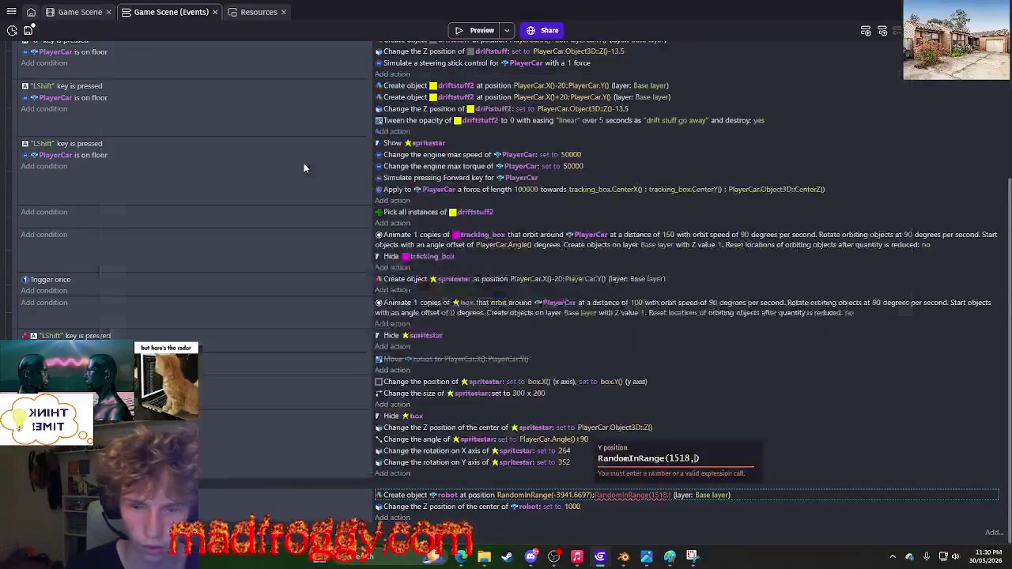
text(57)
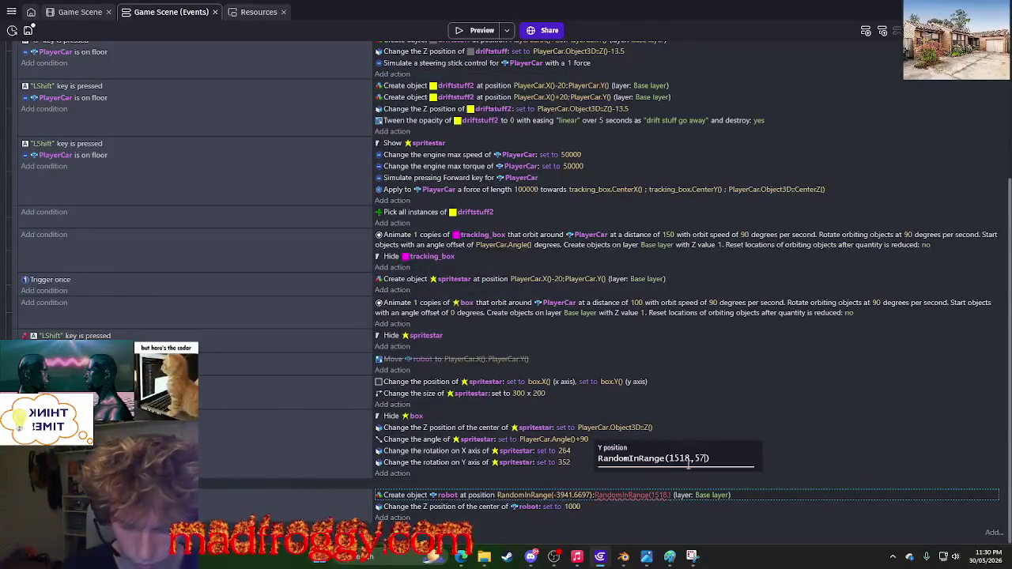
text(24)
key(Return)
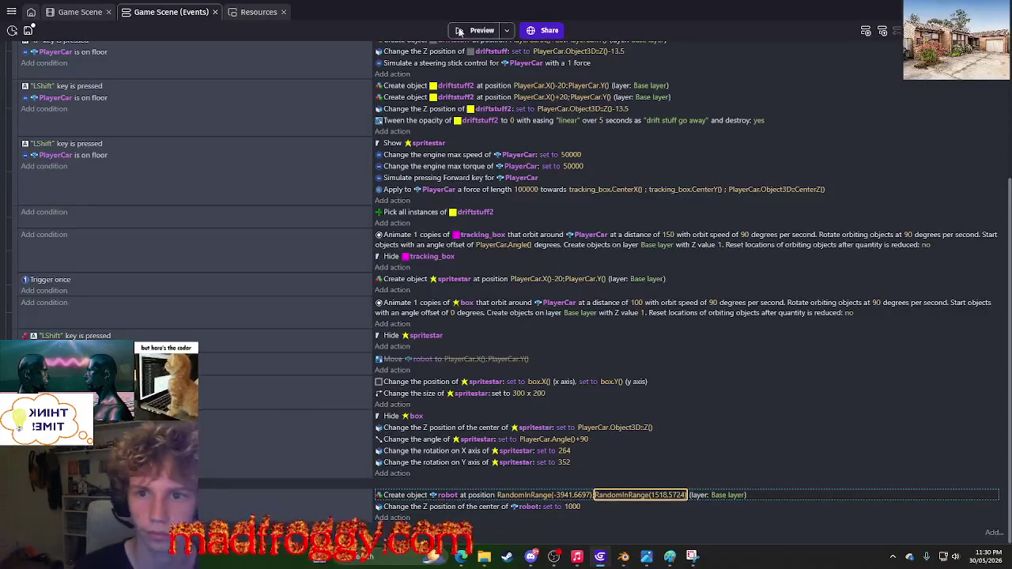
click(459, 32)
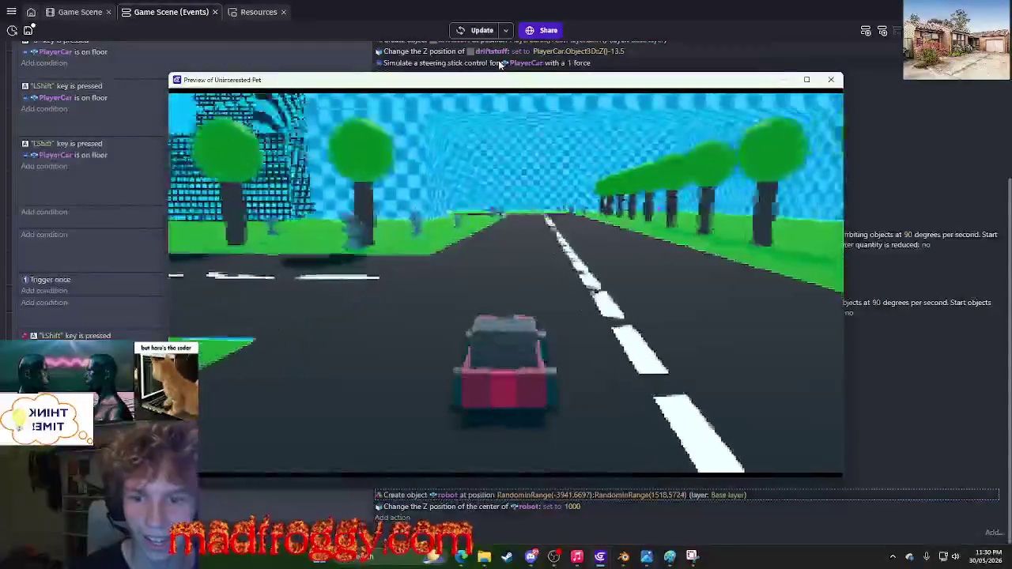
Drive the car left and right among the scattered robots, then close the preview and return to the scene layout.
key(Left)
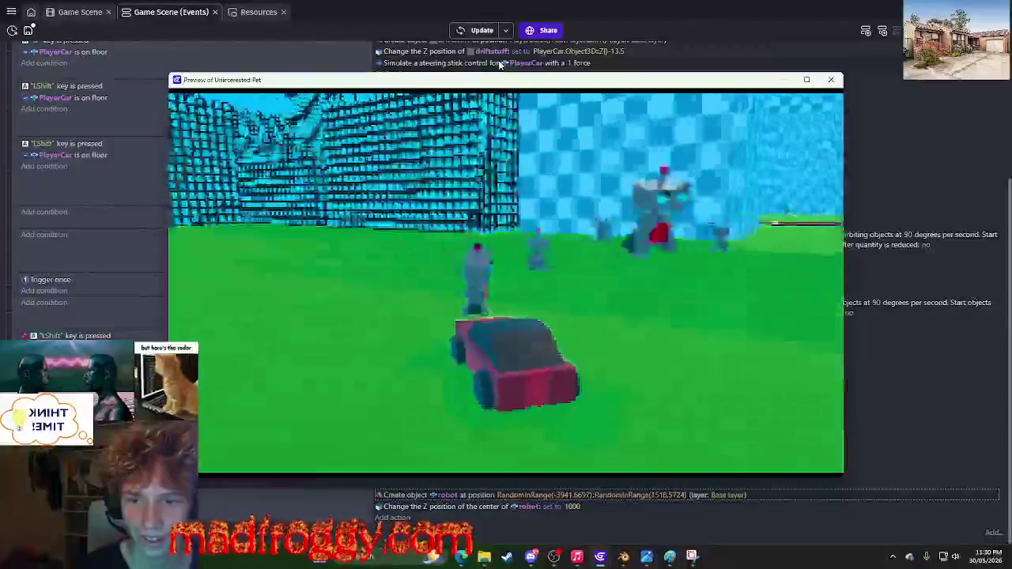
key(Left)
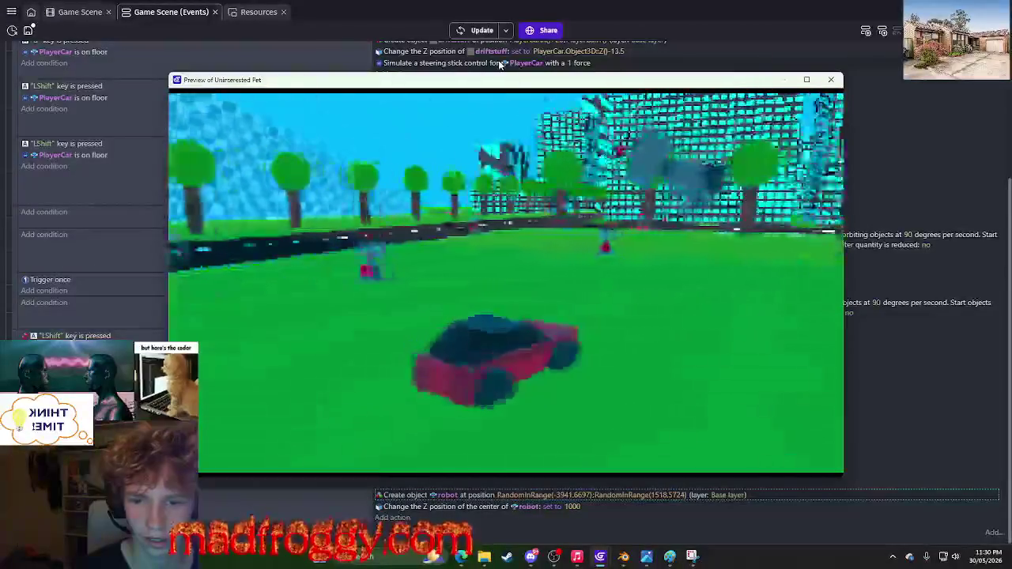
key(Left)
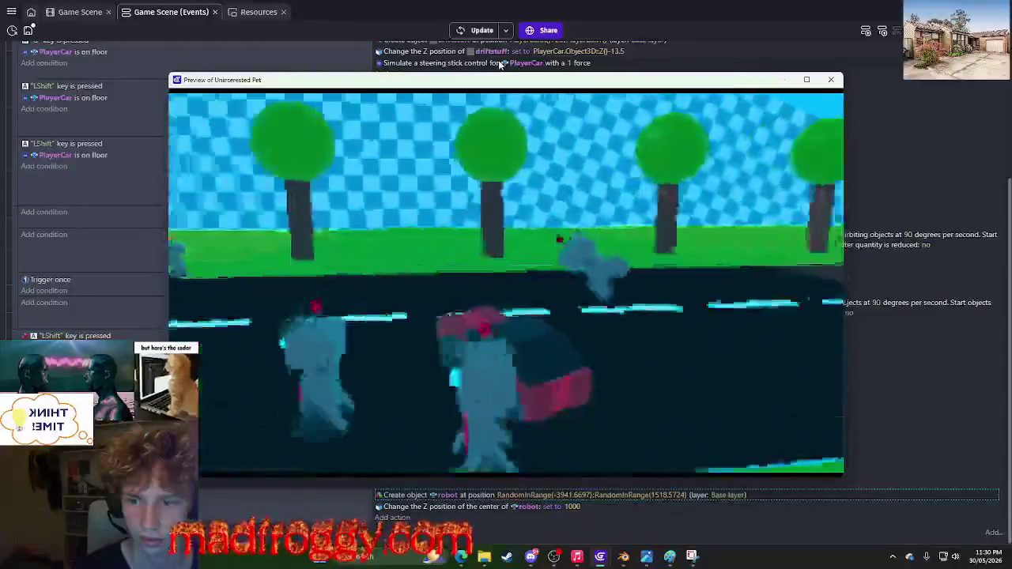
key(Left)
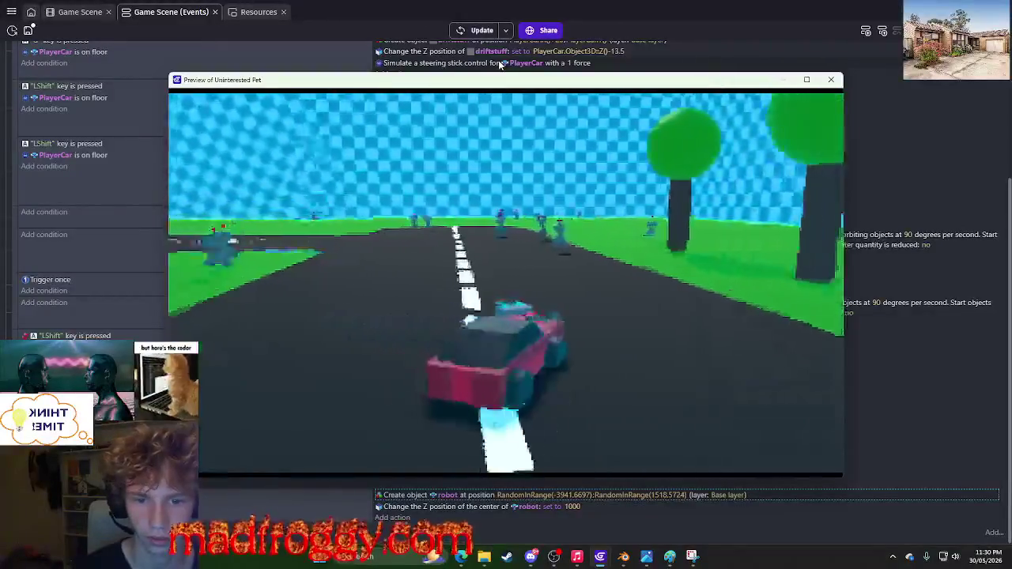
key(Right)
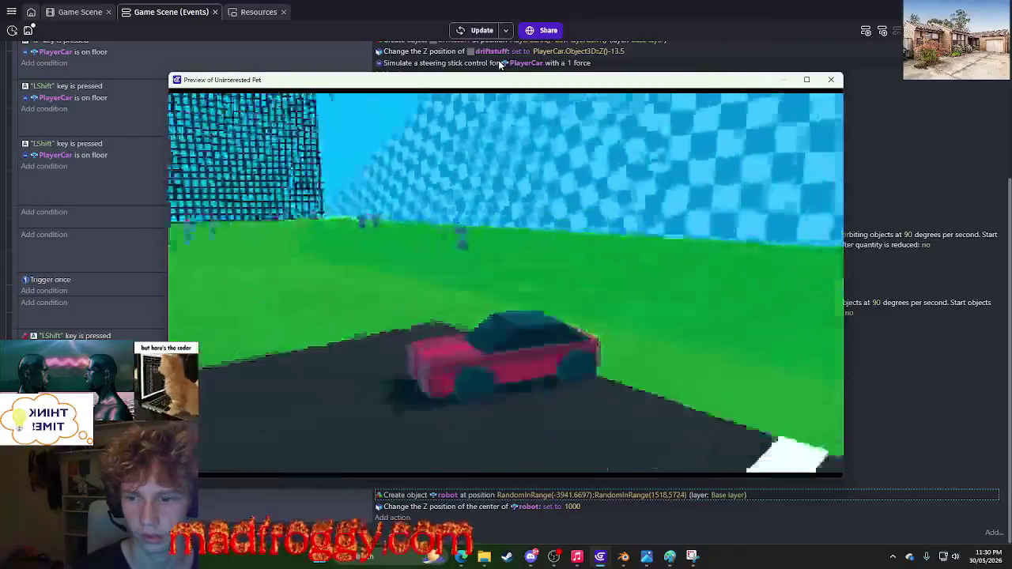
key(Right)
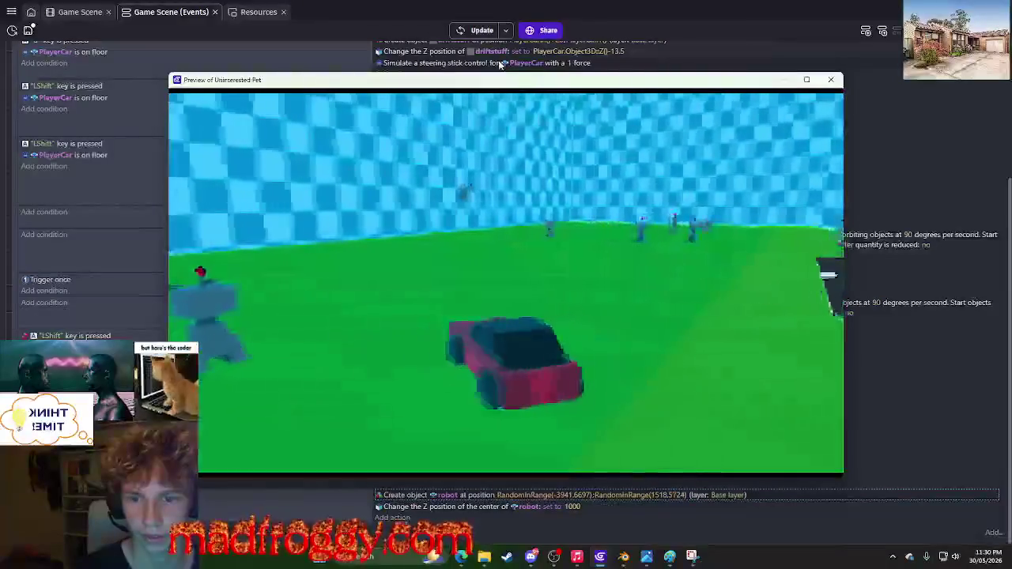
key(Right)
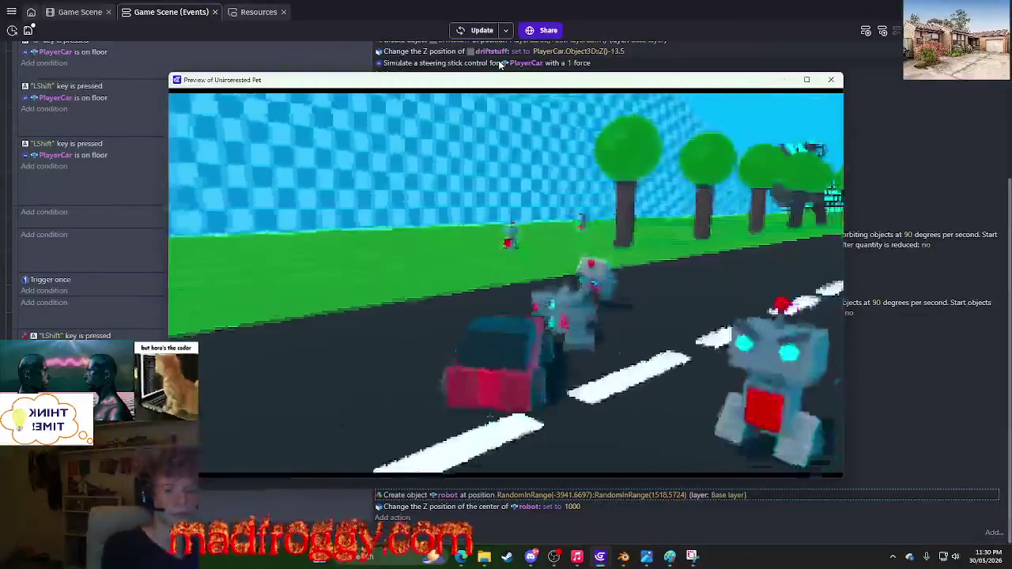
key(Left)
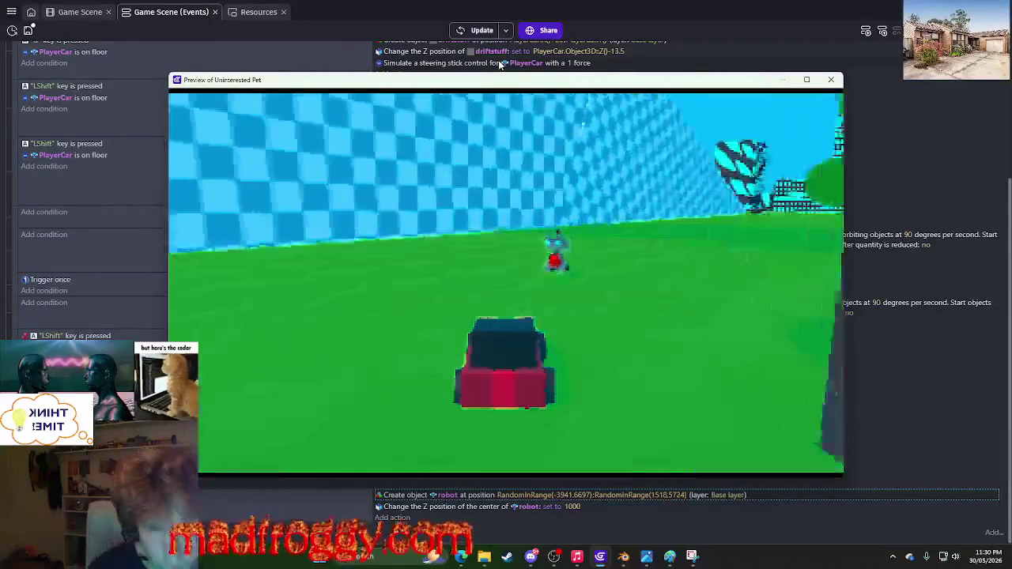
click(830, 80)
click(79, 11)
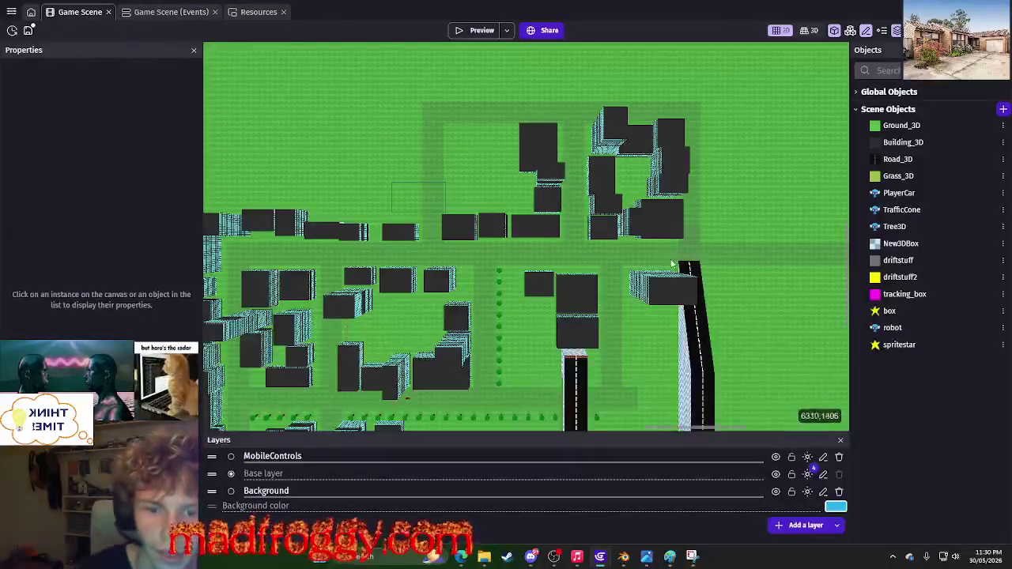
Open the robot object's Physics3D behavior settings.
click(1002, 329)
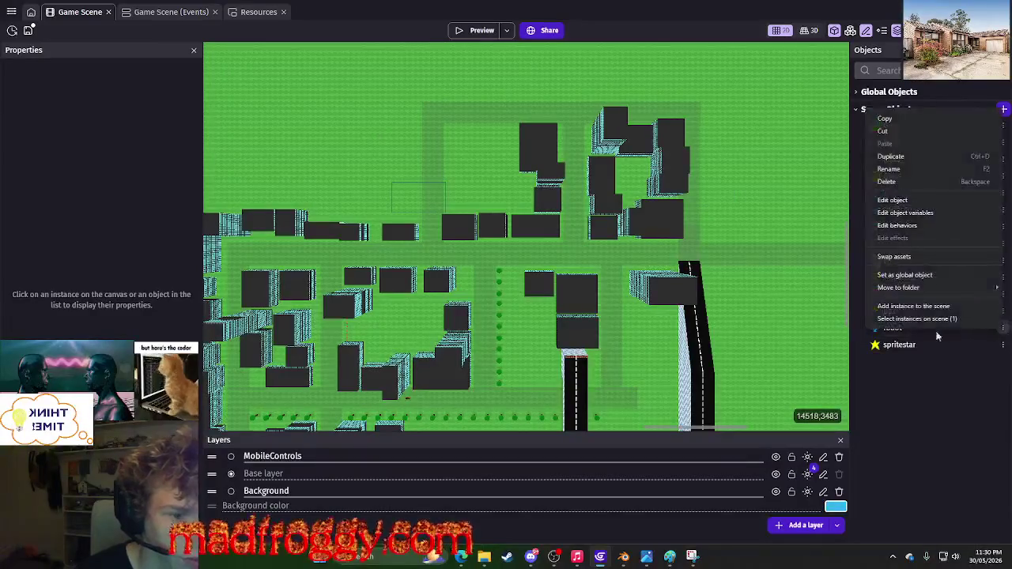
click(894, 200)
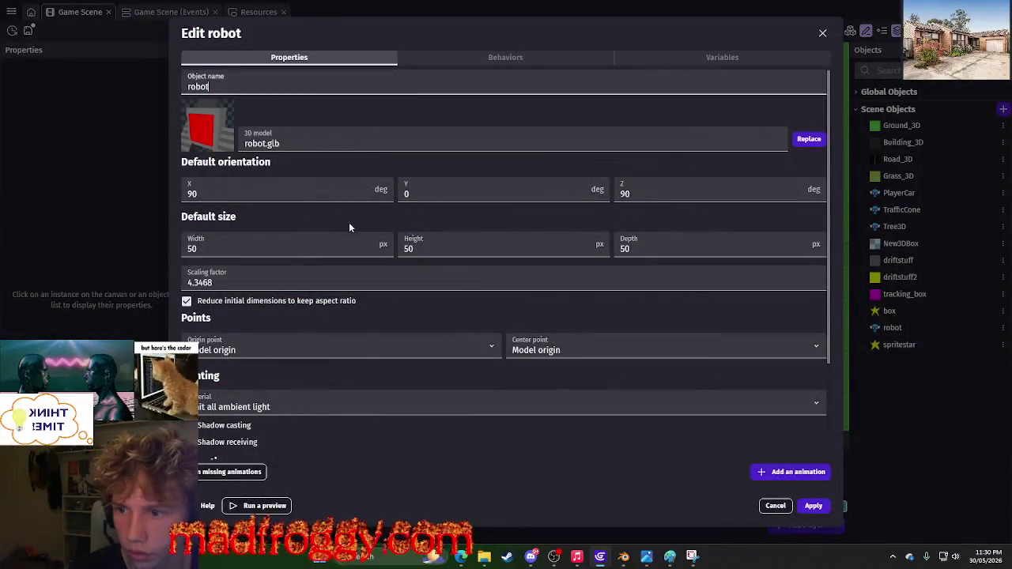
click(425, 53)
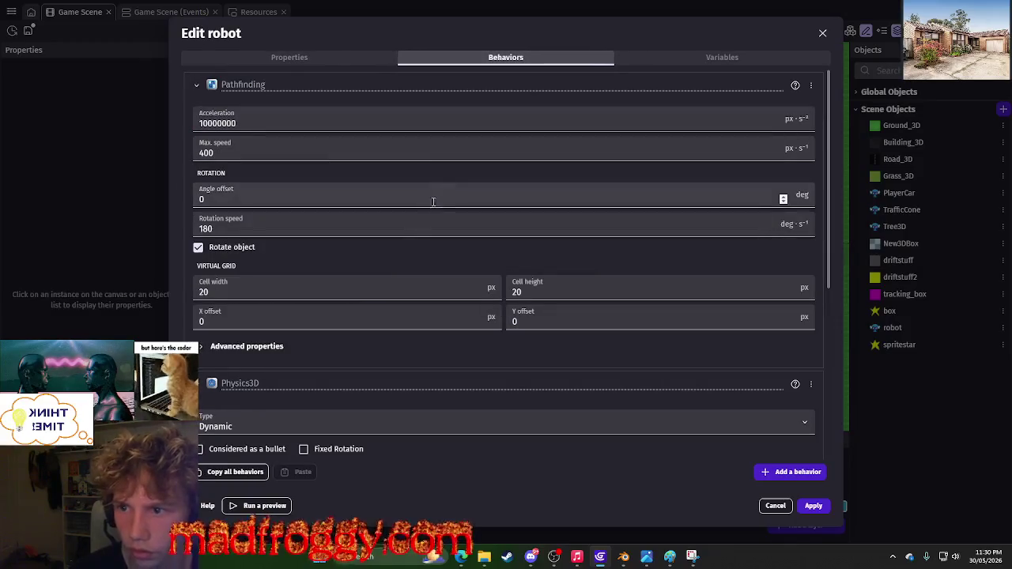
scroll(405, 253, down, 5)
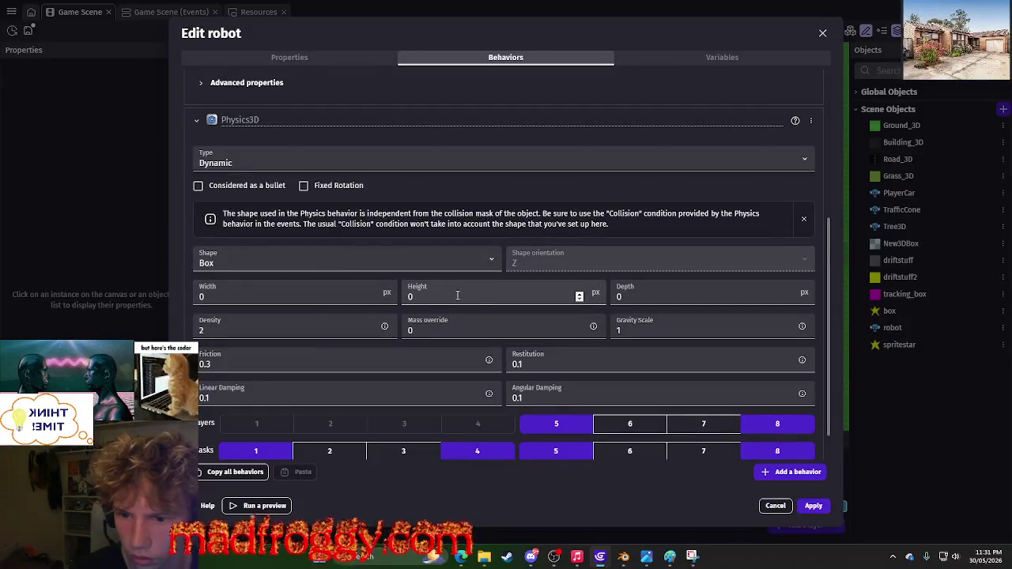
scroll(457, 300, down, 2)
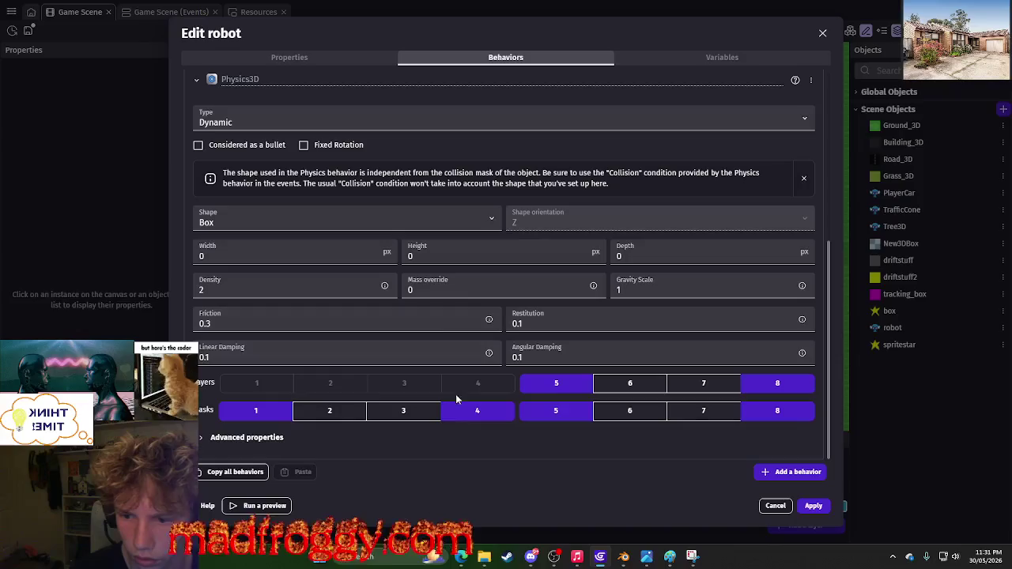
Enable robot collision layers 6 and 7 and masks 2, 3, 6 and 7, then apply.
click(330, 410)
click(403, 410)
click(631, 384)
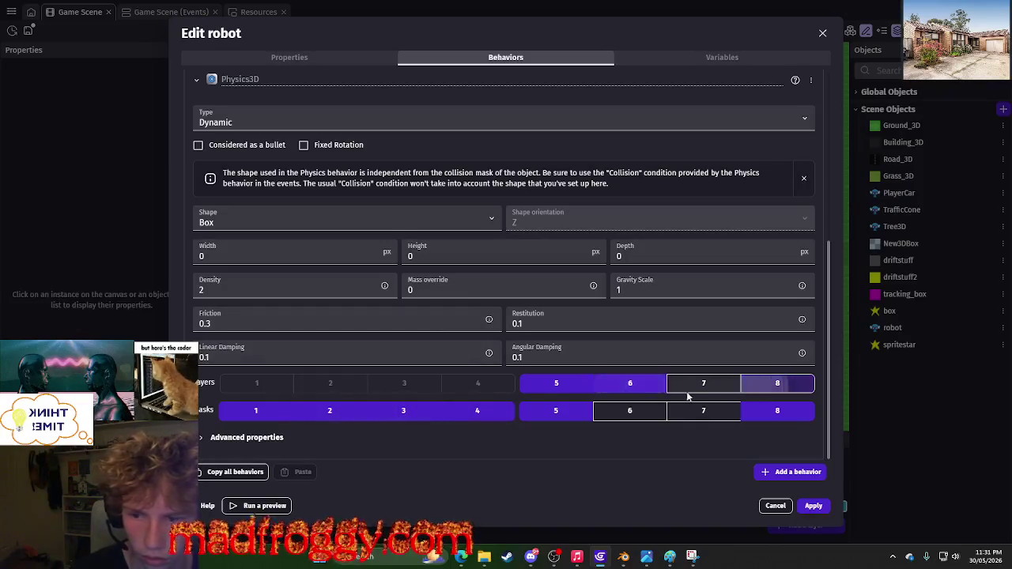
click(703, 383)
click(630, 411)
click(703, 410)
click(813, 506)
click(482, 36)
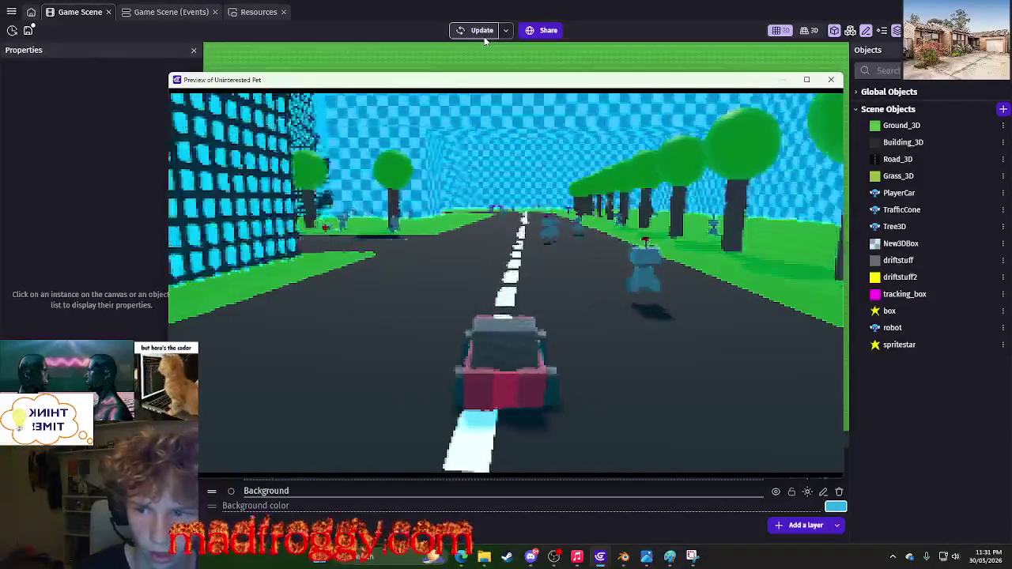
Steer the car left and right past the robots, then close the preview.
key(Left)
key(Right)
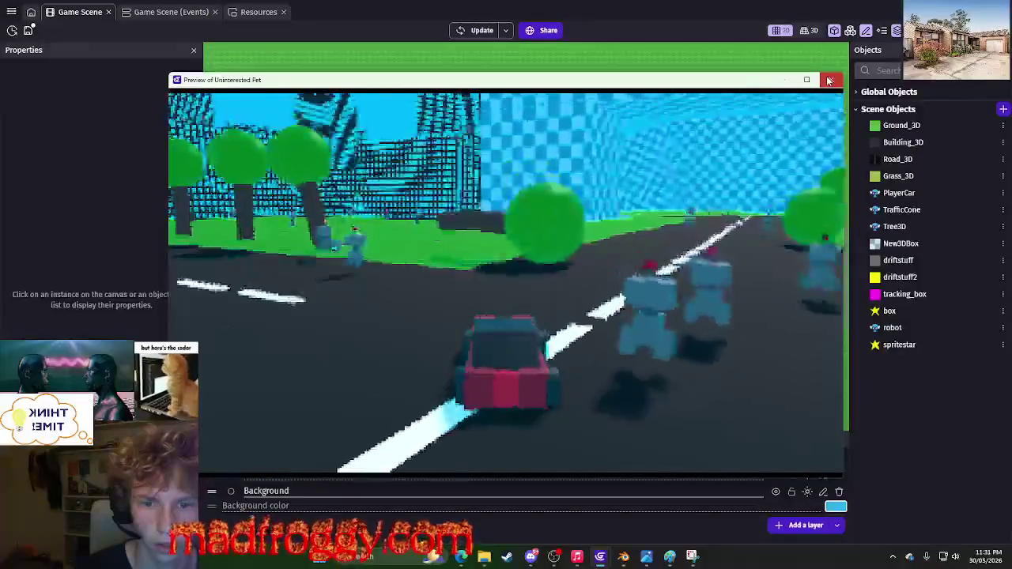
click(829, 80)
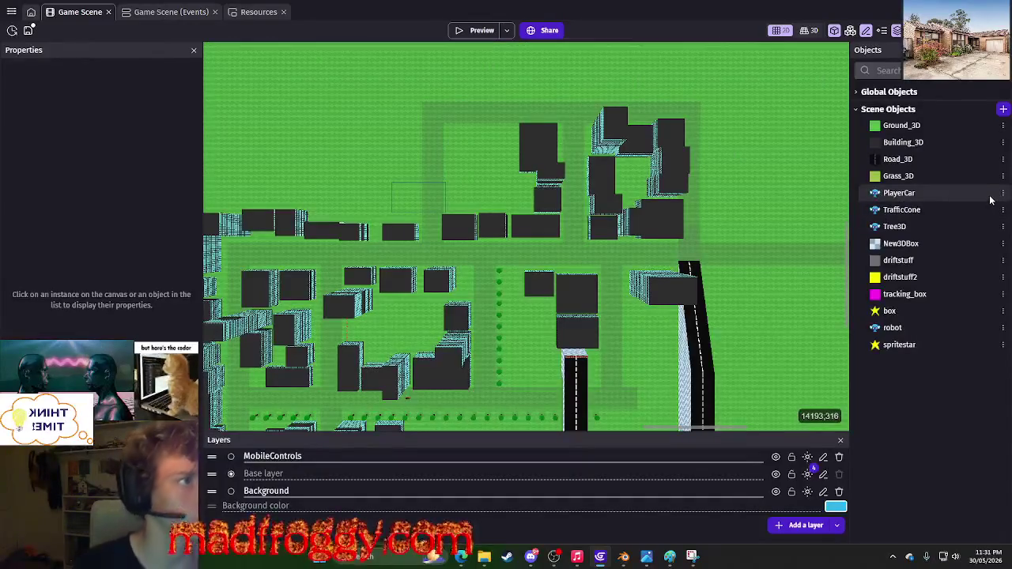
Open the robot object's Physics3D behavior settings.
click(1002, 327)
click(933, 198)
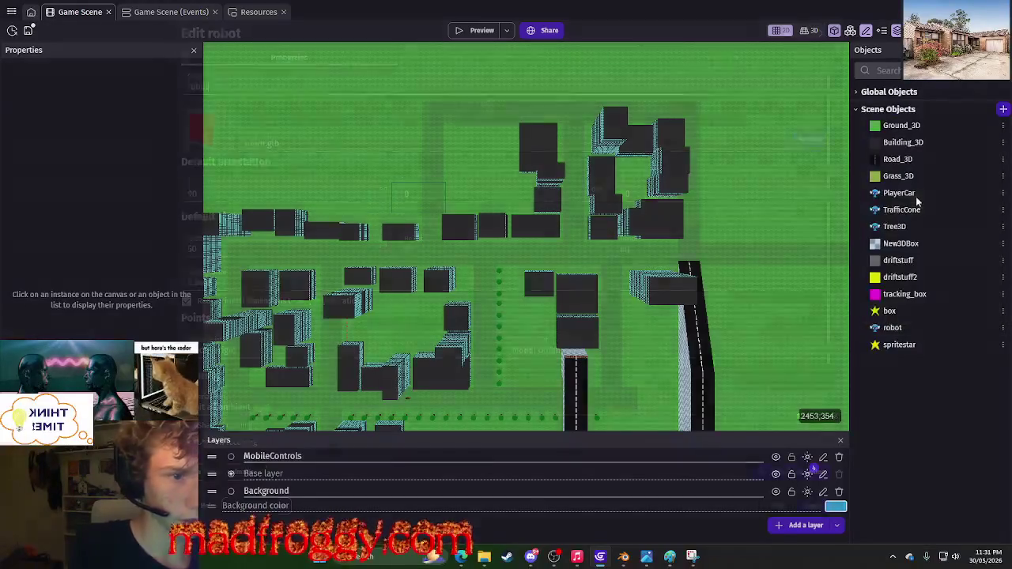
scroll(446, 332, down, 3)
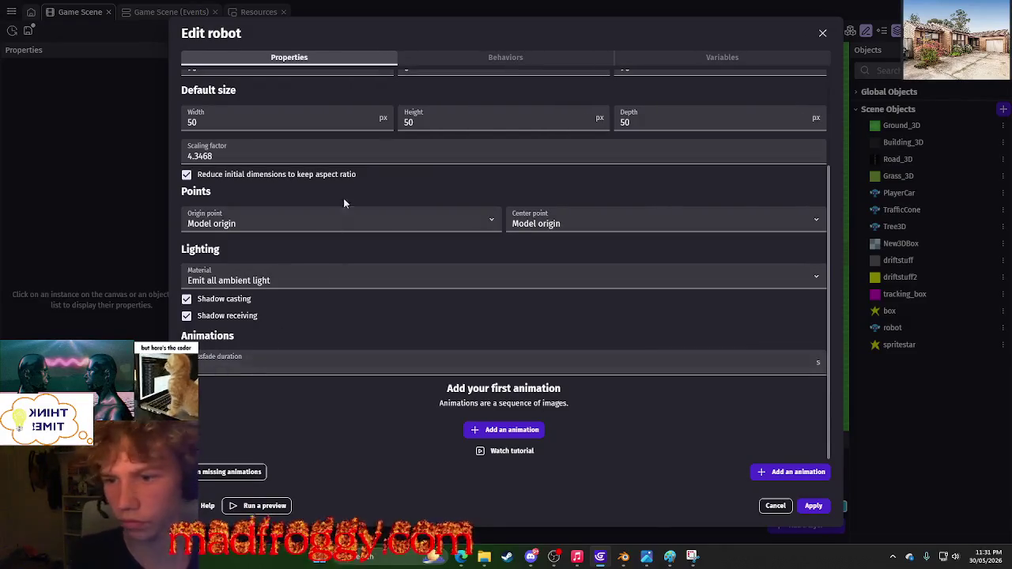
click(485, 54)
scroll(497, 119, down, 4)
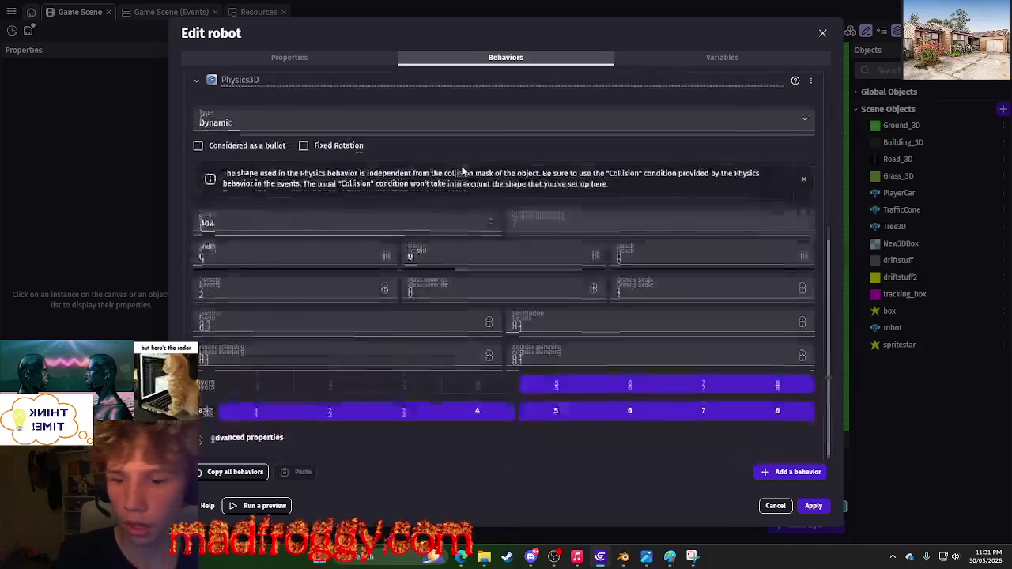
Turn off layers 6 and 7 and masks 2, 3, 6 and 7, leaving layers 5, 8 and masks 1, 4, 5, 8.
click(628, 384)
click(627, 406)
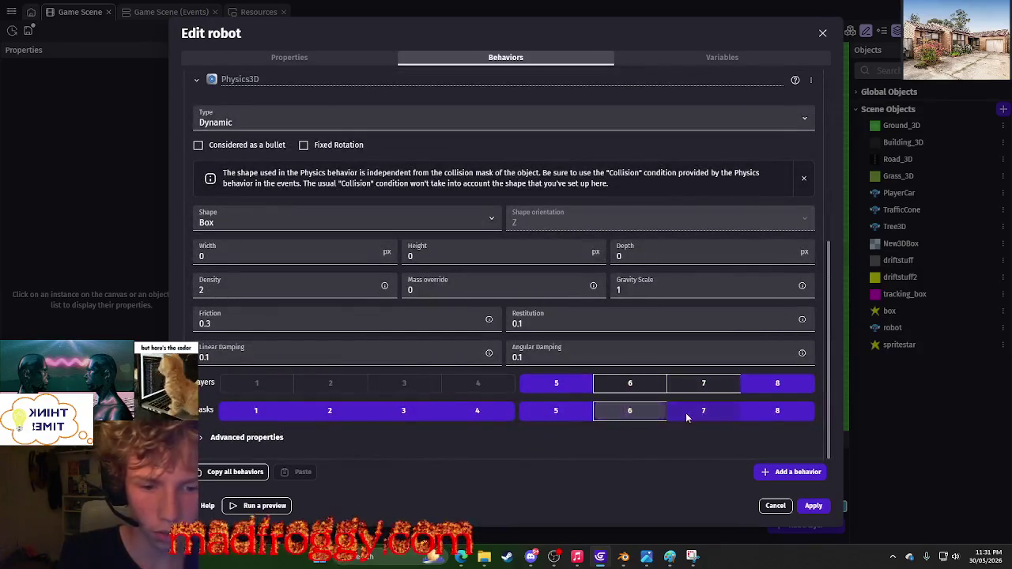
click(685, 413)
click(362, 415)
click(375, 417)
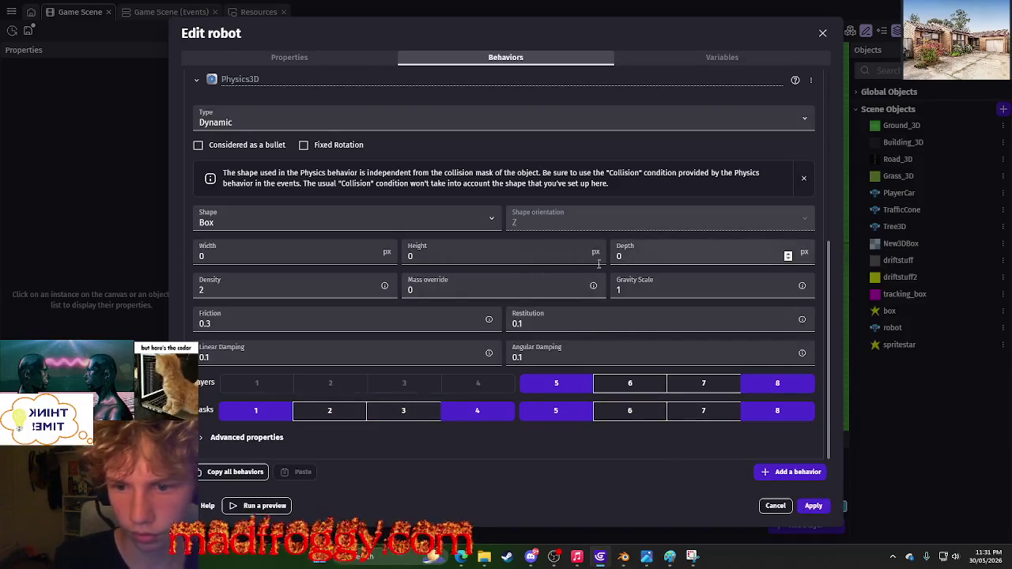
click(816, 511)
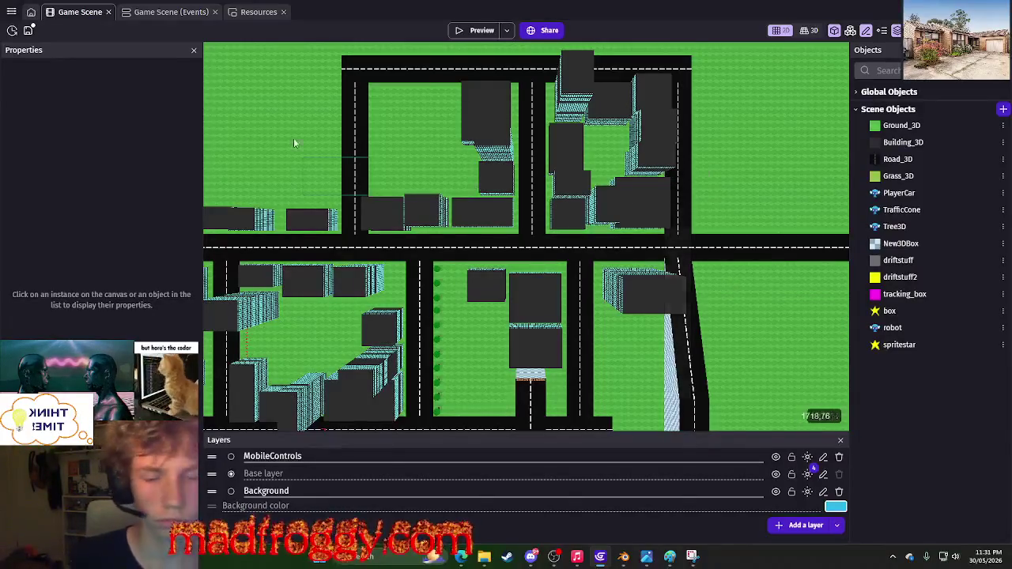
click(156, 15)
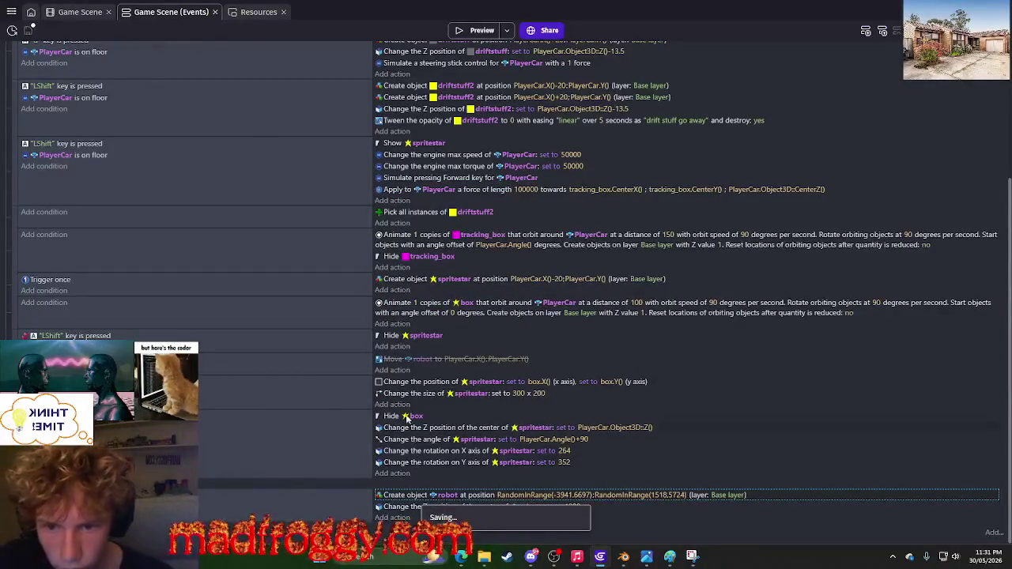
click(87, 13)
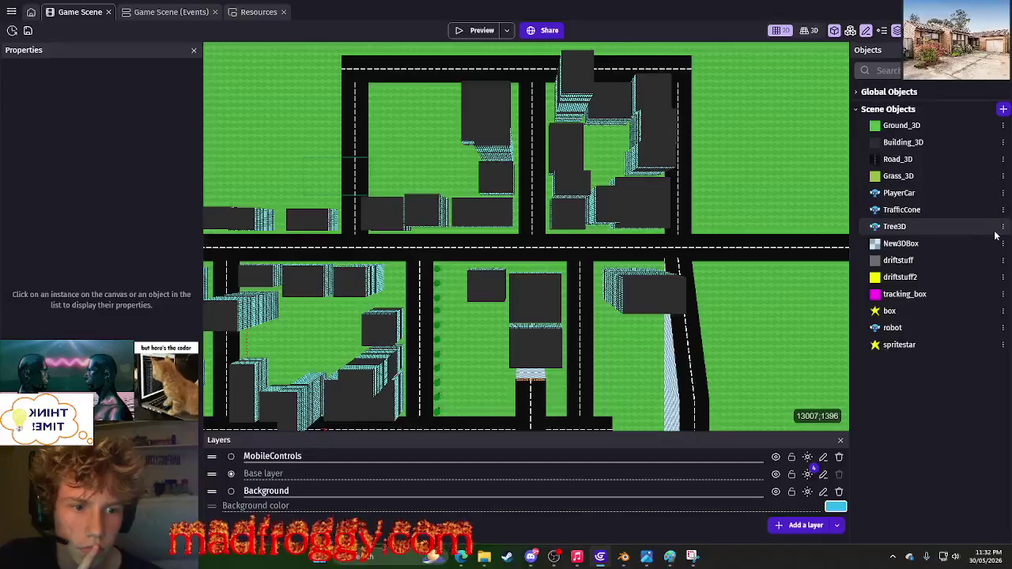
click(1003, 327)
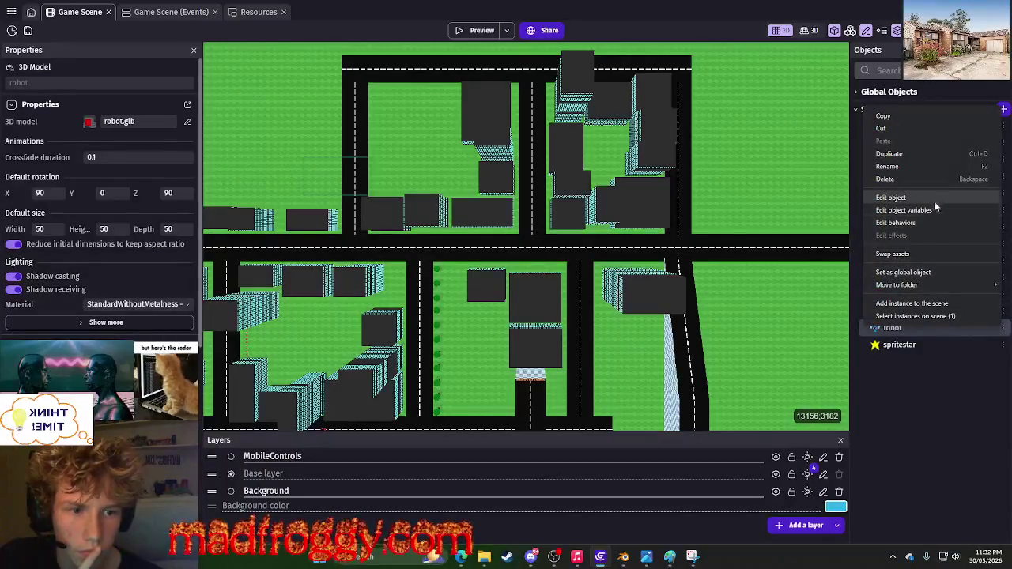
Review the robot's robot.glb model properties, then switch to Blender's Layout workspace.
click(891, 197)
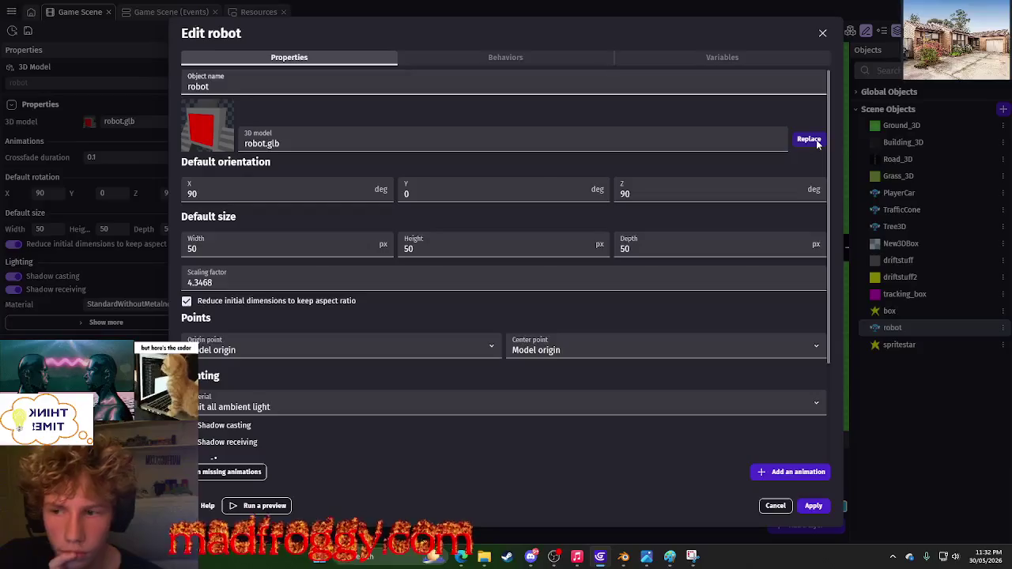
click(529, 139)
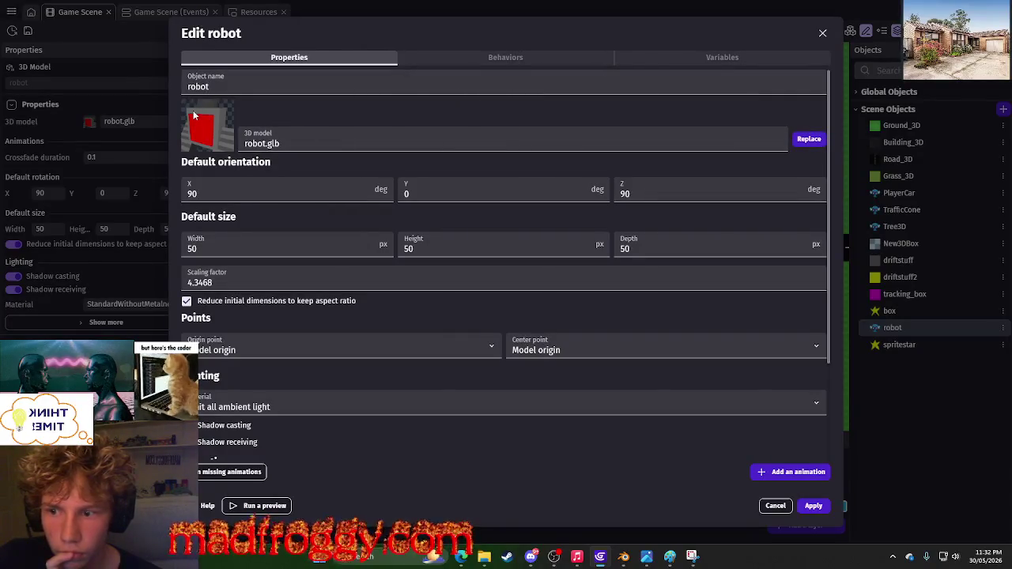
scroll(300, 437, down, 3)
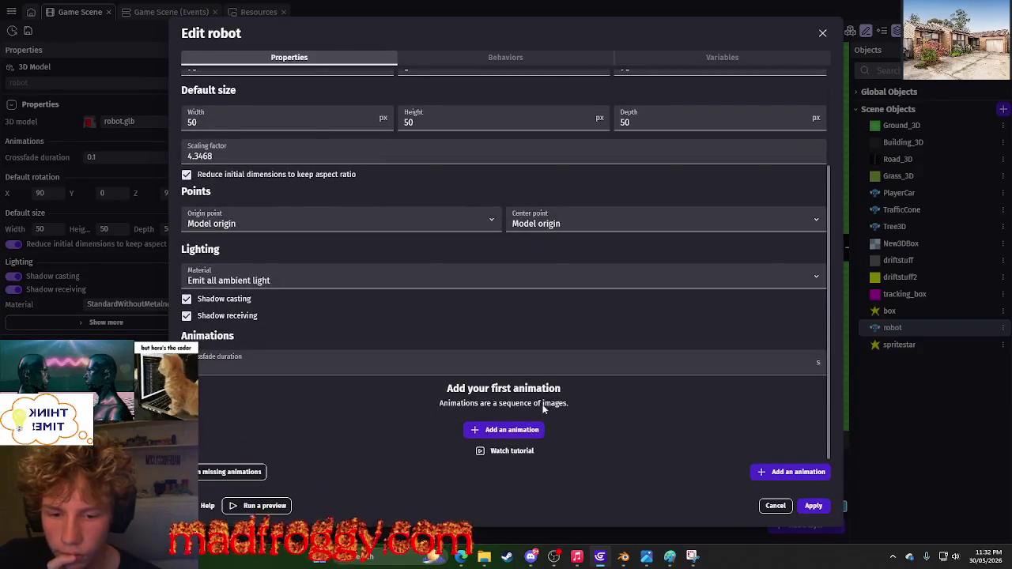
scroll(596, 372, up, 3)
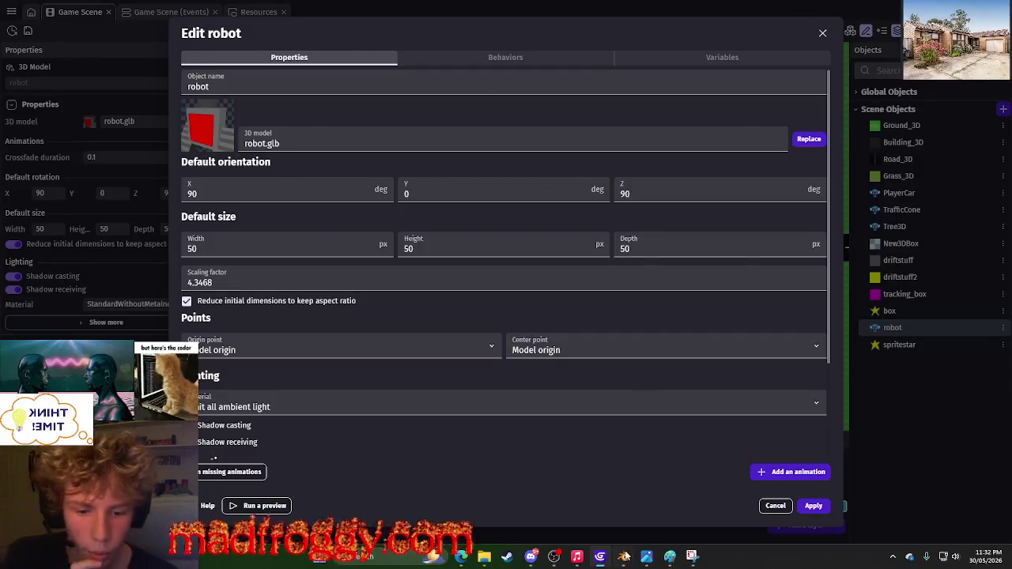
click(624, 557)
click(151, 19)
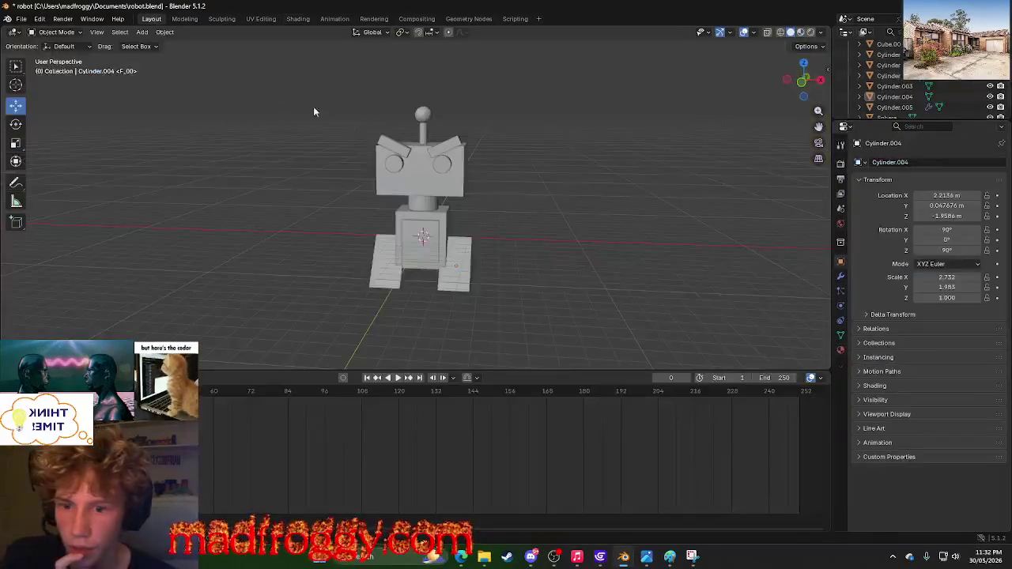
mouse_move(587, 276)
mouse_down()
mouse_move(603, 245)
mouse_move(535, 248)
mouse_move(580, 228)
mouse_move(606, 241)
mouse_move(548, 264)
mouse_move(413, 145)
mouse_up()
key(a)
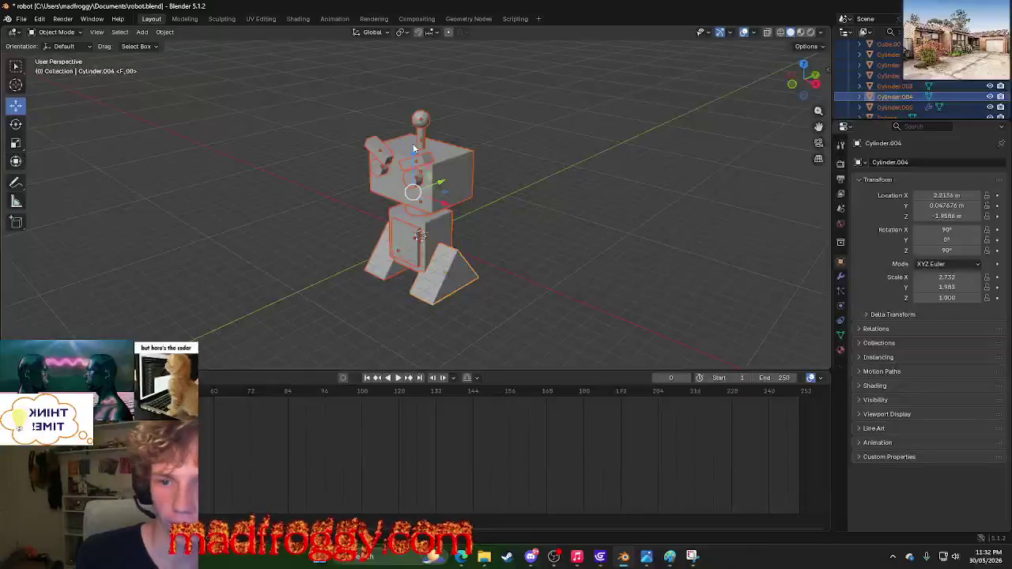
key(g)
key(z)
click(443, 38)
mouse_move(506, 110)
mouse_down()
mouse_move(598, 192)
mouse_move(656, 145)
mouse_up()
key(ctrl+z)
key(alt+a)
mouse_move(629, 186)
mouse_down()
mouse_move(644, 179)
mouse_move(623, 204)
mouse_move(636, 198)
mouse_up()
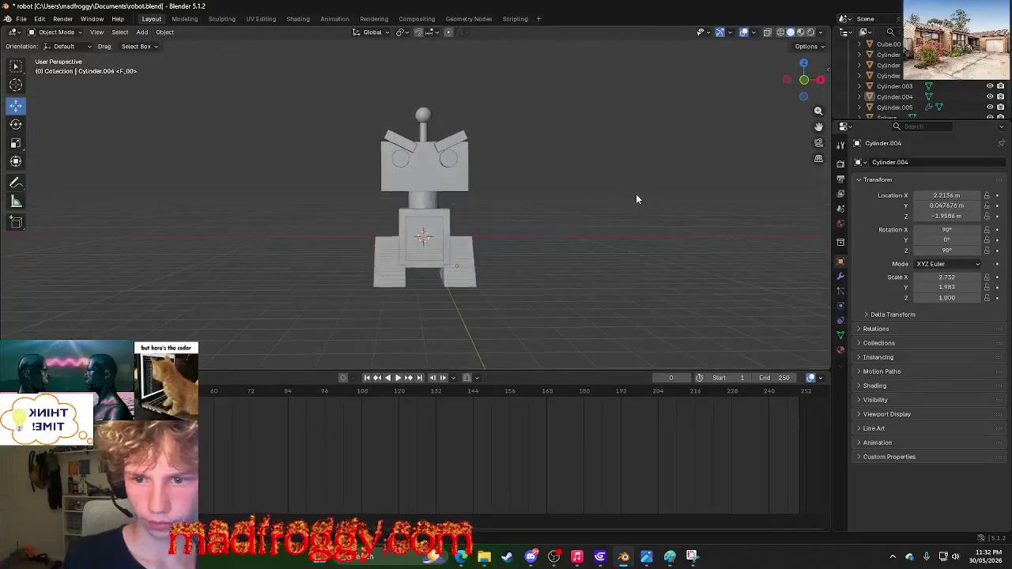
drag(299, 62, 568, 361)
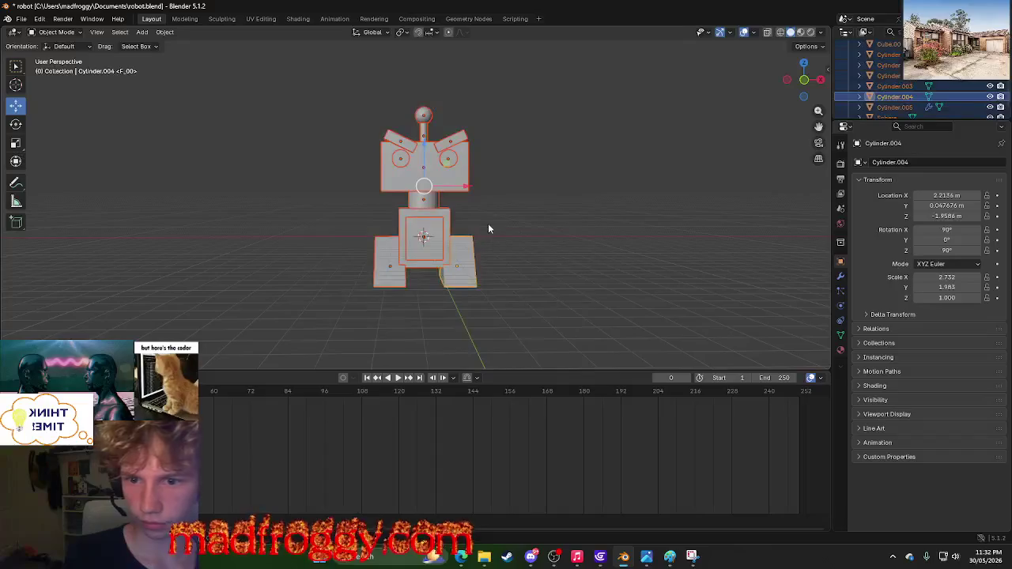
right_click(450, 166)
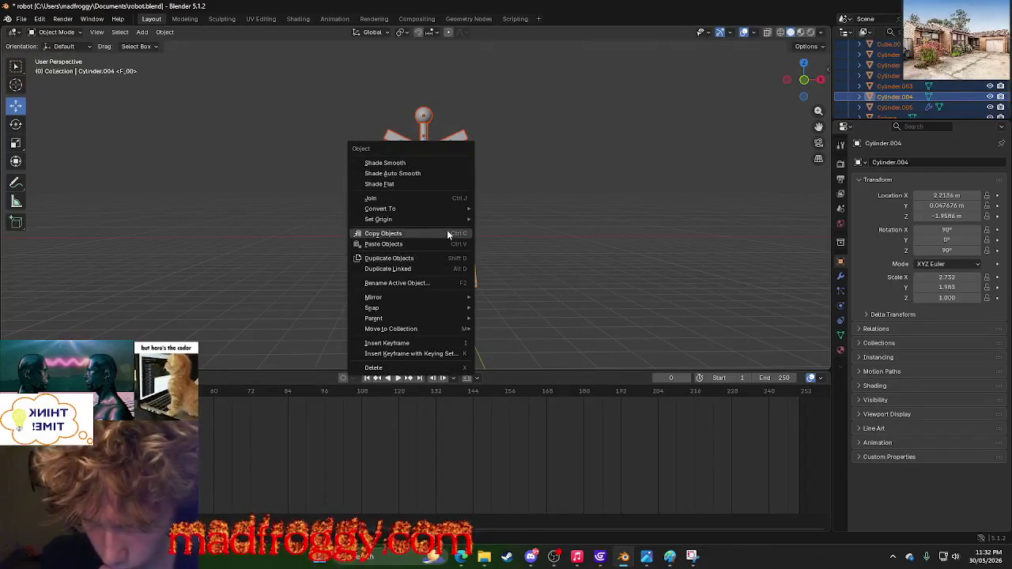
mouse_move(448, 222)
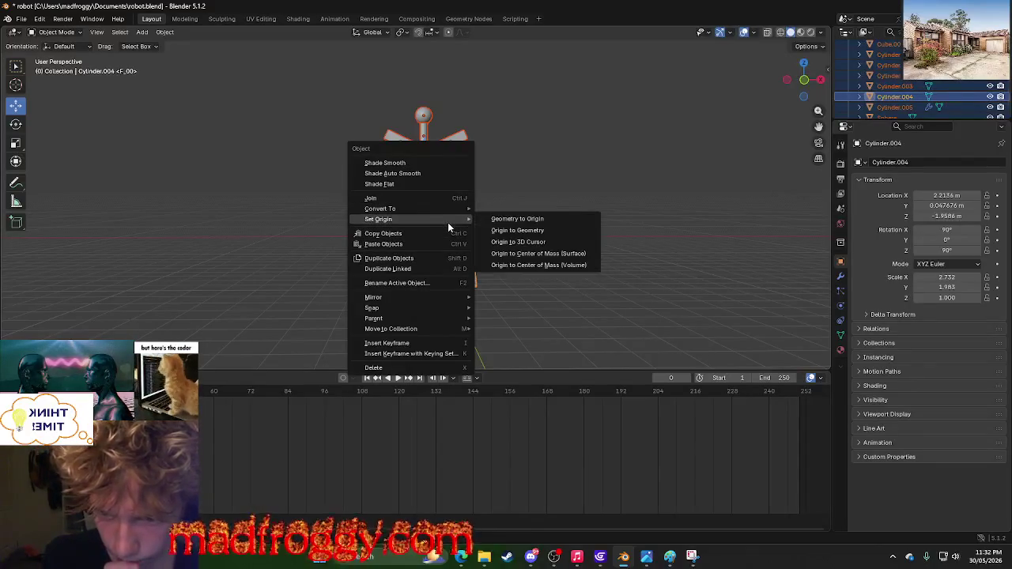
click(506, 254)
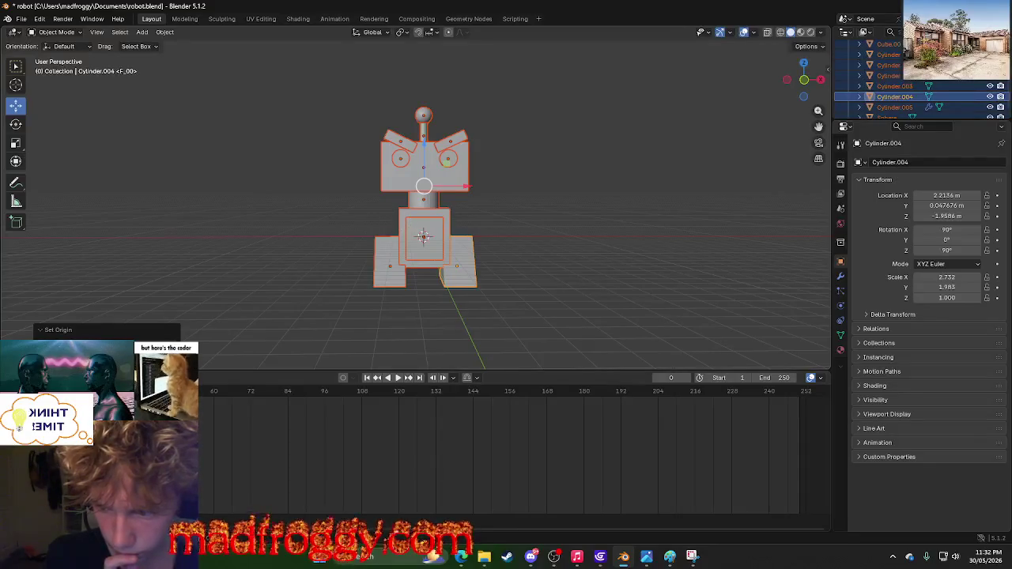
right_click(423, 215)
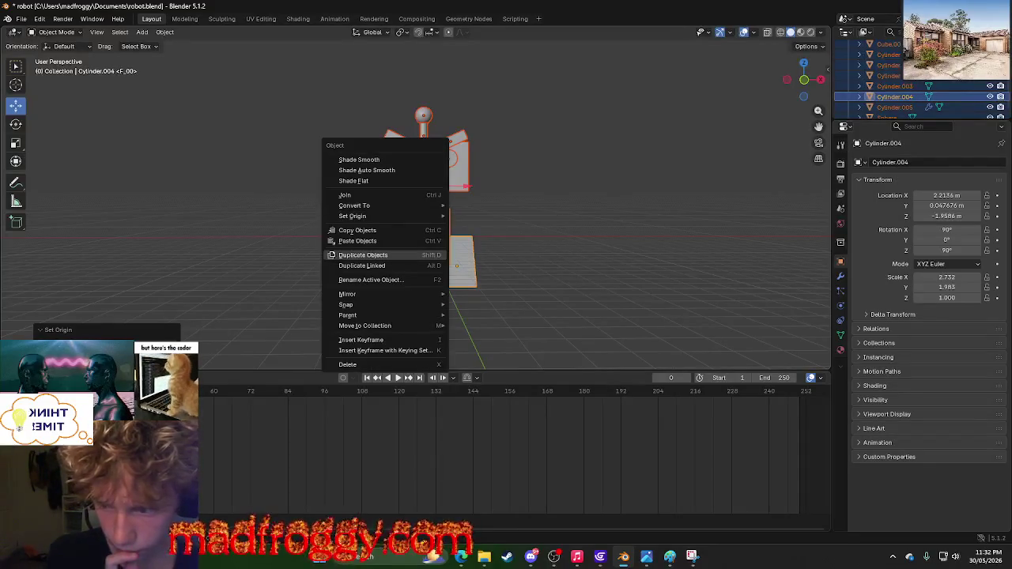
key(Escape)
right_click(417, 218)
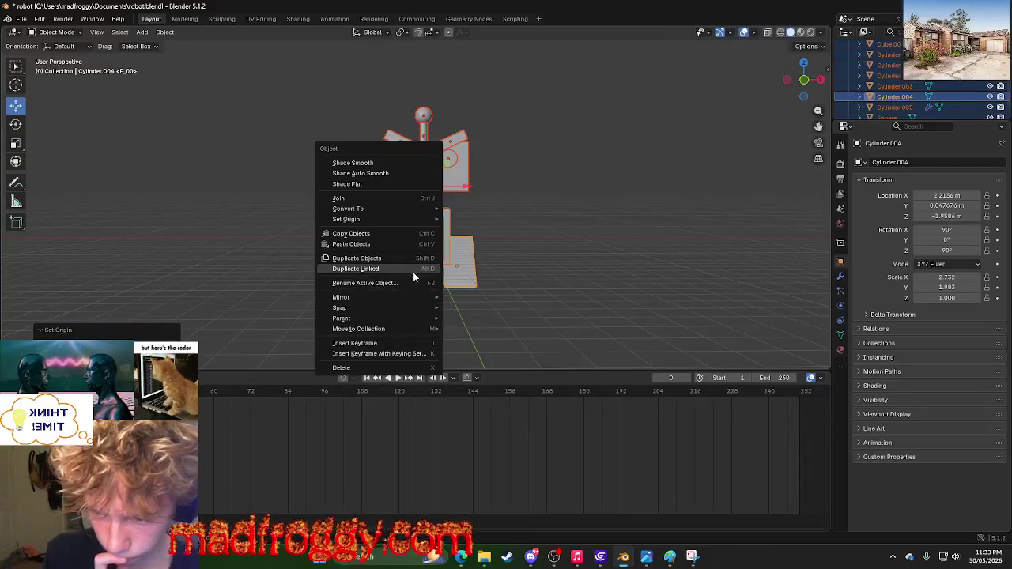
mouse_move(425, 219)
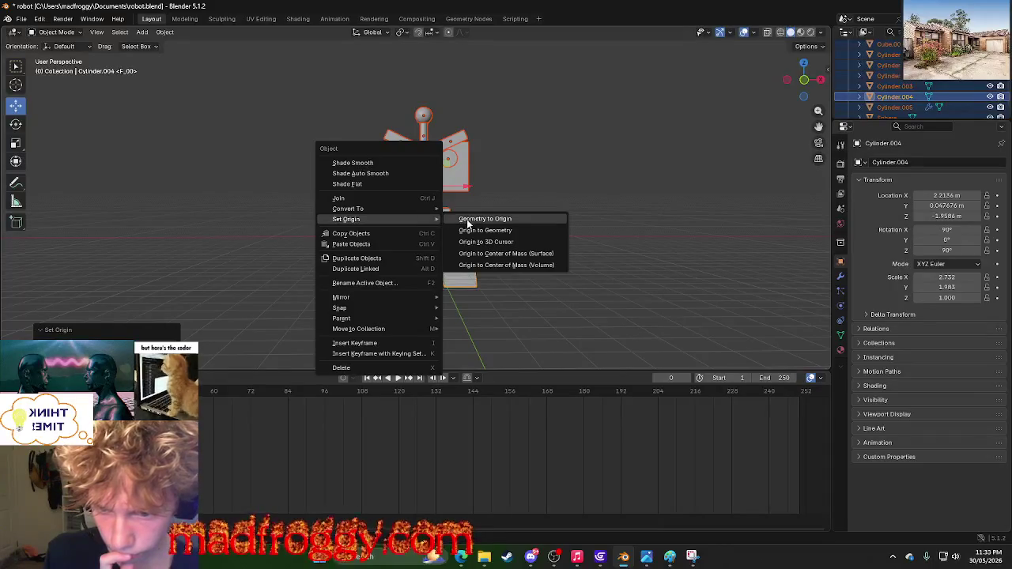
mouse_move(390, 212)
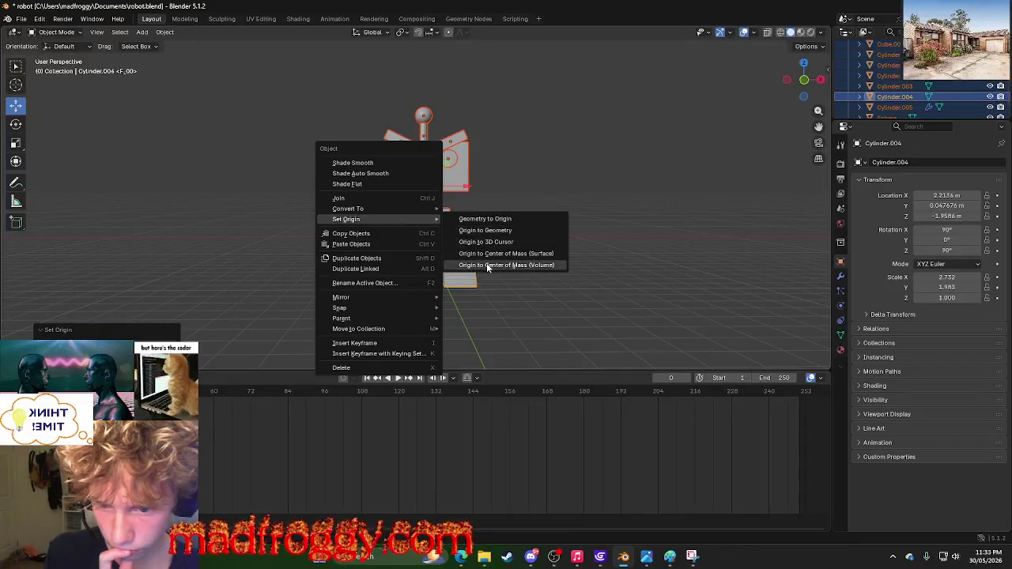
click(487, 265)
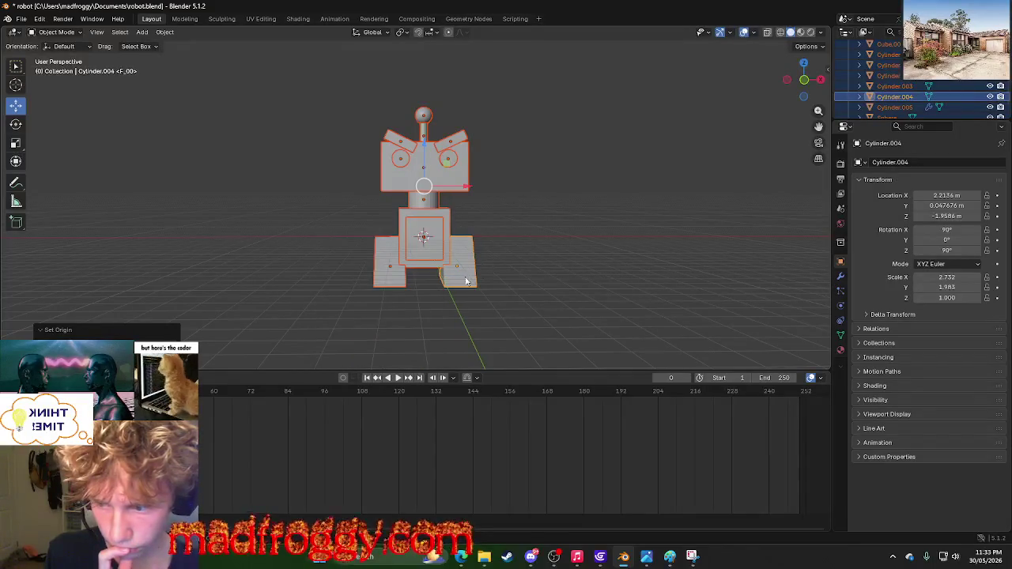
click(290, 261)
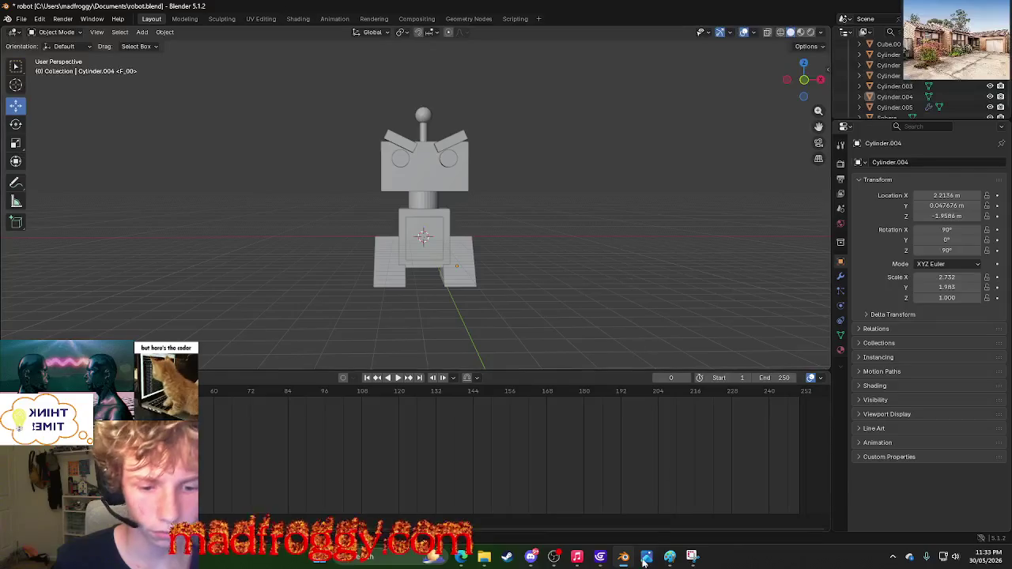
click(598, 559)
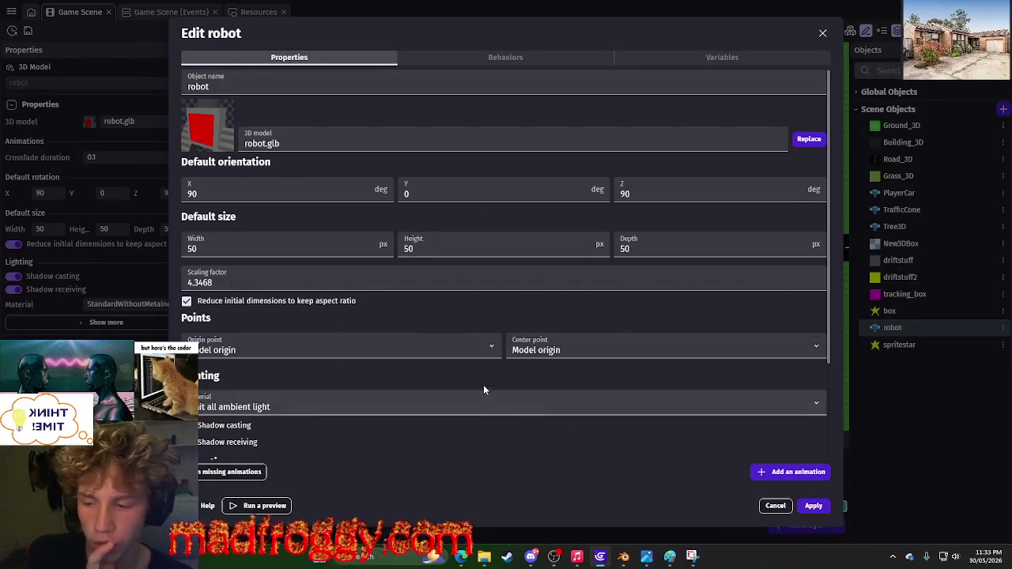
Expand Physics3D advanced properties, set the robot's Shape offset Z to -50, and apply.
scroll(330, 322, down, 3)
scroll(329, 319, up, 3)
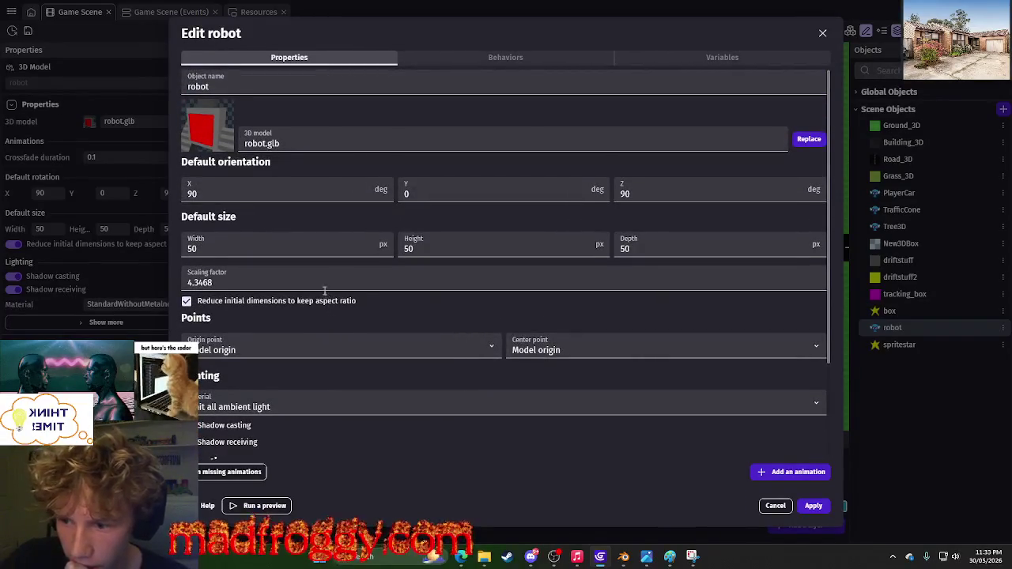
click(533, 57)
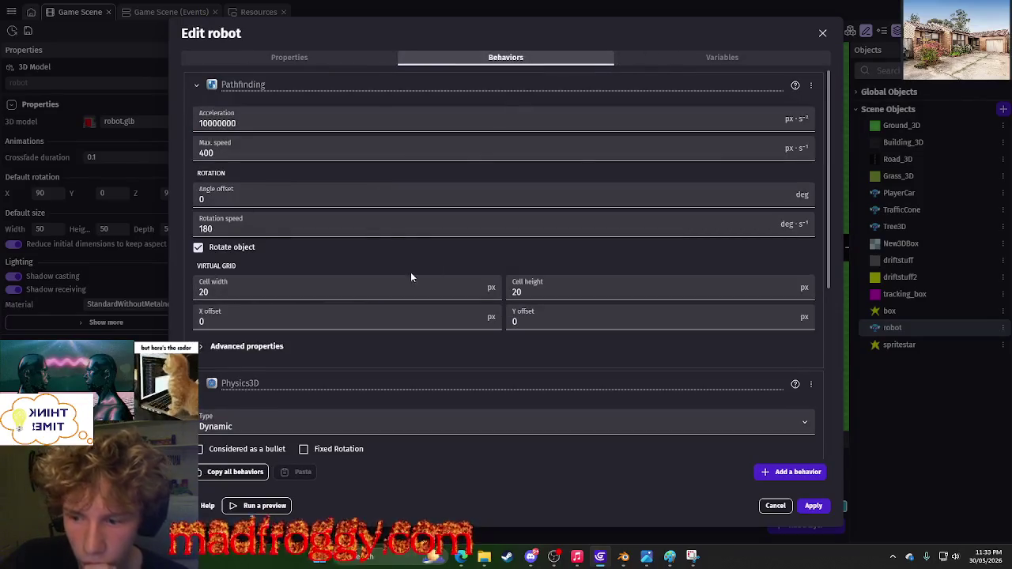
scroll(410, 277, down, 4)
click(320, 57)
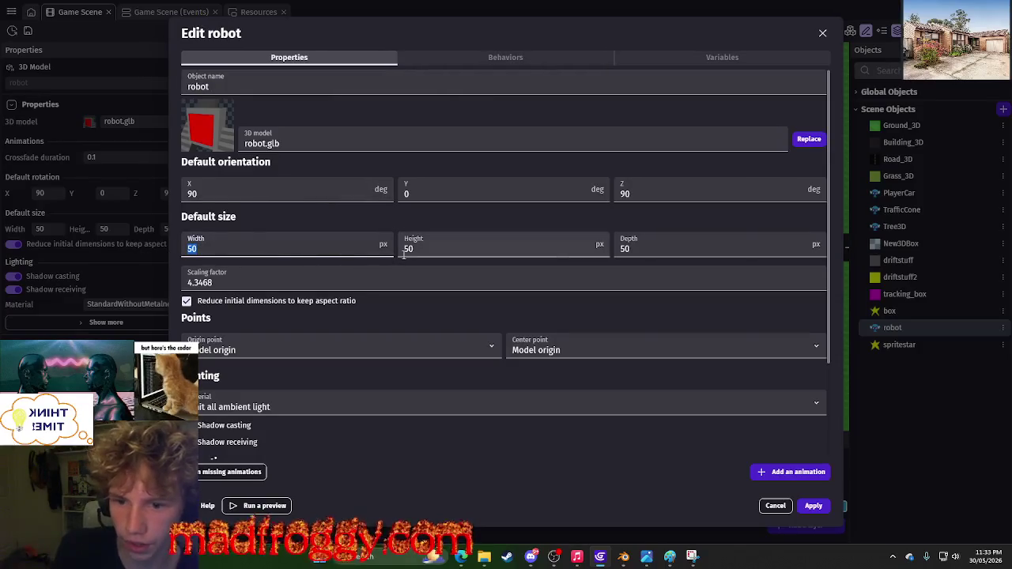
click(506, 59)
scroll(323, 361, down, 3)
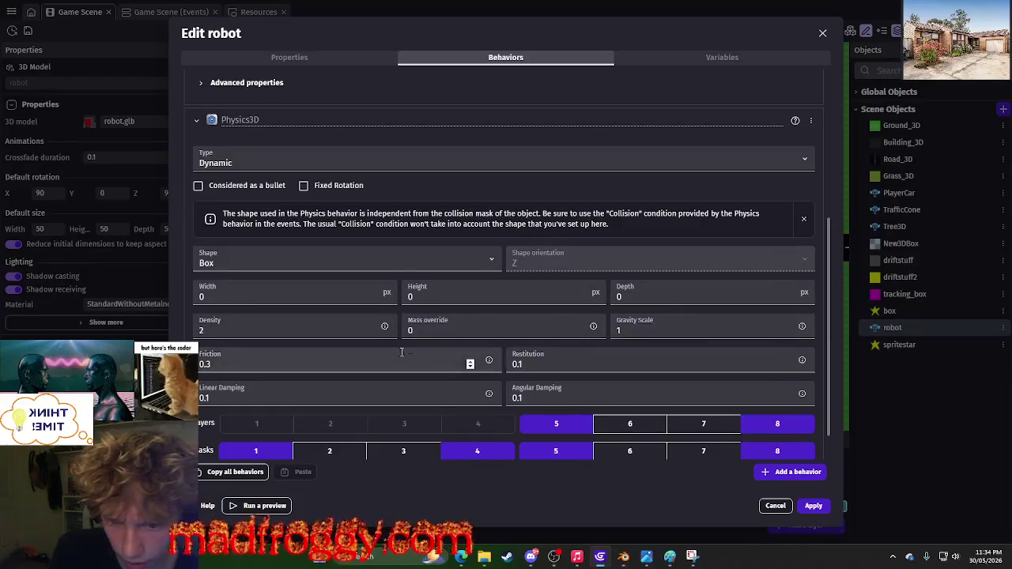
scroll(420, 340, down, 1)
click(212, 437)
scroll(207, 419, down, 1)
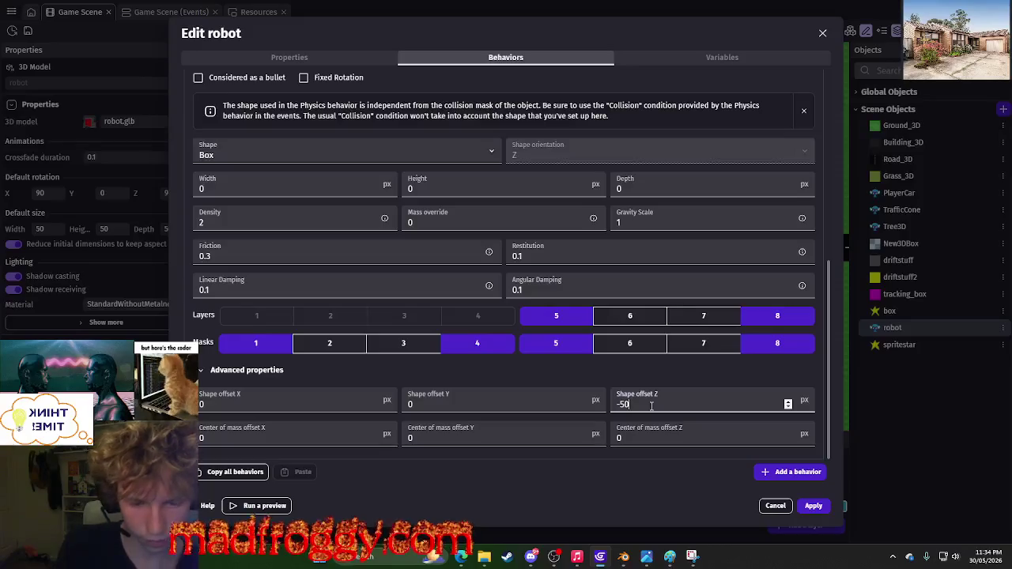
click(812, 506)
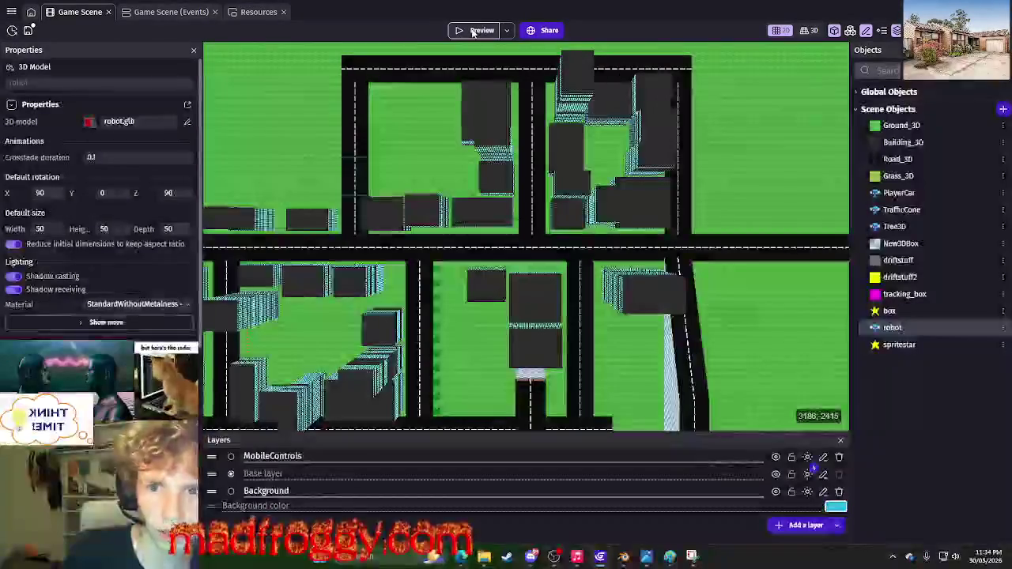
Test-drive the preview with the robot's -50 shape offset.
click(474, 32)
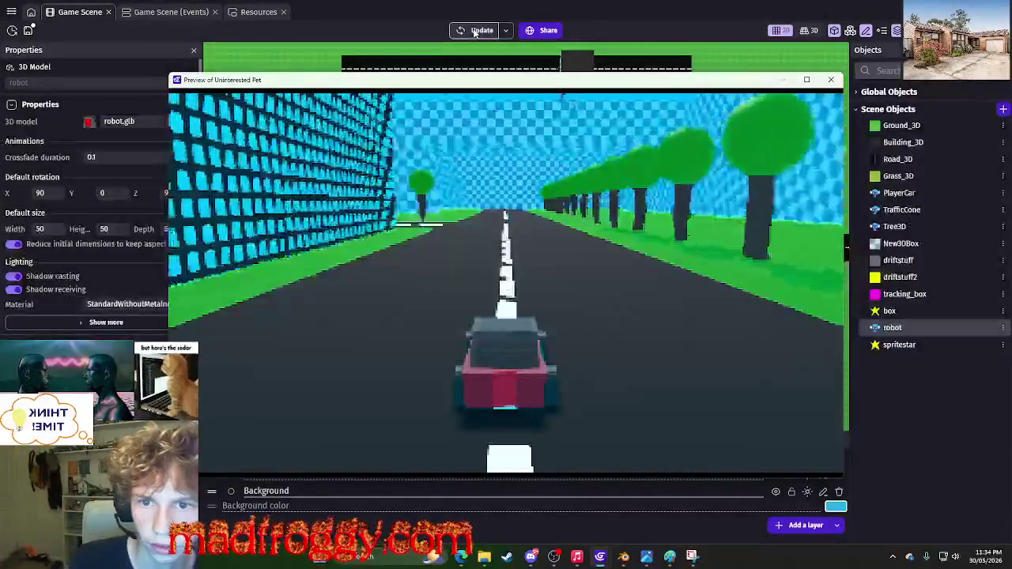
key(Up)
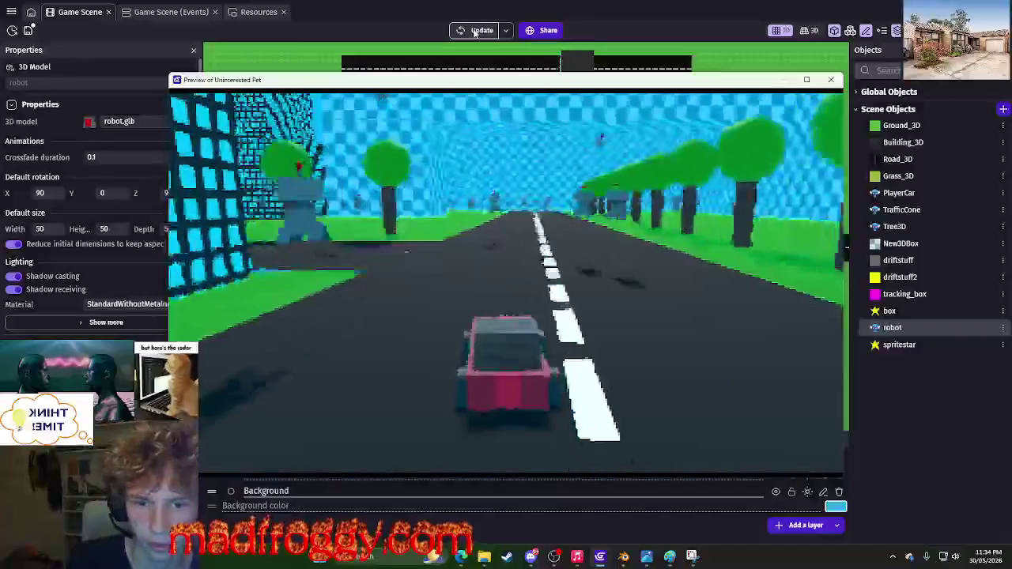
click(831, 79)
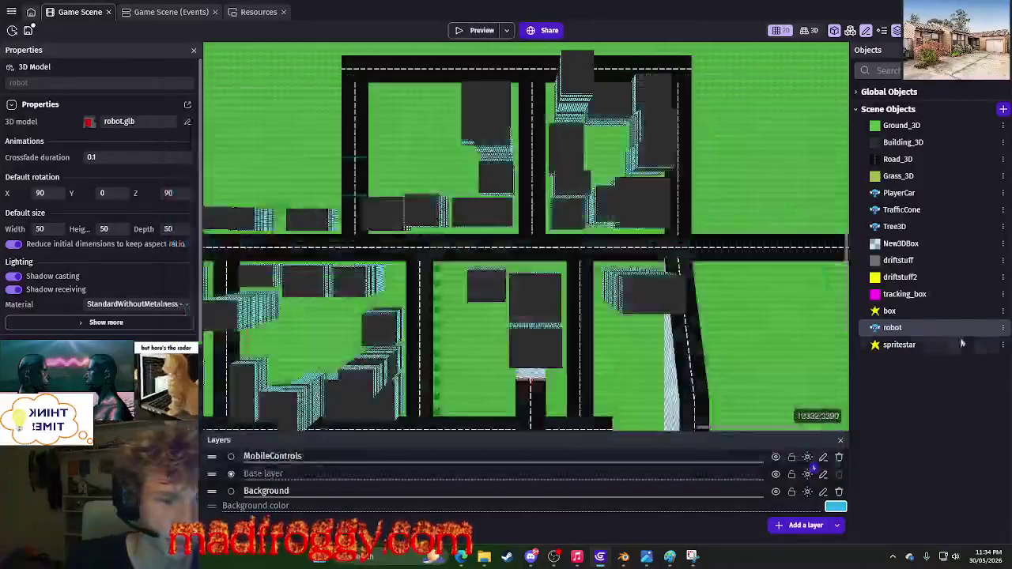
Adjust the robot's Physics3D shape offset and check it in another preview.
click(1003, 327)
click(922, 212)
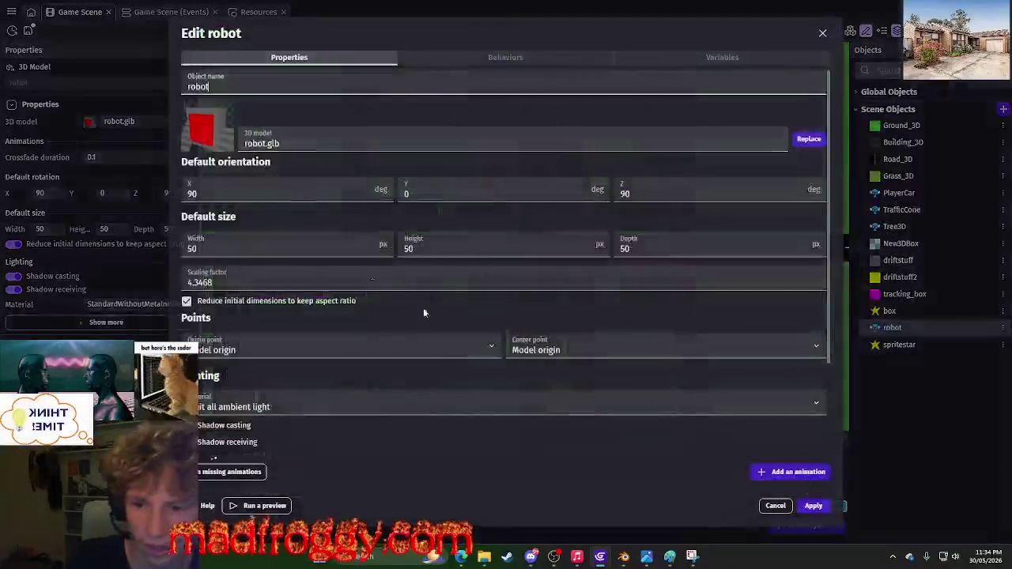
click(456, 53)
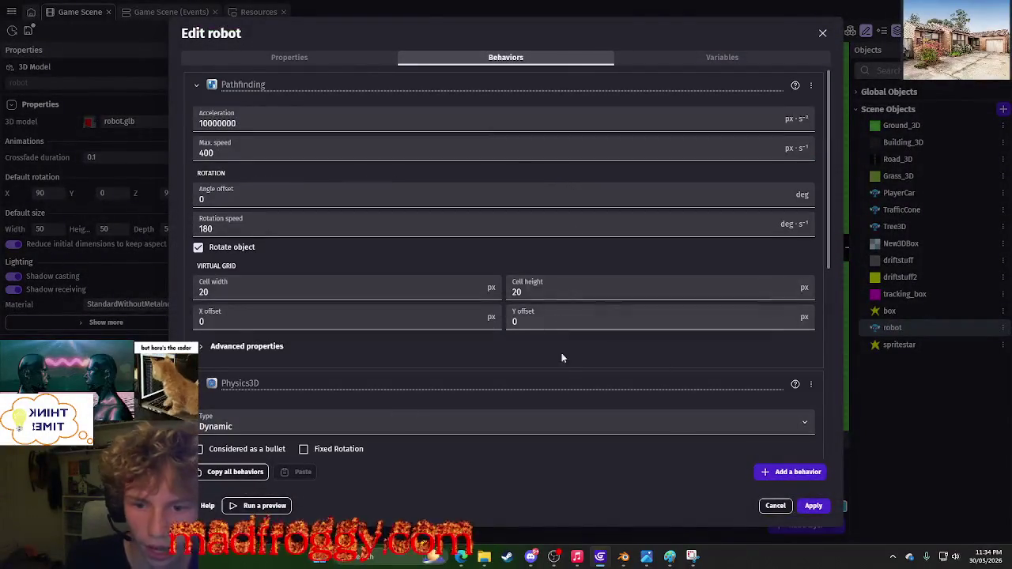
scroll(562, 358, down, 5)
scroll(645, 416, down, 2)
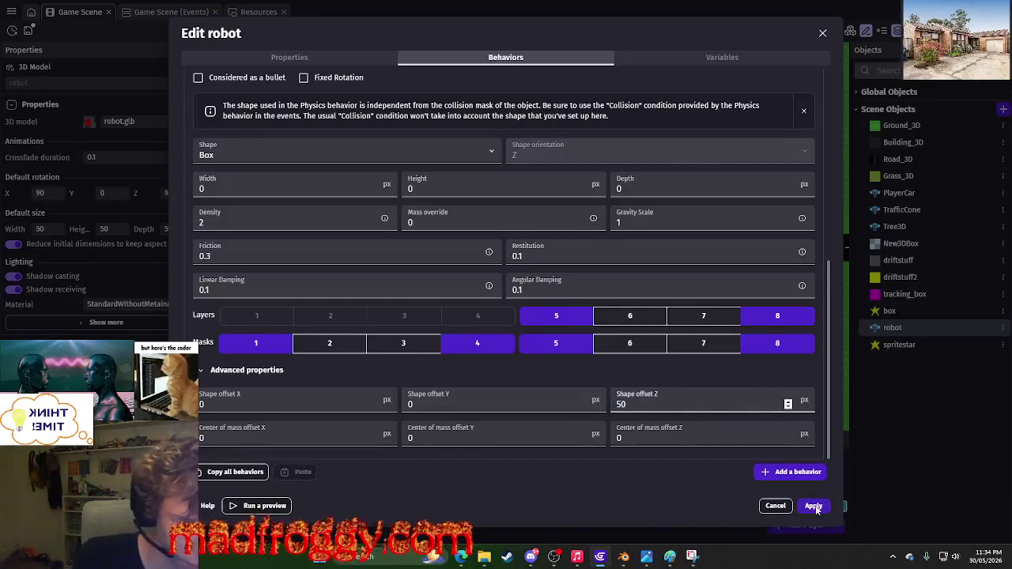
key(Escape)
click(484, 31)
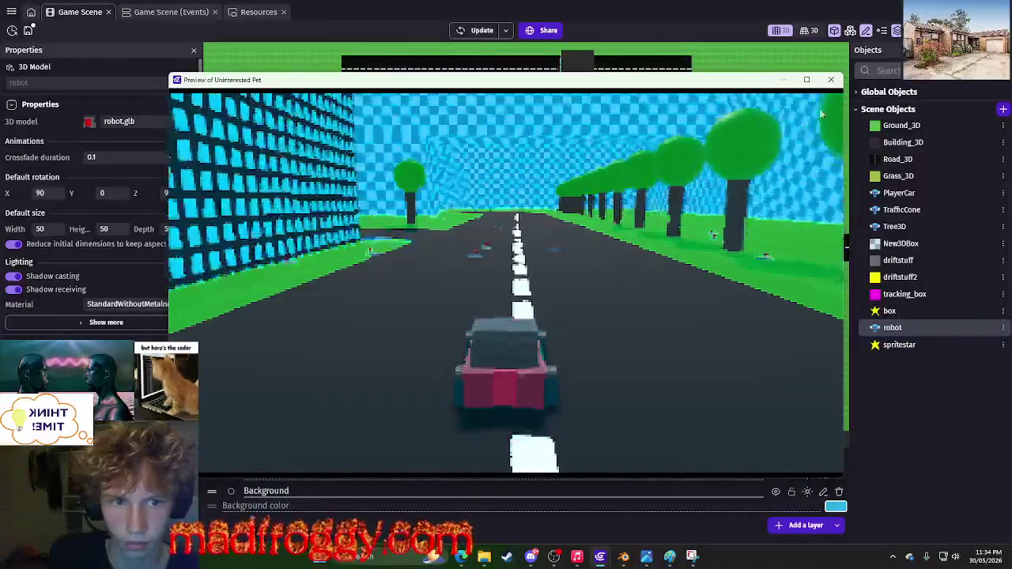
click(831, 79)
Set the robot's Shape offset Z to 50, apply, and test it in a preview.
click(1002, 328)
click(909, 211)
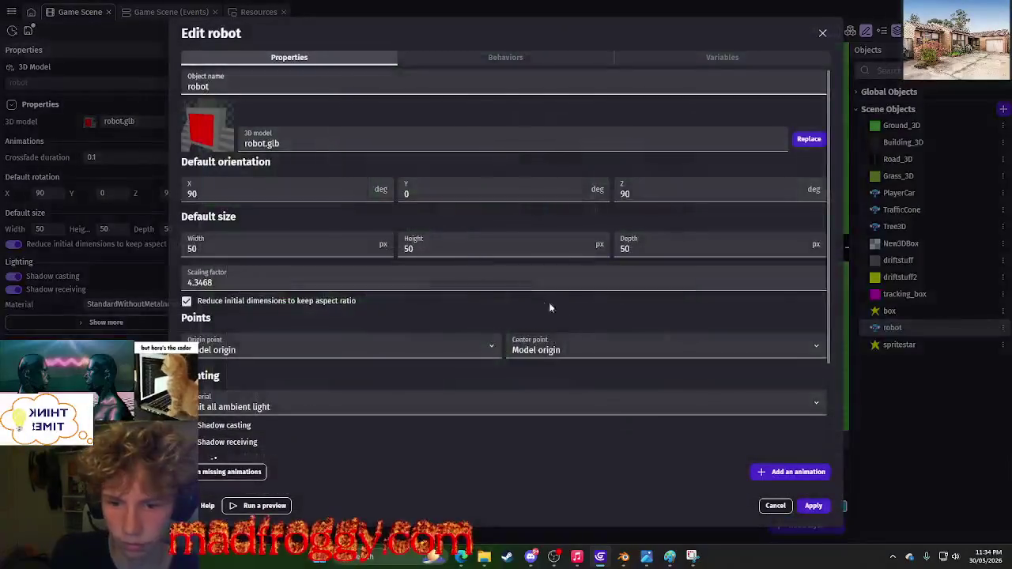
click(466, 58)
scroll(667, 369, down, 5)
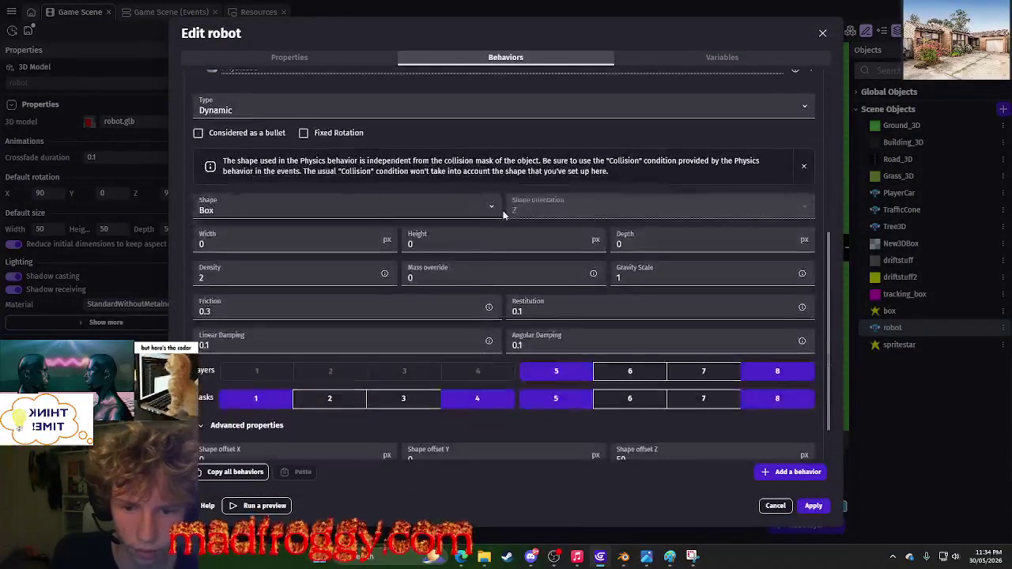
scroll(605, 309, down, 2)
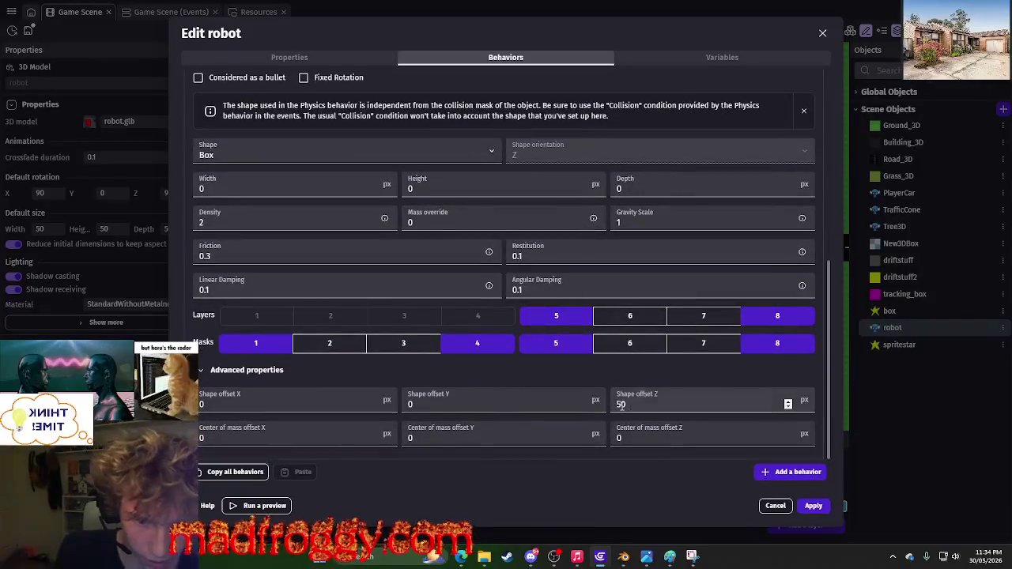
click(814, 507)
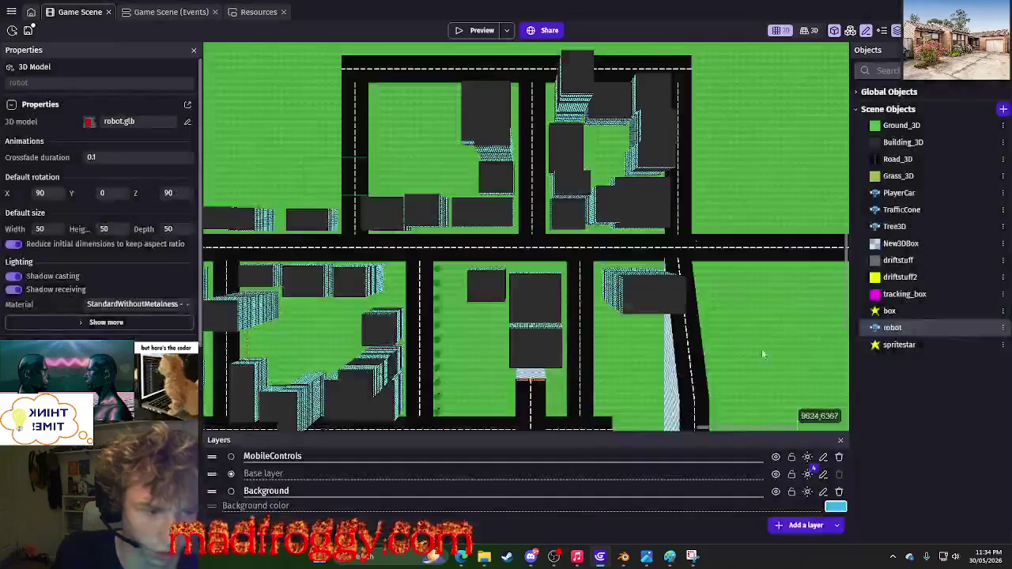
click(479, 30)
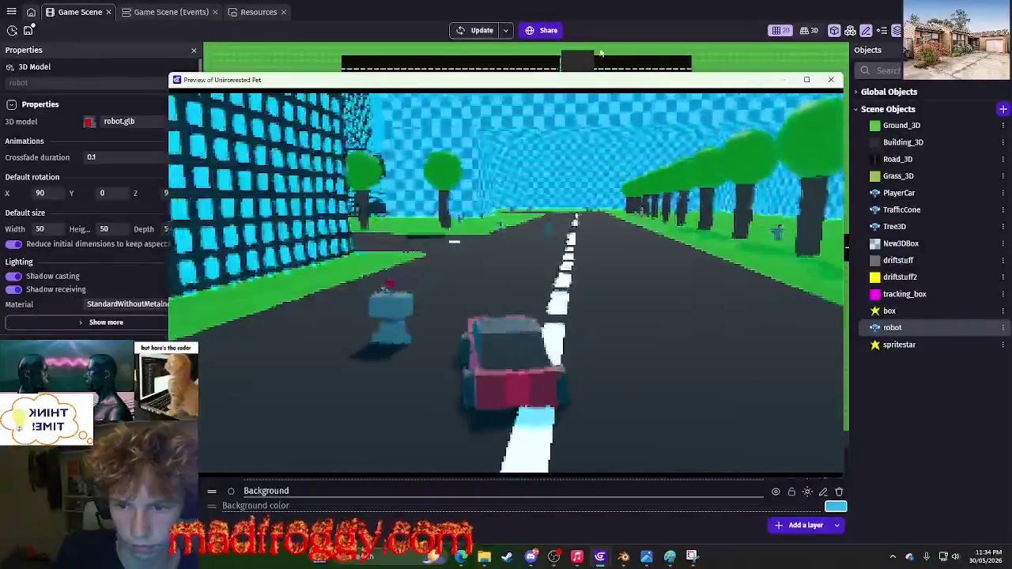
click(832, 79)
click(1002, 327)
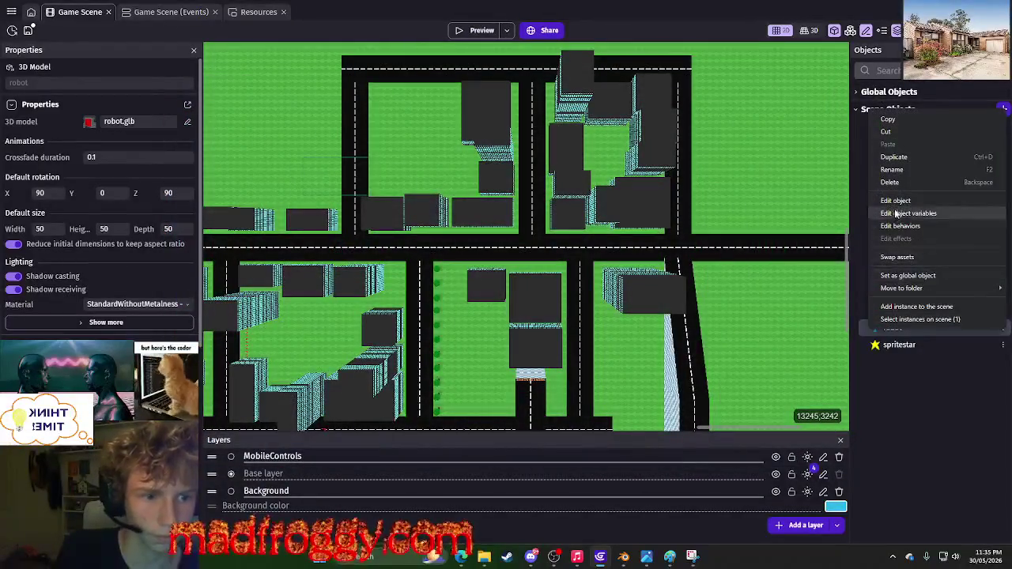
Change the robot's Physics3D Shape offset Z from 50 to 10, apply, and preview it.
click(915, 209)
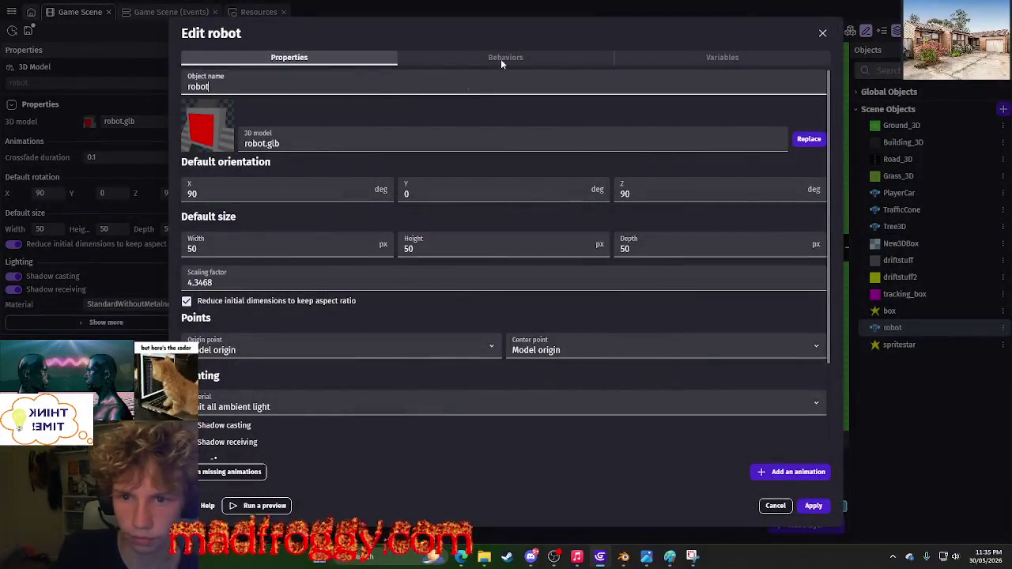
click(500, 58)
scroll(631, 424, down, 3)
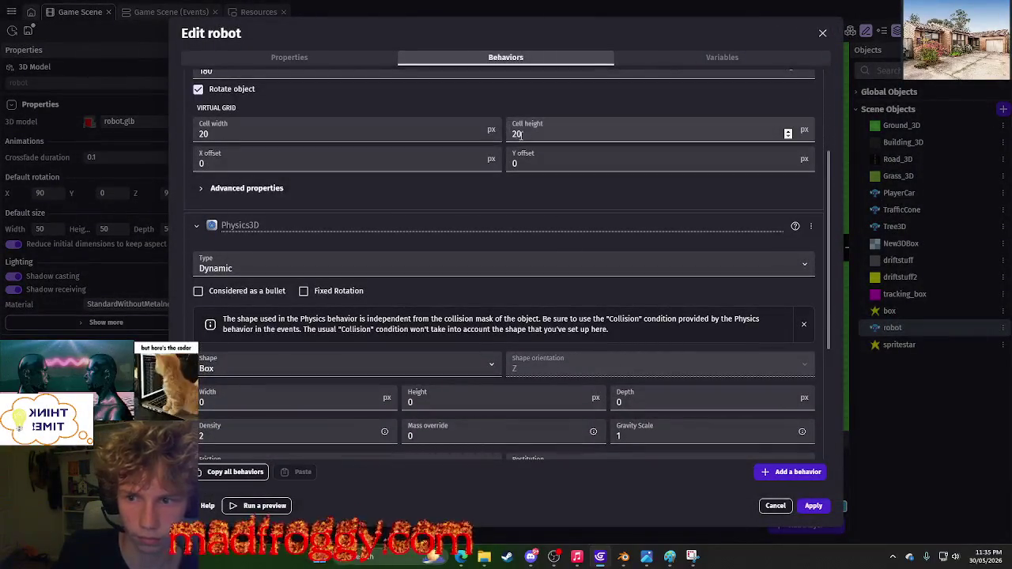
scroll(576, 287, down, 3)
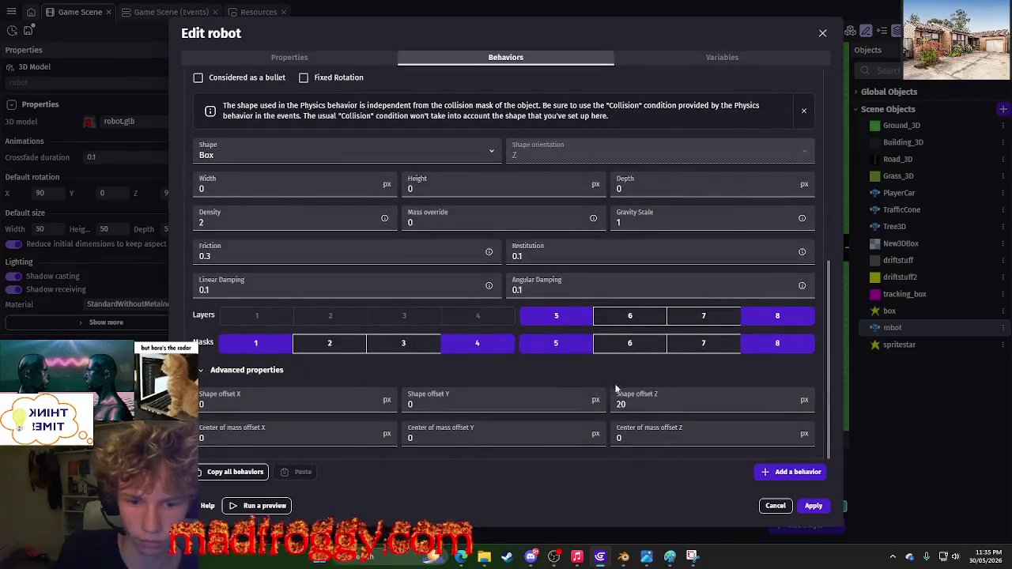
click(820, 512)
click(481, 30)
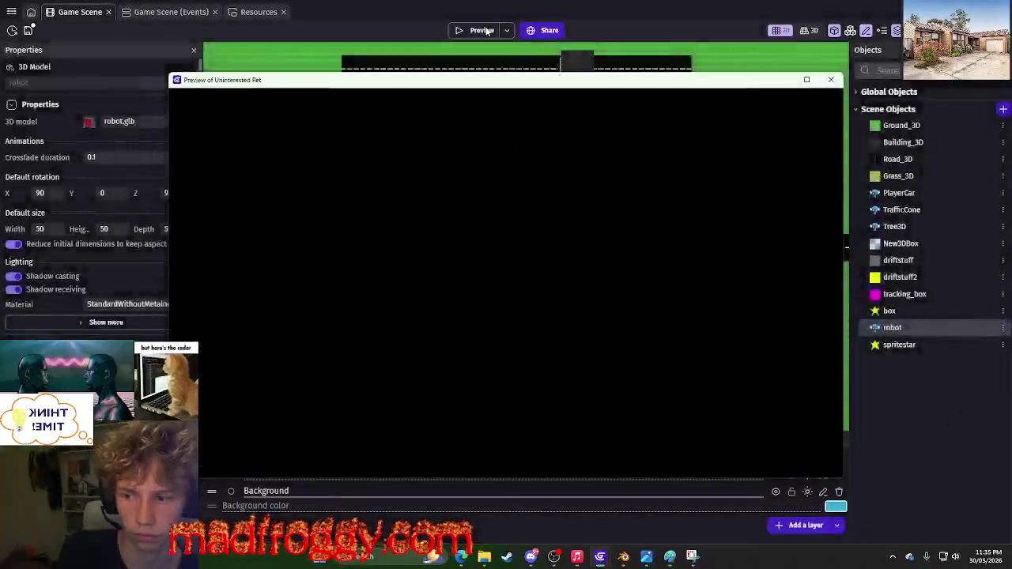
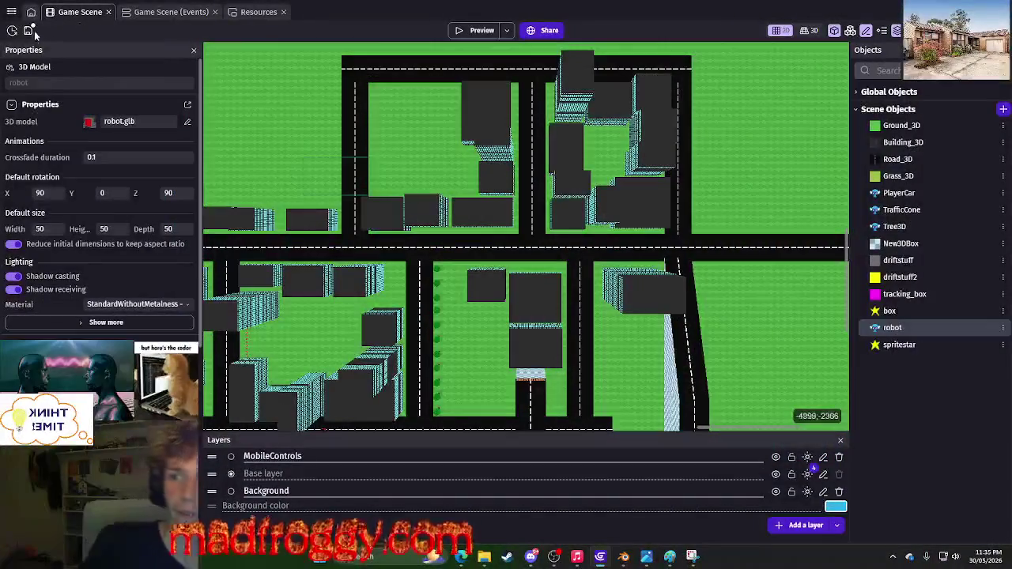
Save the project and launch a game preview from the Game Scene event sheet.
click(35, 33)
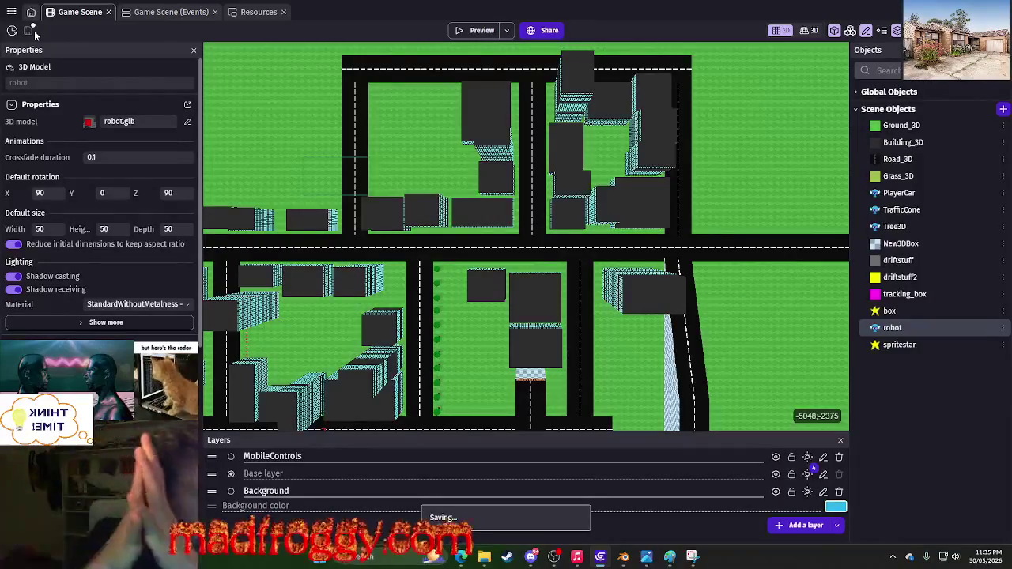
click(152, 12)
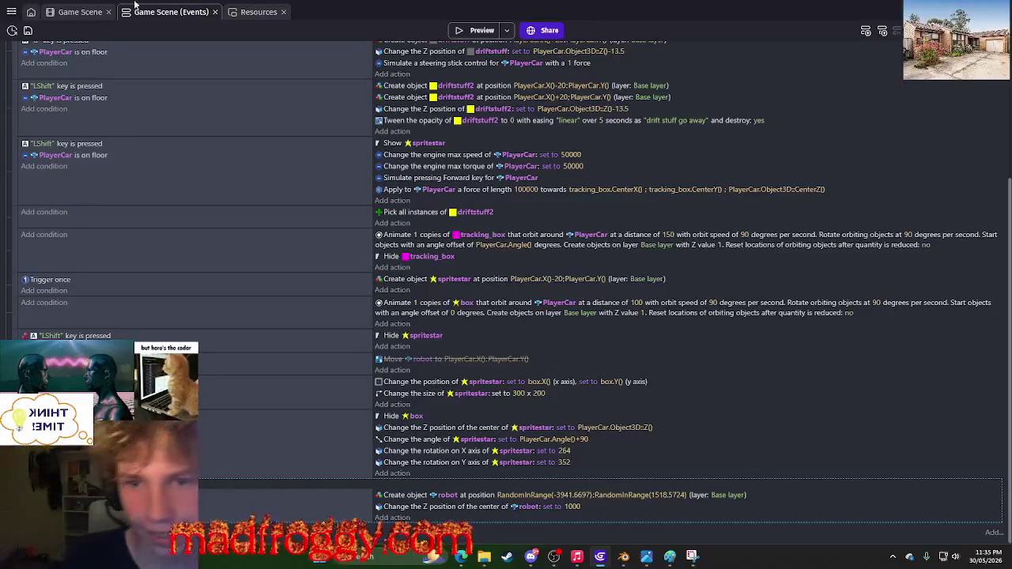
click(472, 31)
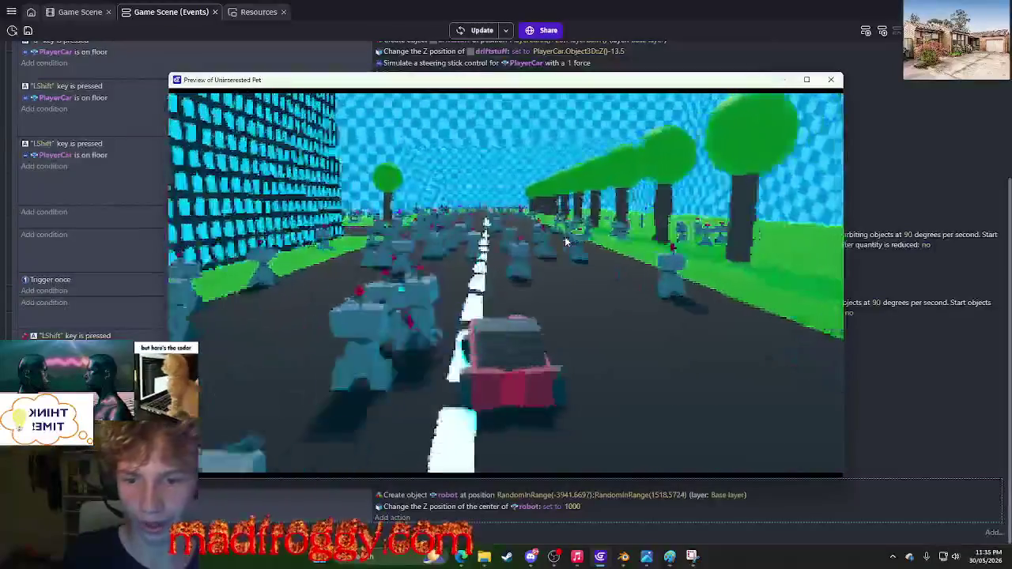
Drive the red car left and right through the robot field, then close the preview and save.
key(Left)
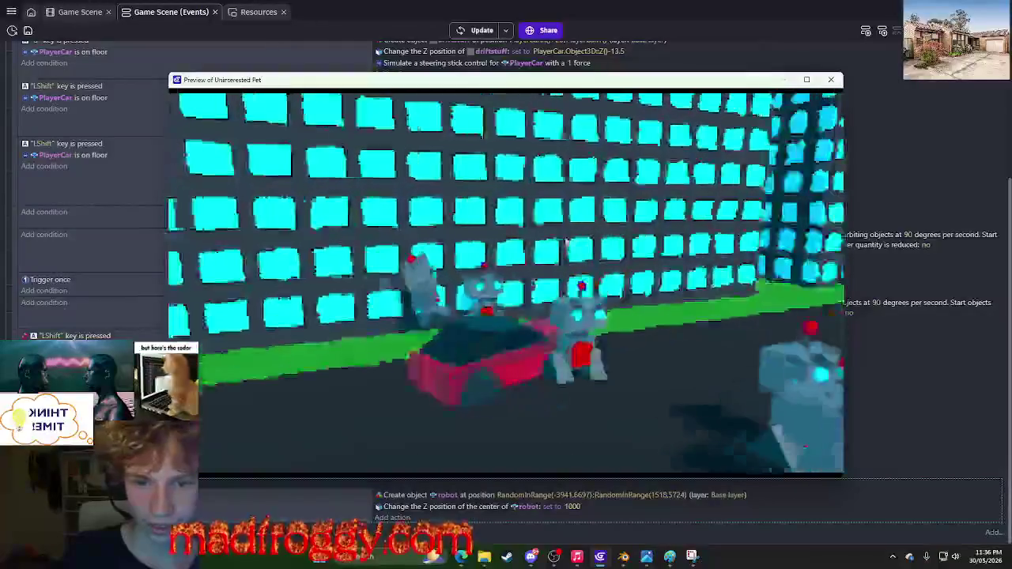
key(Left)
key(Right)
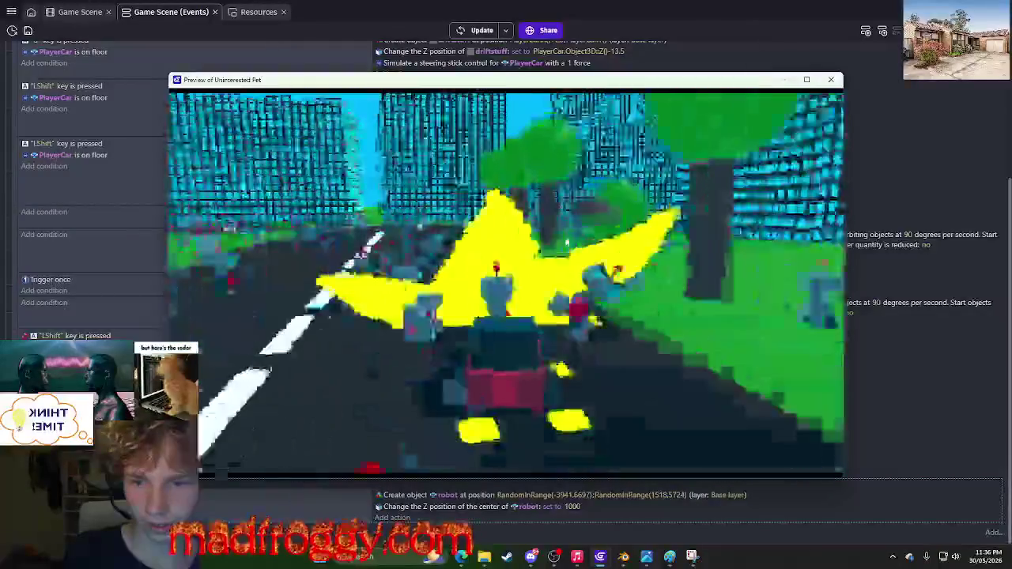
key(Right)
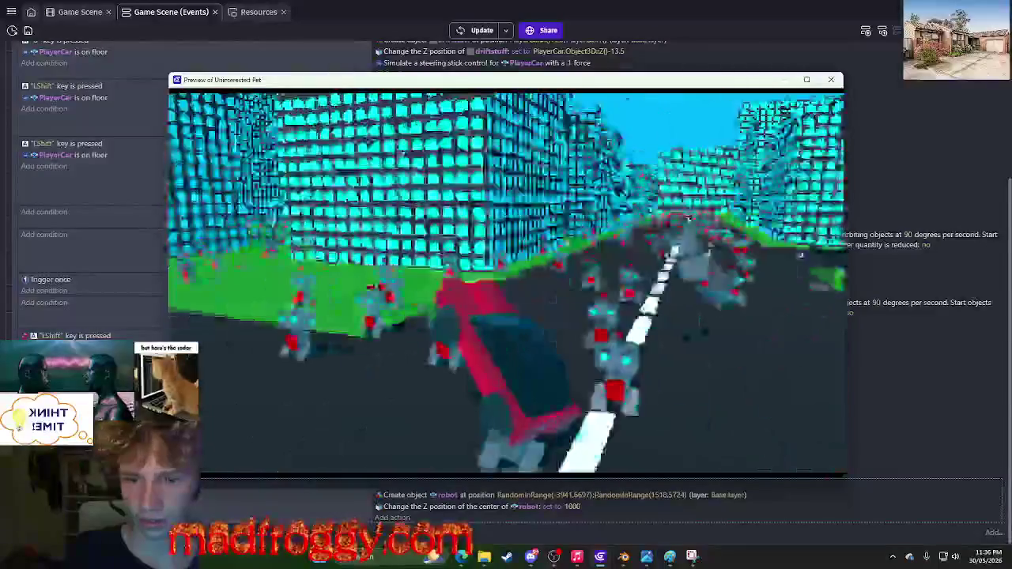
key(Right)
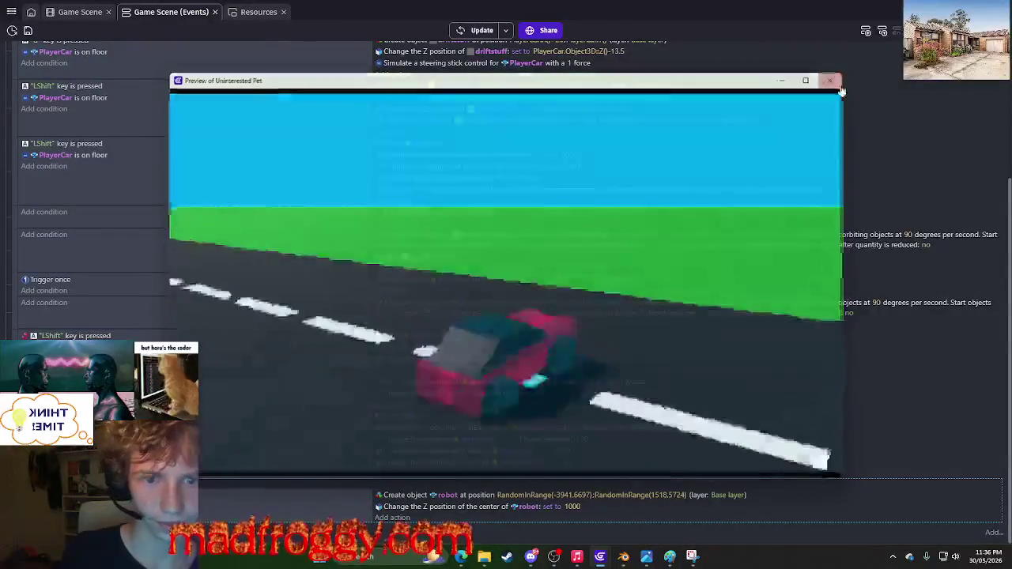
click(831, 80)
click(28, 30)
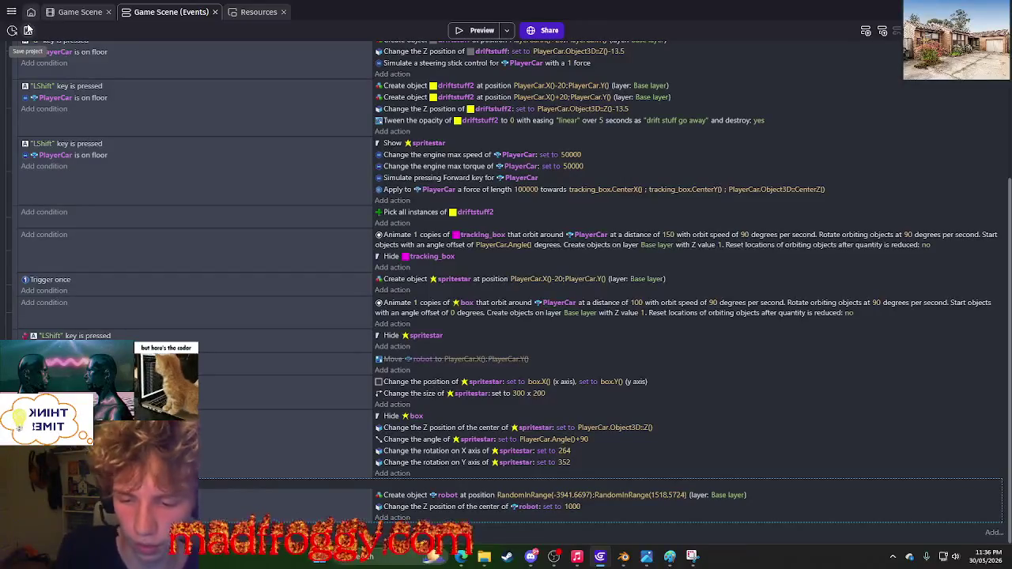
Re-enable the Move robot action and set its destination X to RandomInRange(-3941,6697).
scroll(448, 417, down, 1)
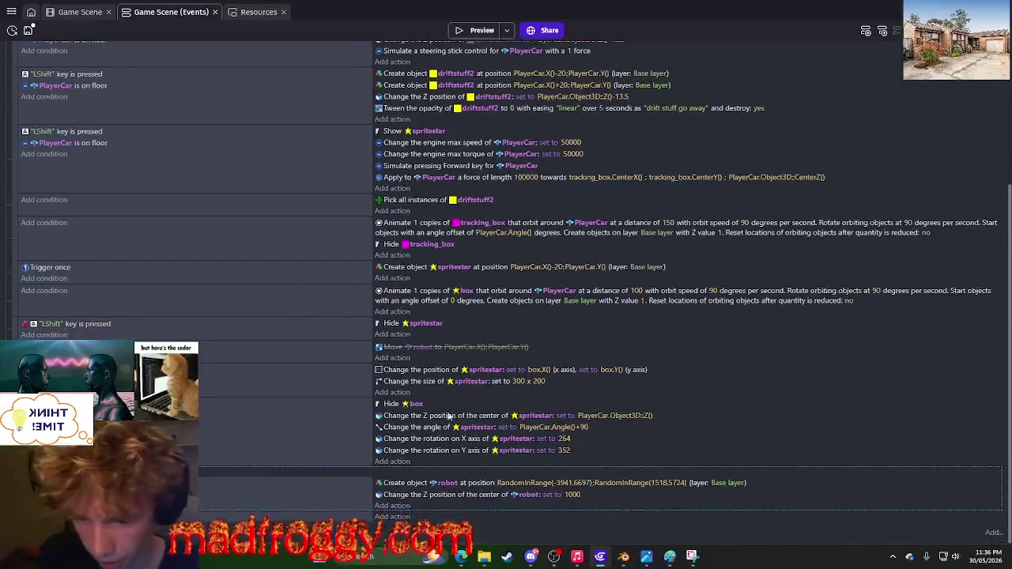
right_click(345, 355)
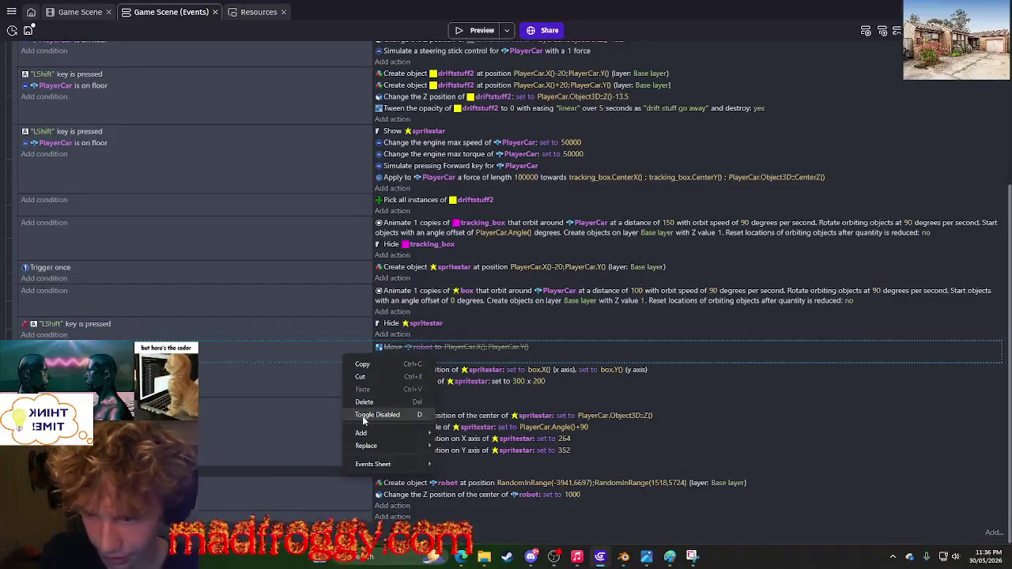
click(363, 419)
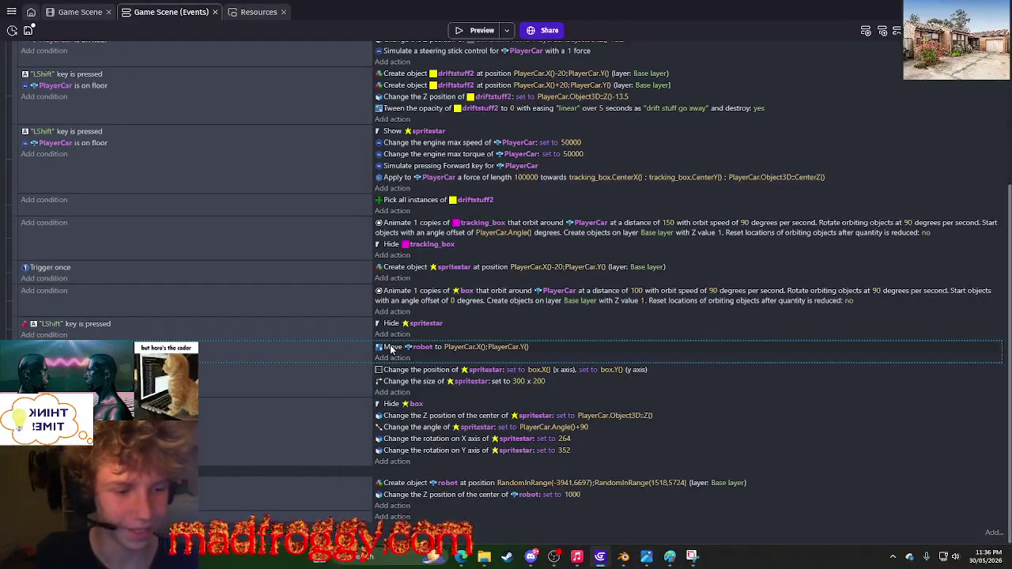
click(467, 352)
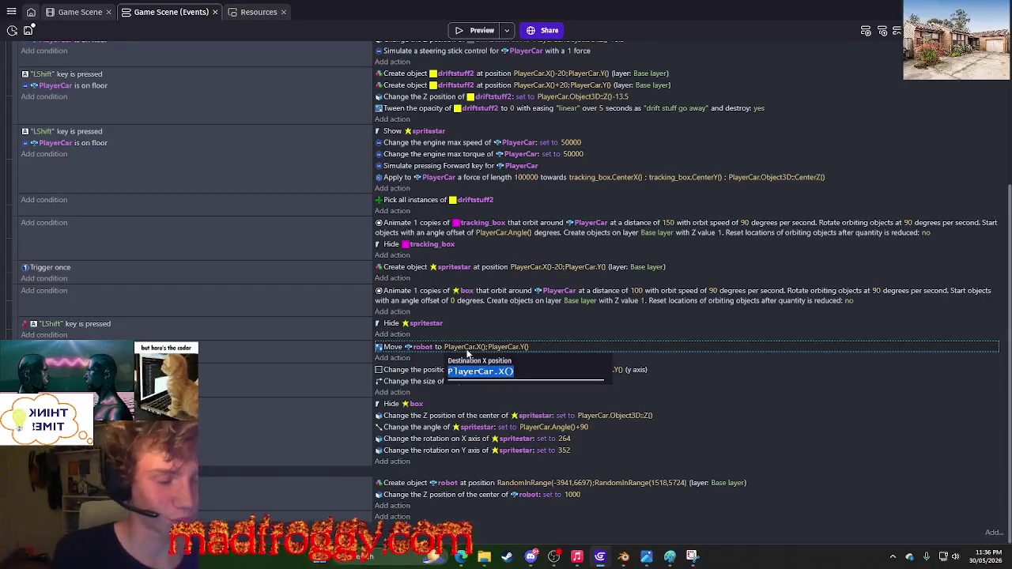
key(BackSpace)
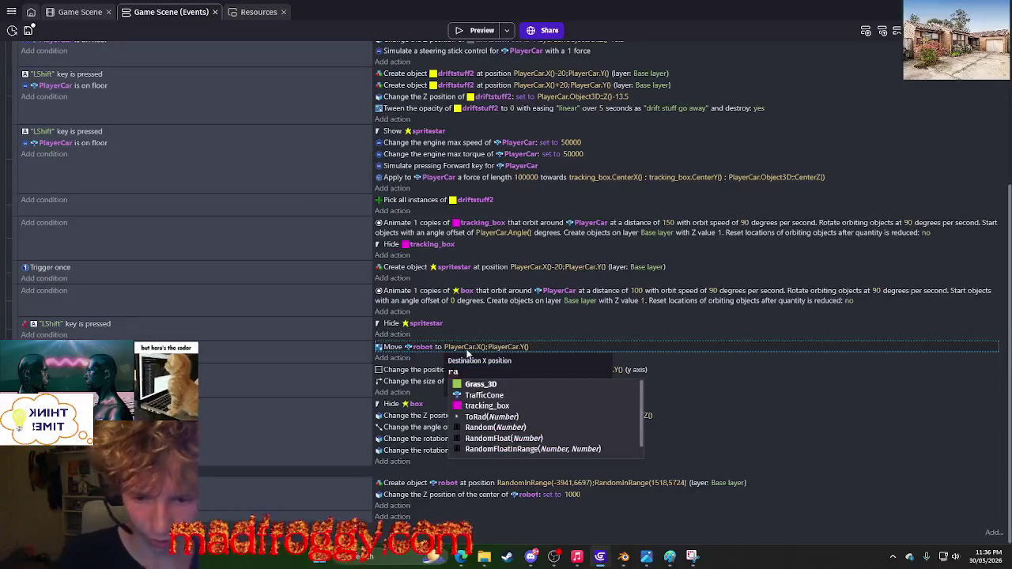
click(540, 484)
key(ctrl+c)
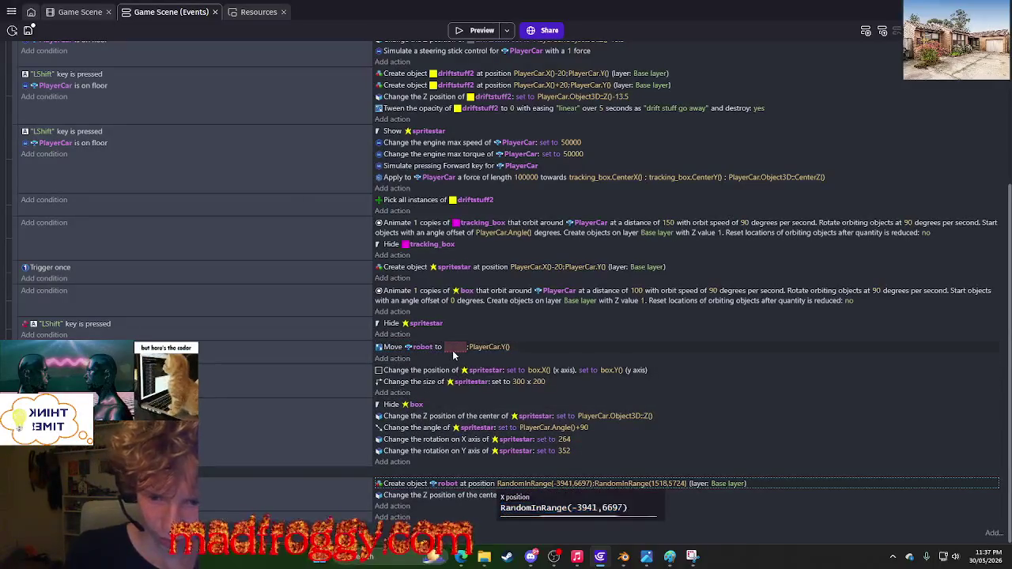
click(456, 347)
key(ctrl+v)
click(645, 482)
Set the Move robot destination Y to RandomInRange(1518,5724), copied from the spawn action.
click(644, 482)
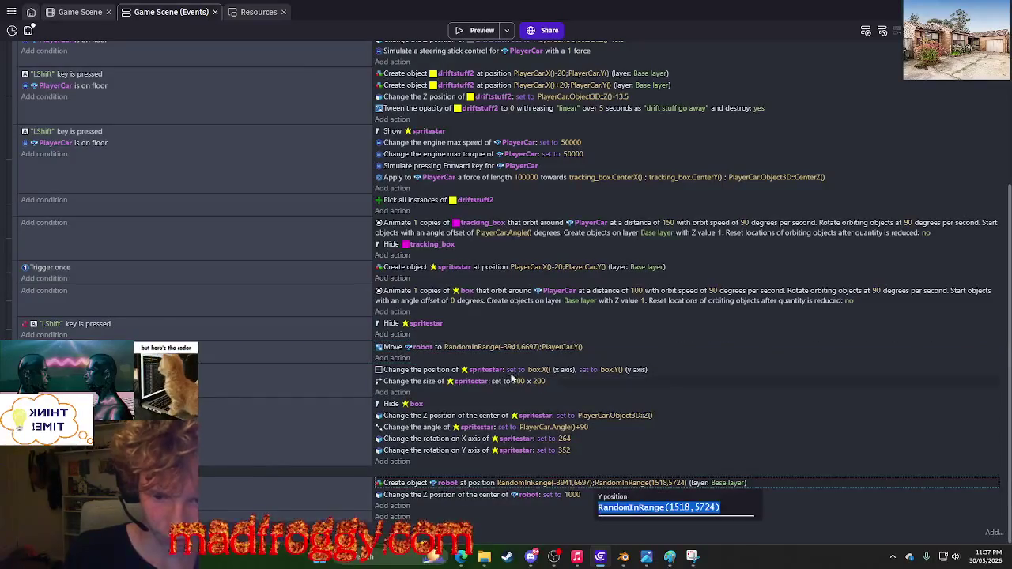
click(563, 348)
click(824, 358)
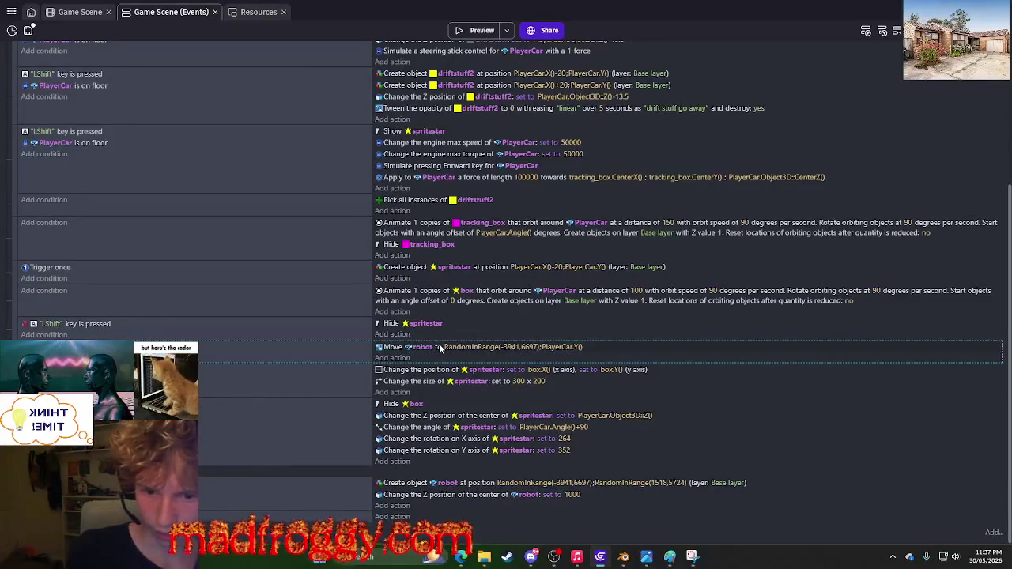
click(573, 348)
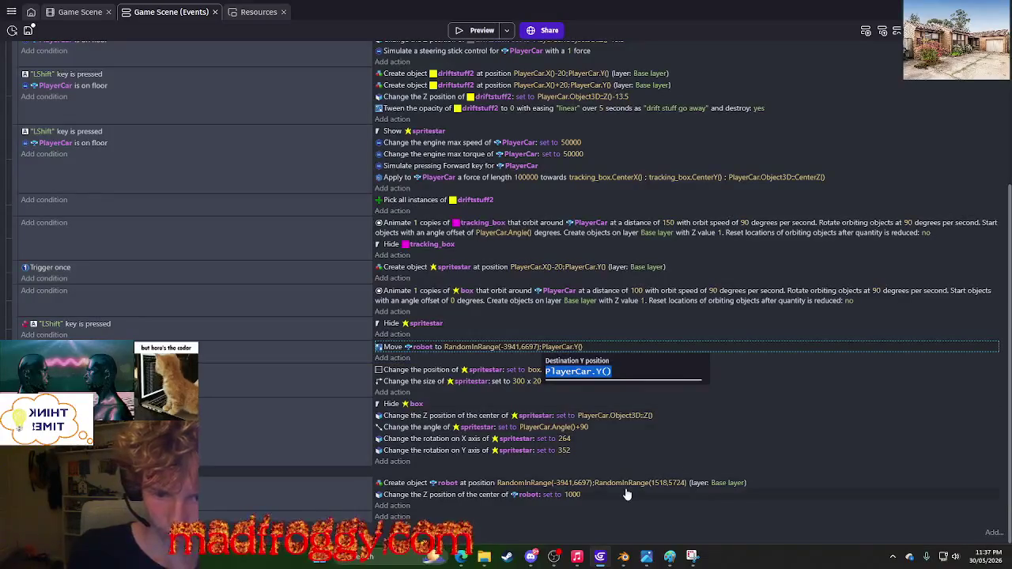
click(620, 483)
key(ctrl+c)
click(563, 348)
key(ctrl+v)
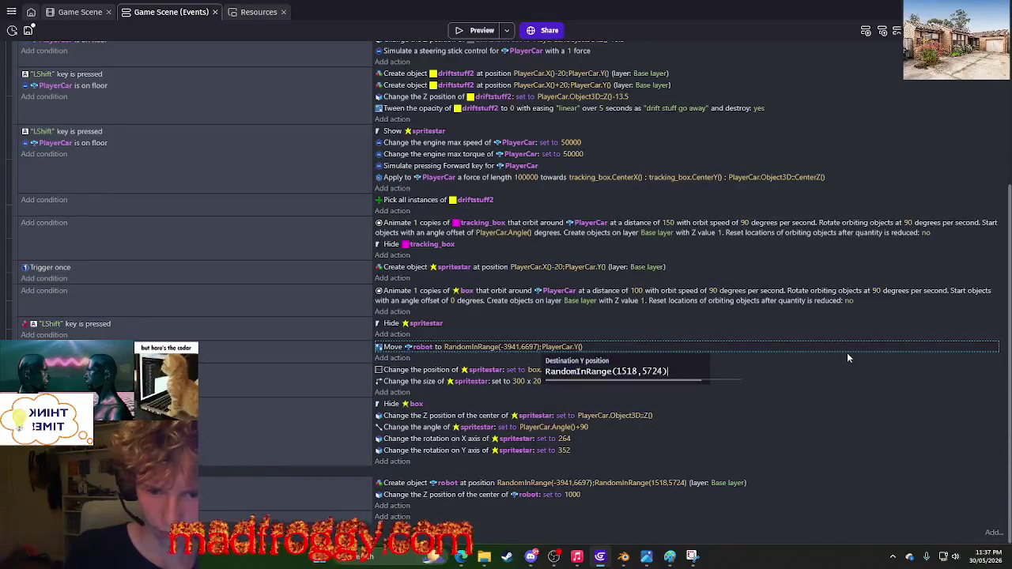
click(847, 352)
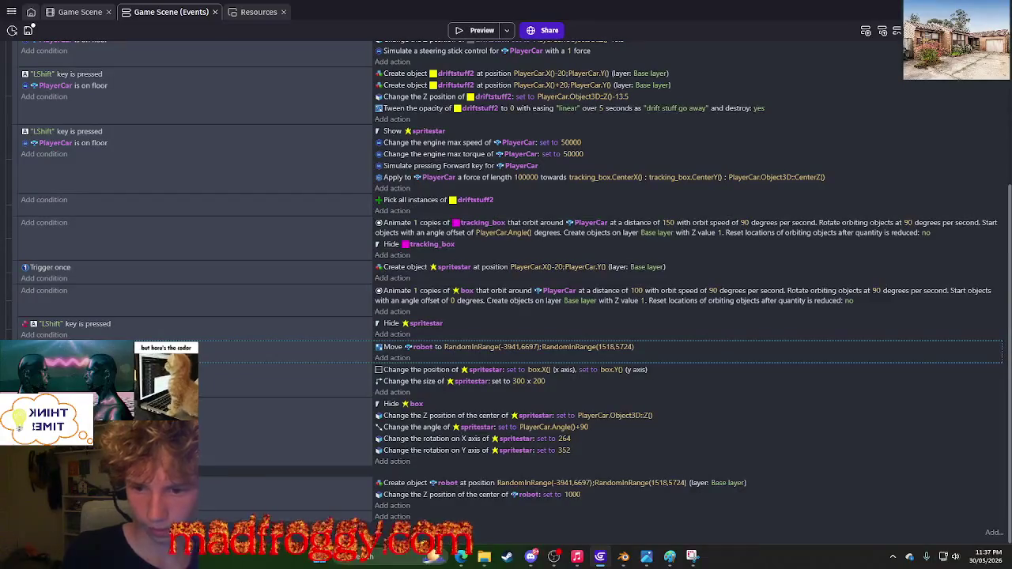
Run three test previews of the car game, steering left, and close each one.
click(481, 30)
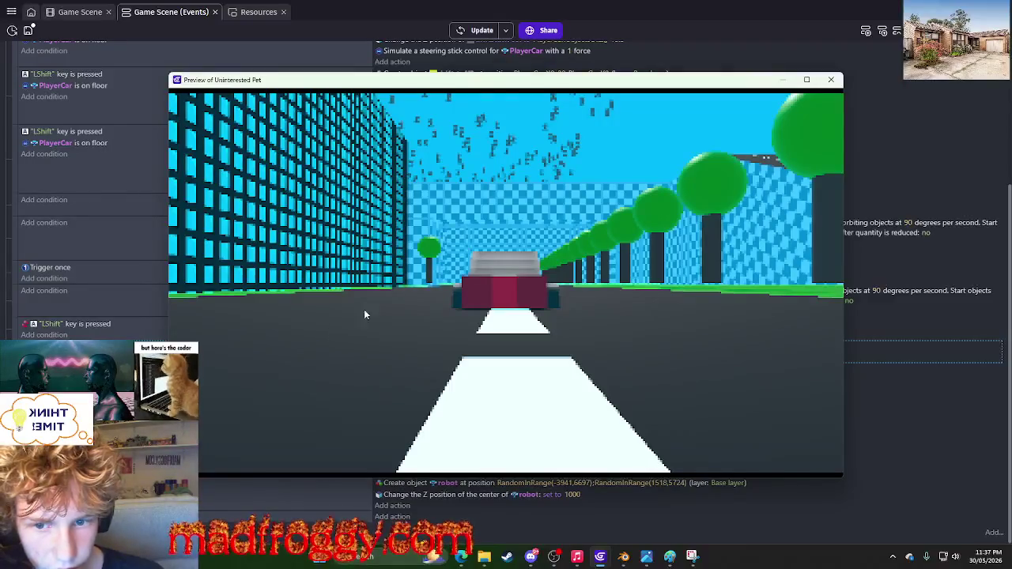
click(831, 79)
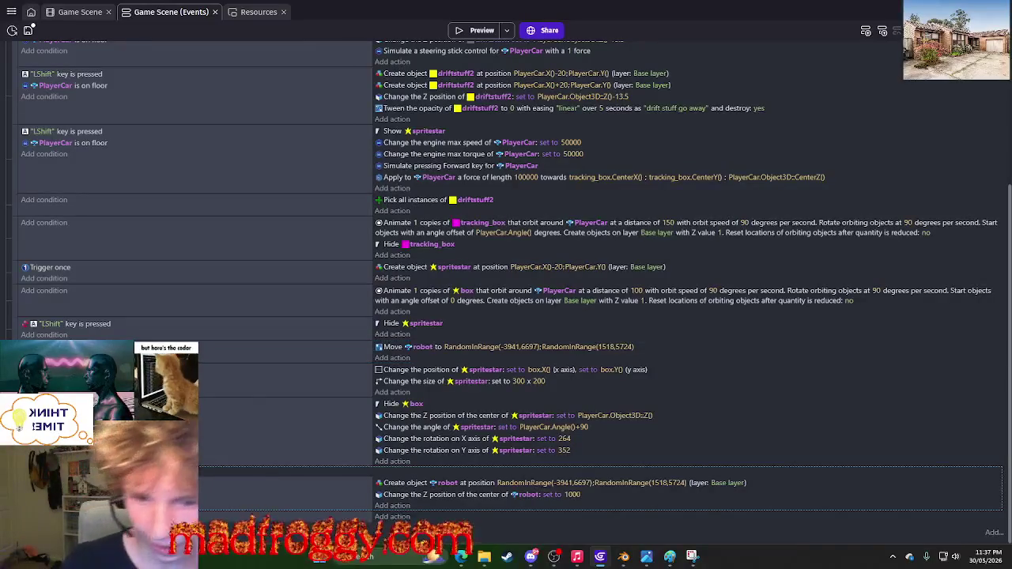
click(478, 30)
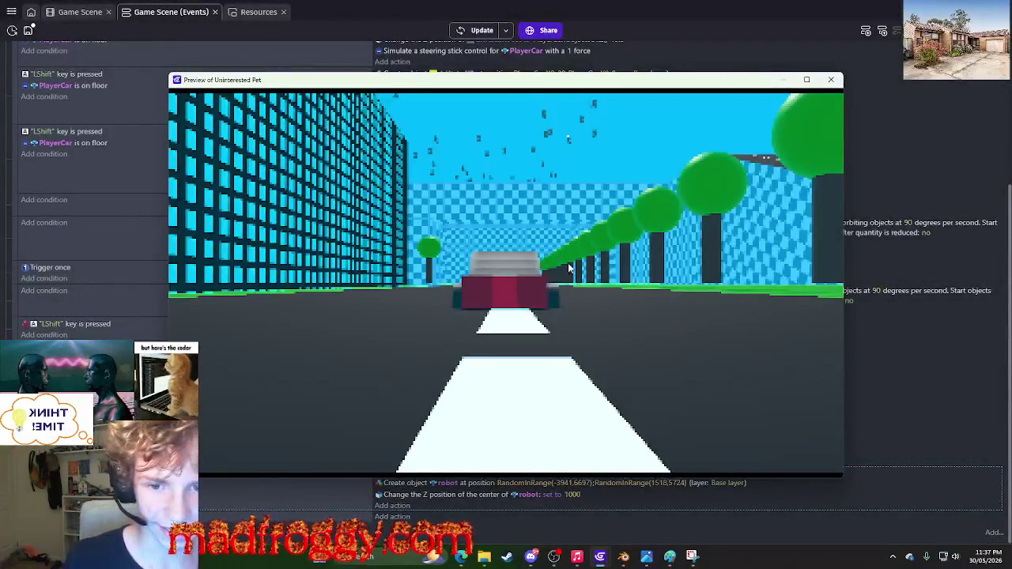
click(830, 80)
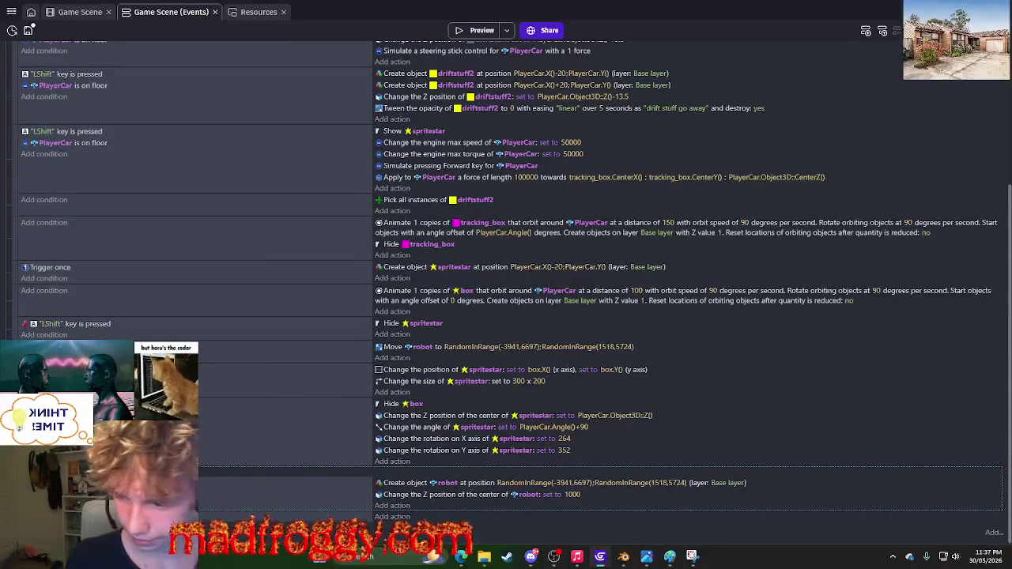
click(480, 30)
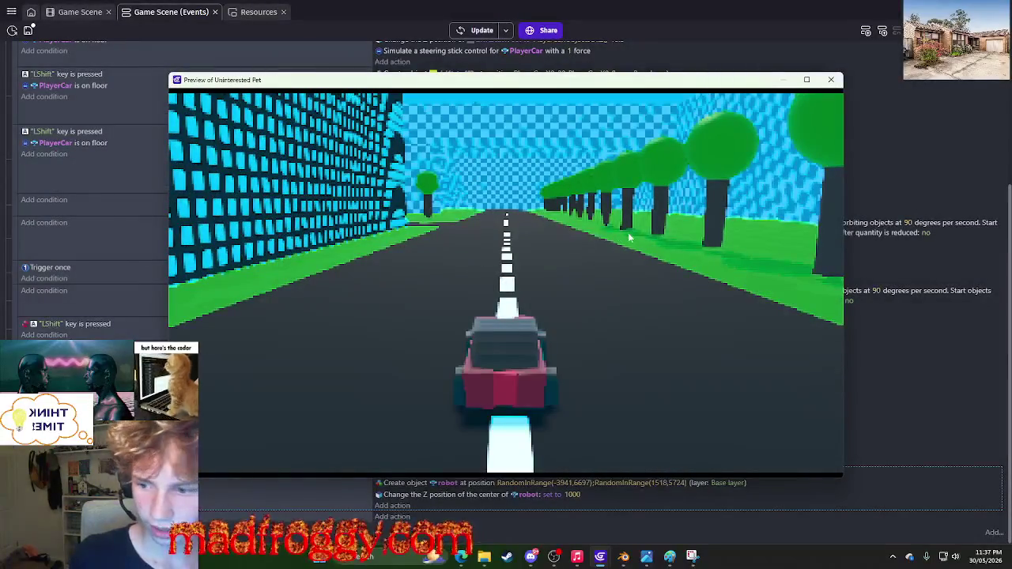
key(Left)
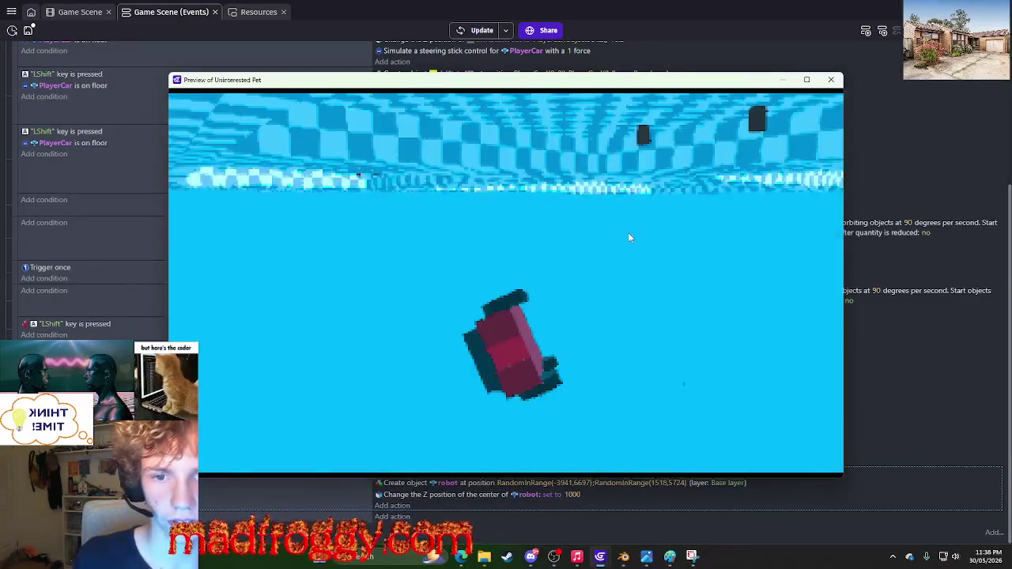
click(838, 84)
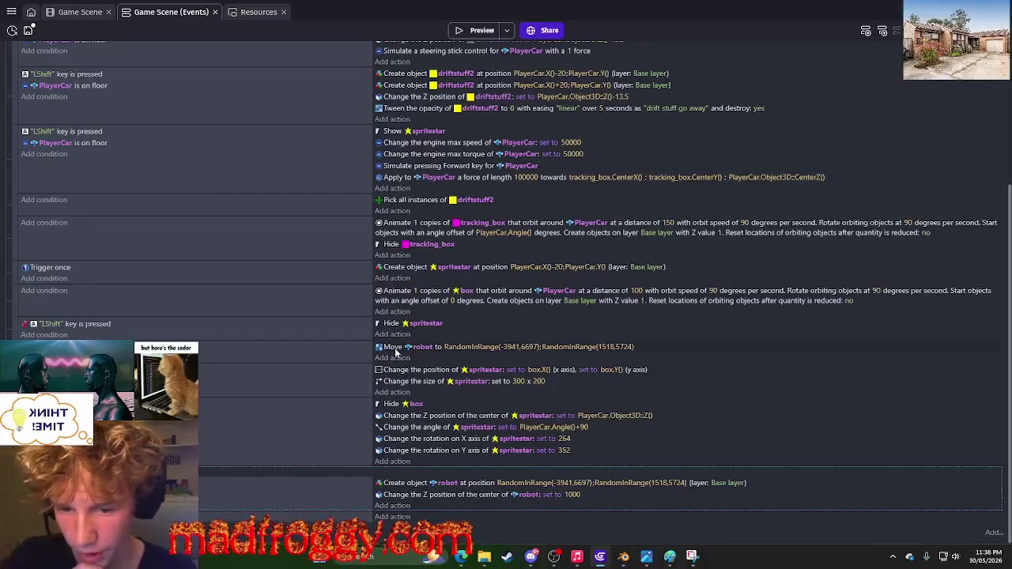
Replace the Move robot destination X with PlayerCar.X().
click(459, 348)
text(ran)
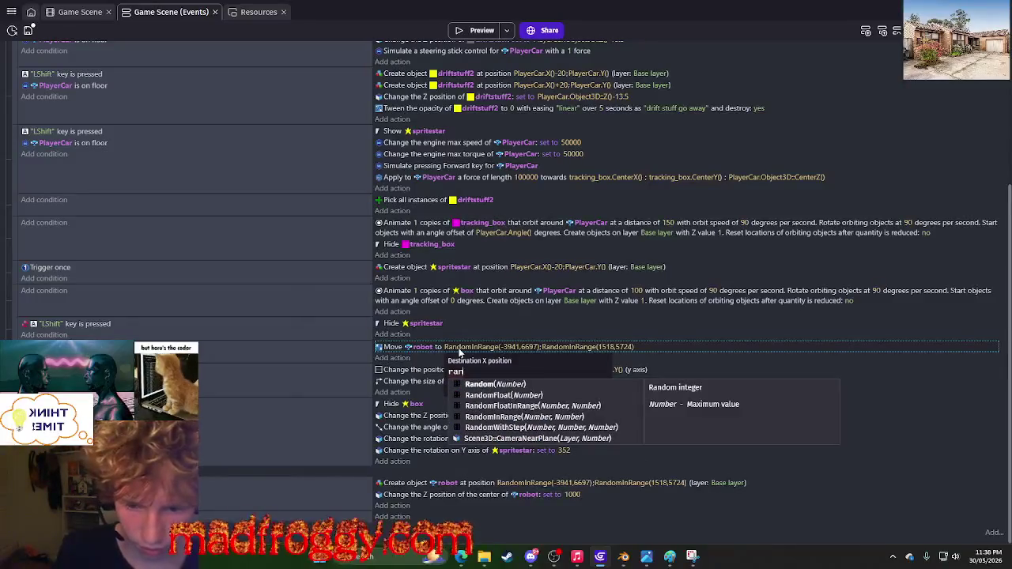
key(BackSpace)
text(pla)
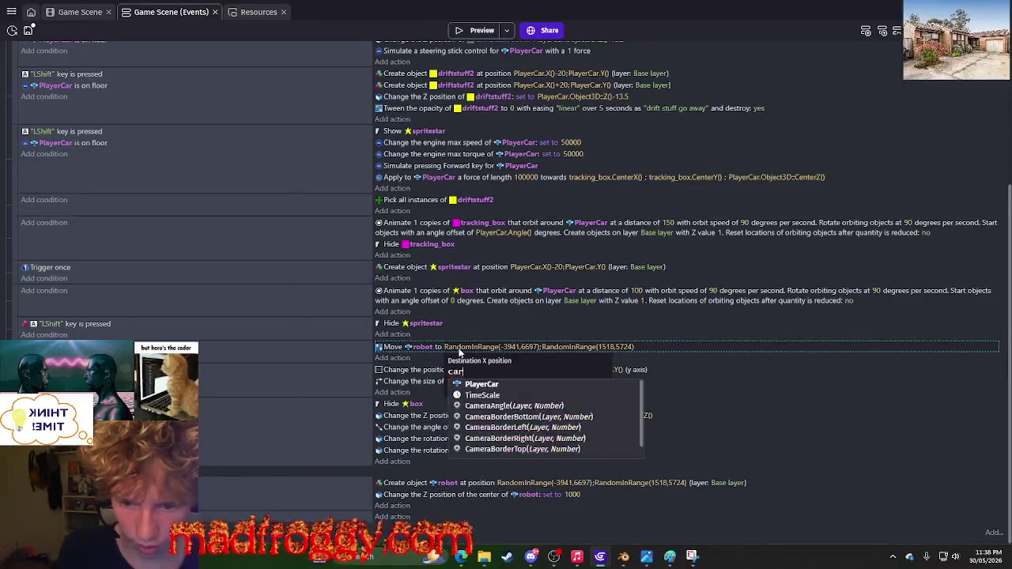
click(482, 385)
text(X)
key(Return)
Set the Move robot destination Y to PlayerCar.Y(), commit the action, and launch a preview.
key(Tab)
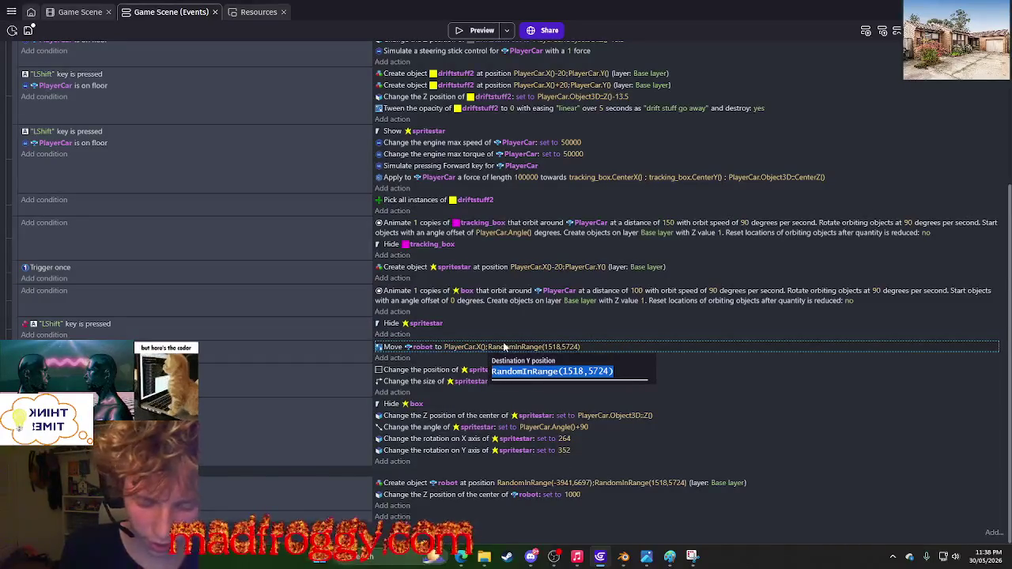
text(pla)
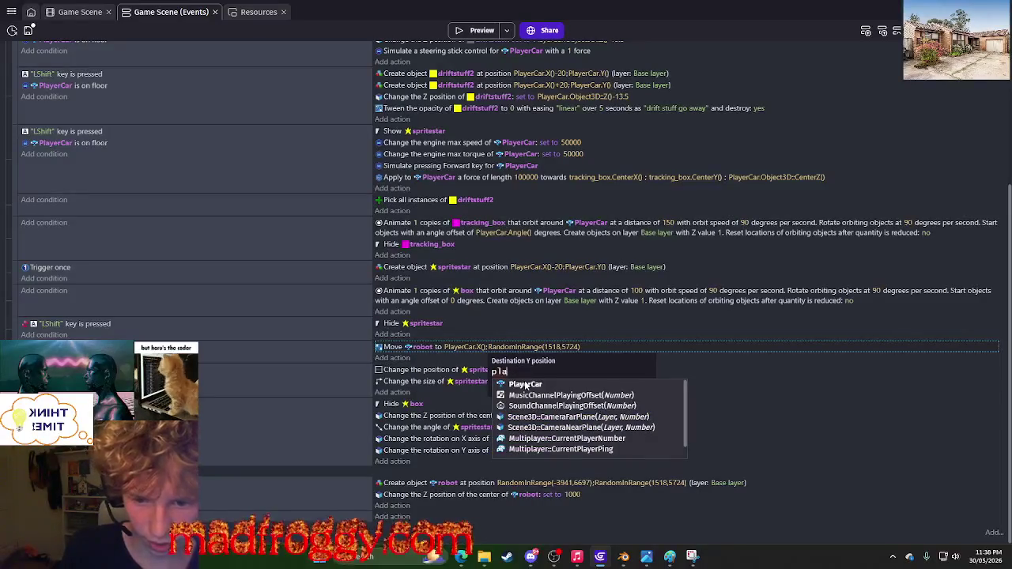
key(Return)
text(y)
key(Return)
click(601, 305)
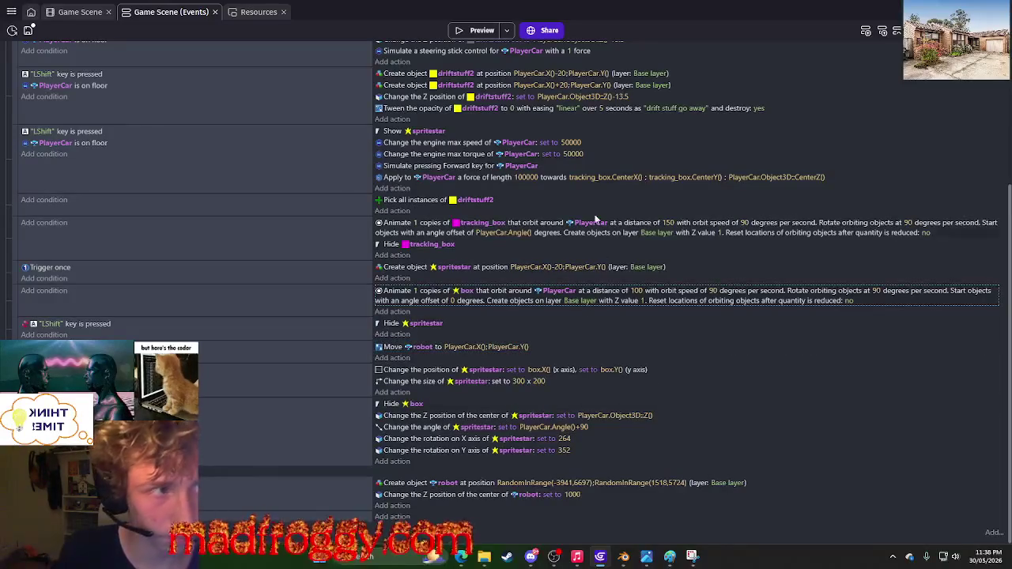
click(467, 29)
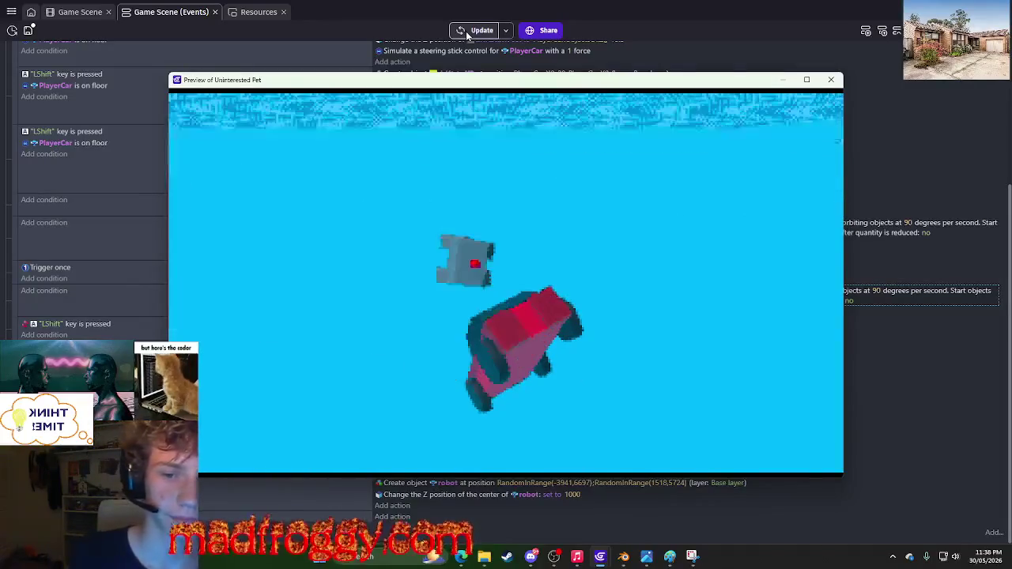
Re-test in the preview, then drag the Move robot action directly below Create object robot.
click(831, 79)
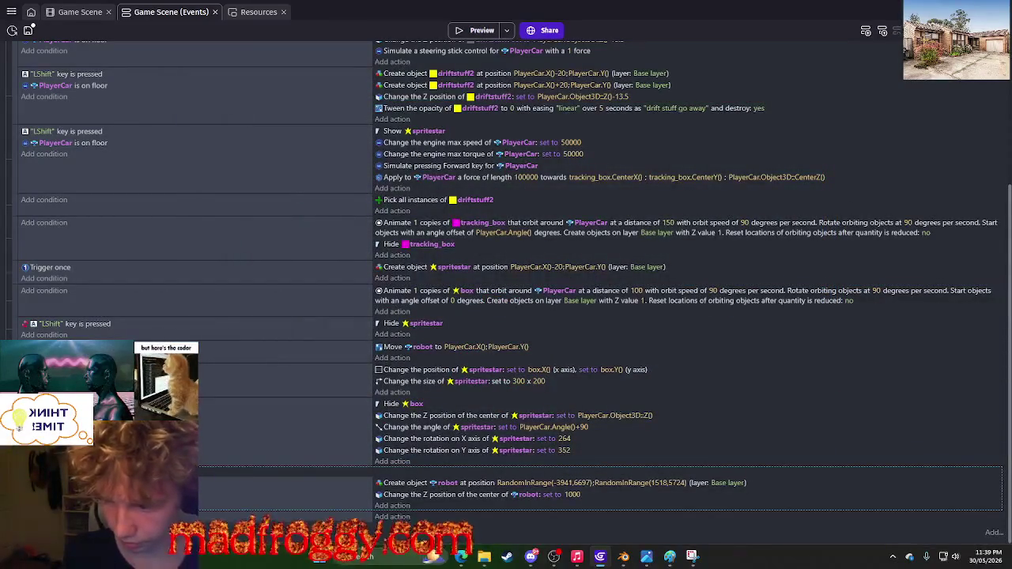
click(478, 33)
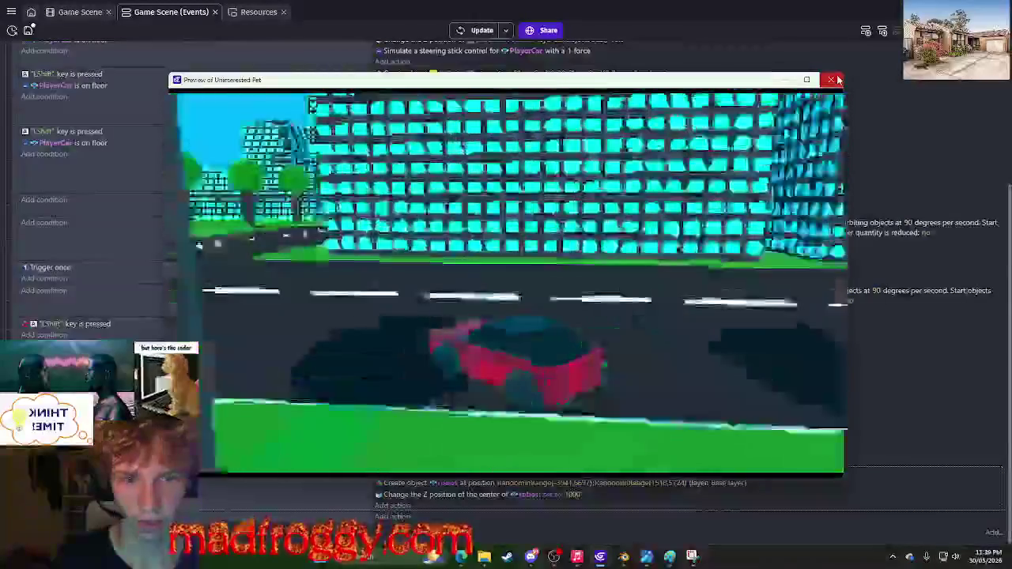
click(836, 80)
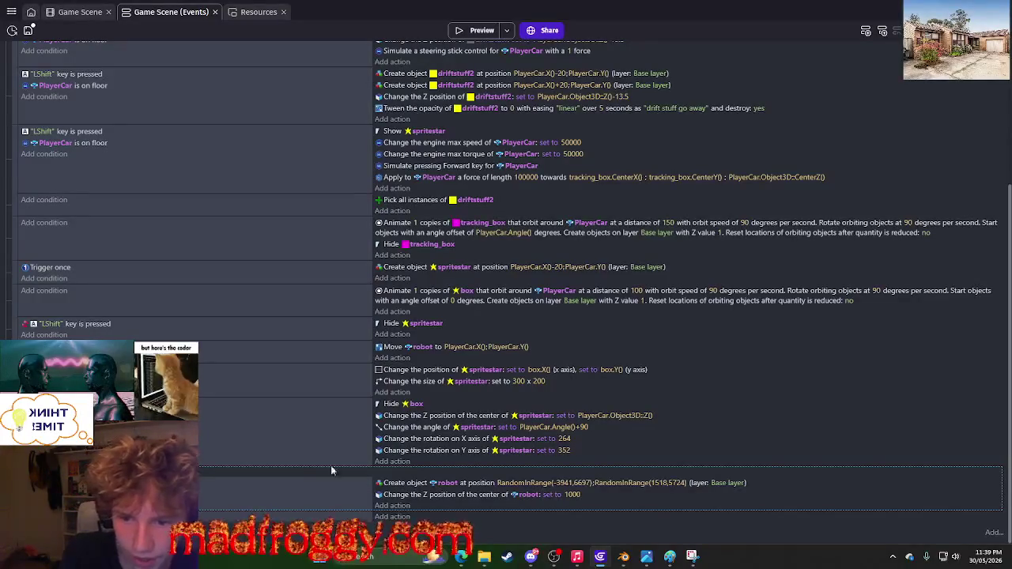
drag(400, 354, 399, 484)
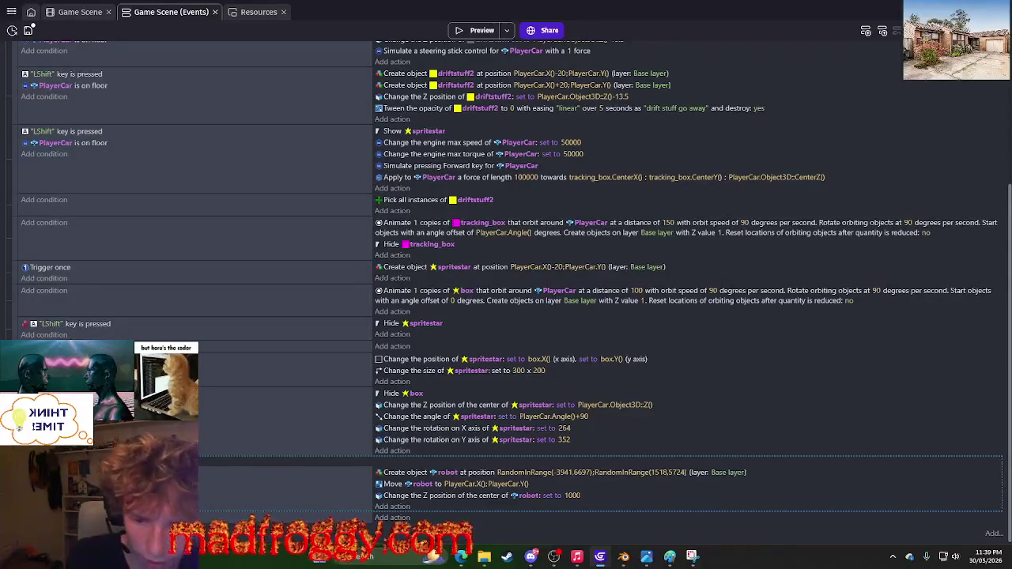
click(478, 31)
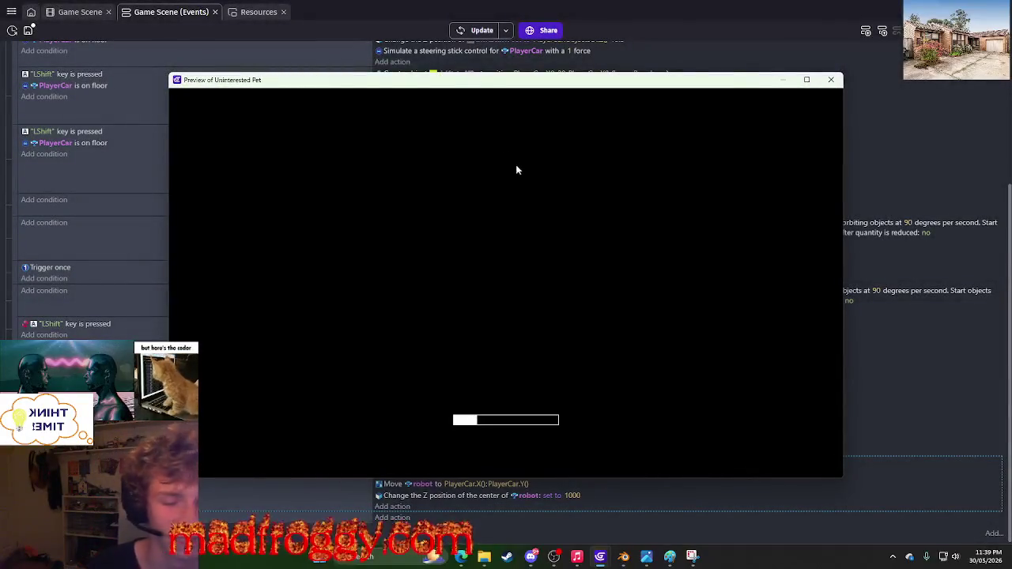
key(Up)
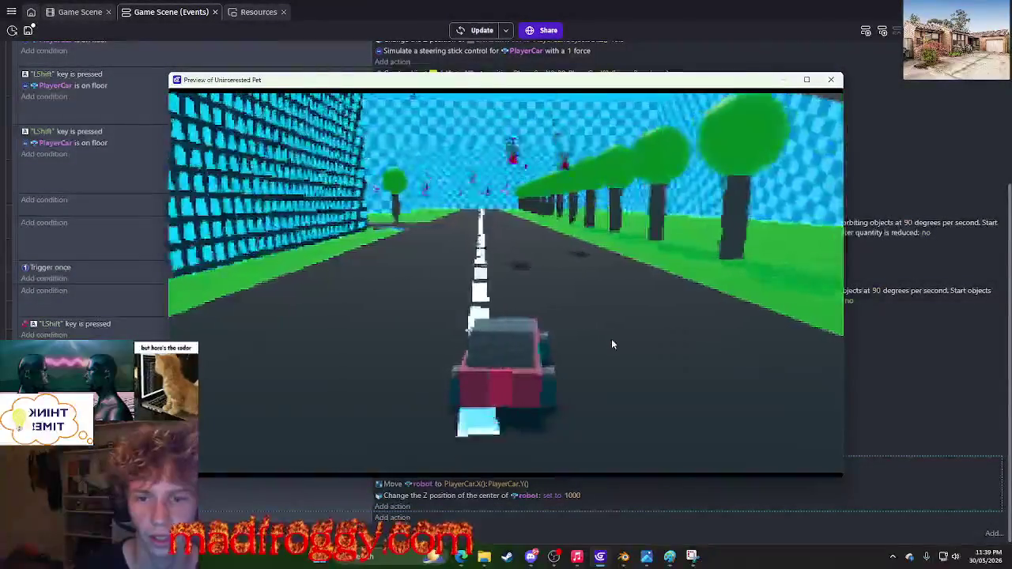
key(Left)
key(Right)
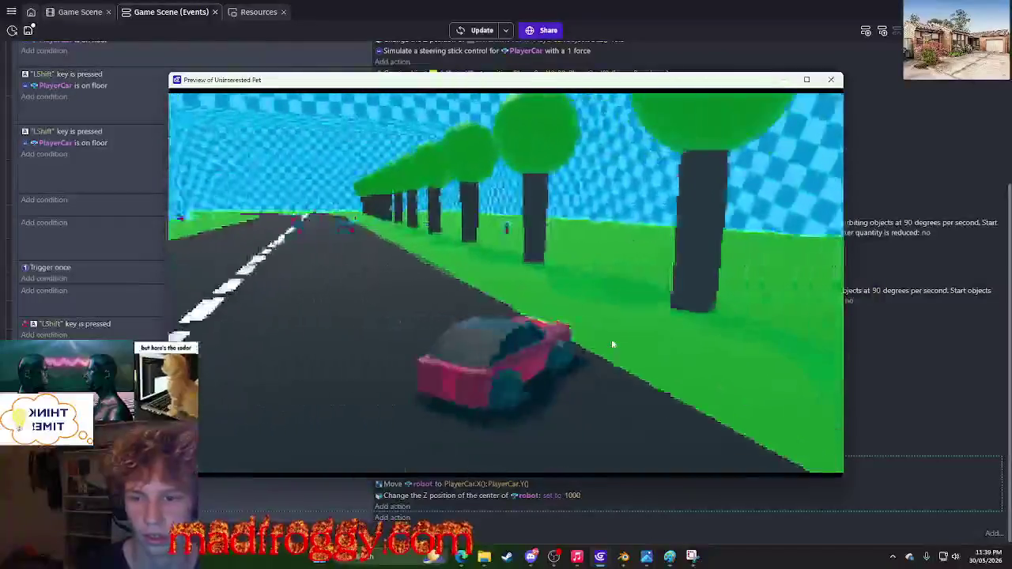
key(Left)
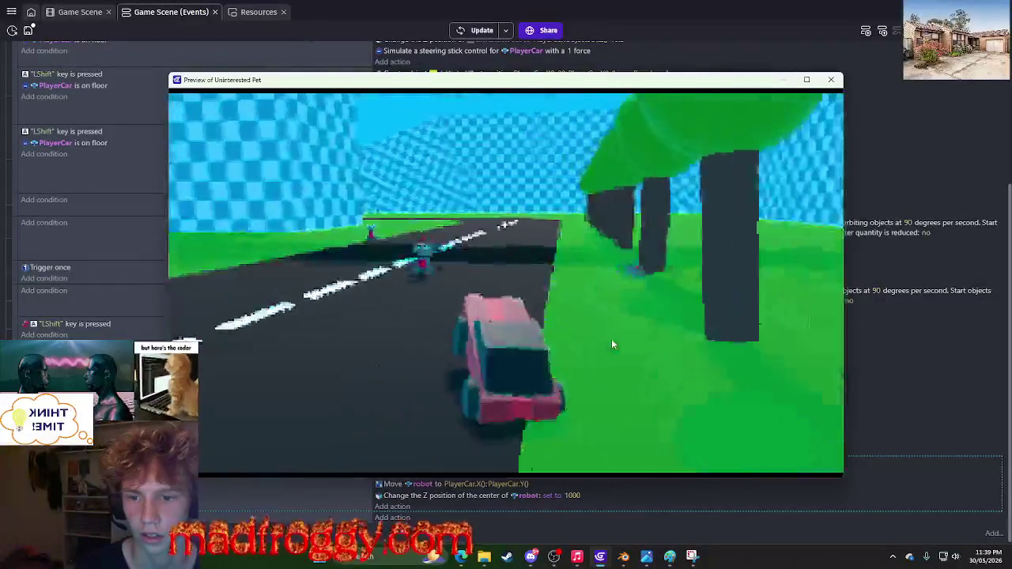
key(Left)
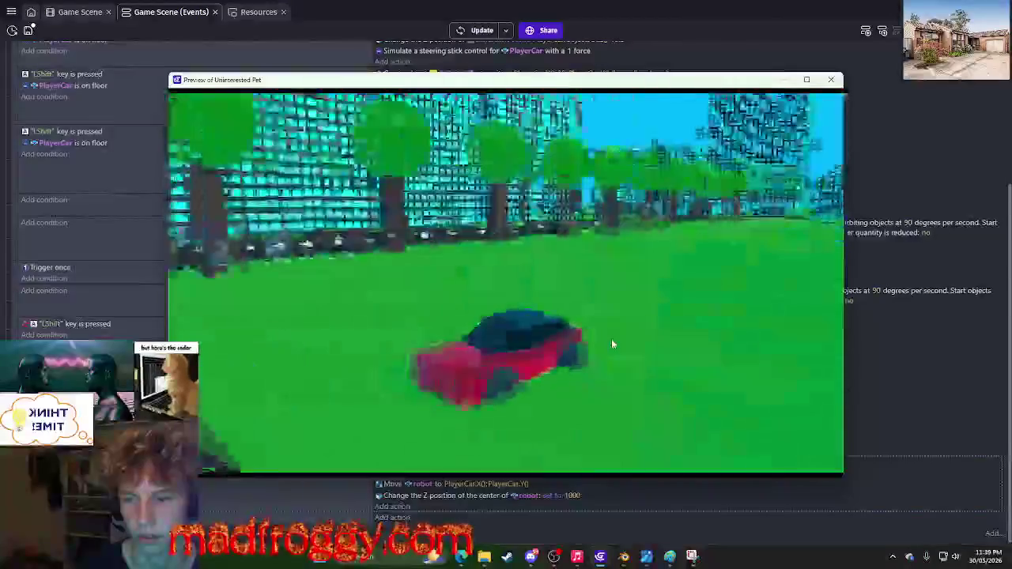
key(Right)
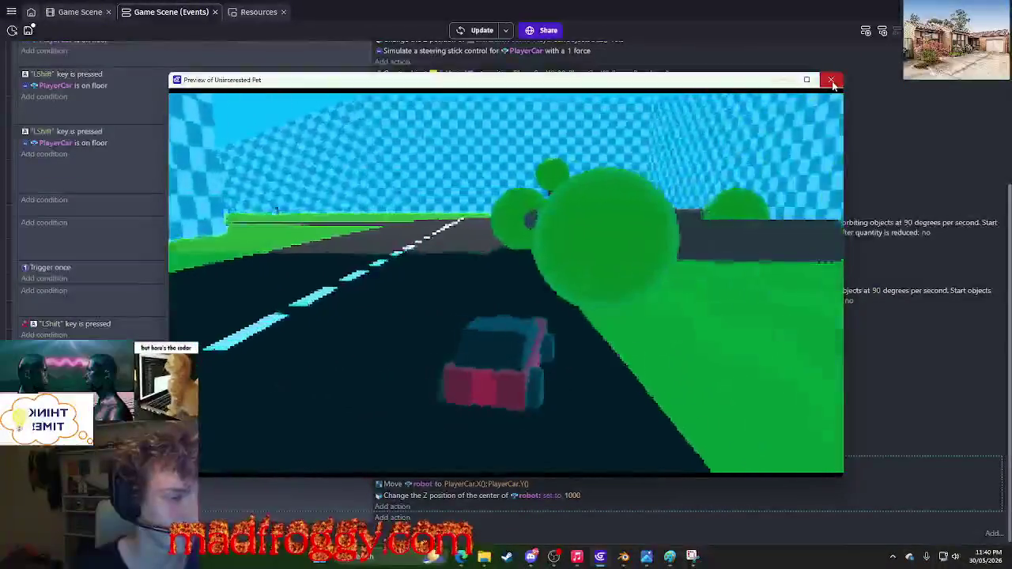
click(832, 80)
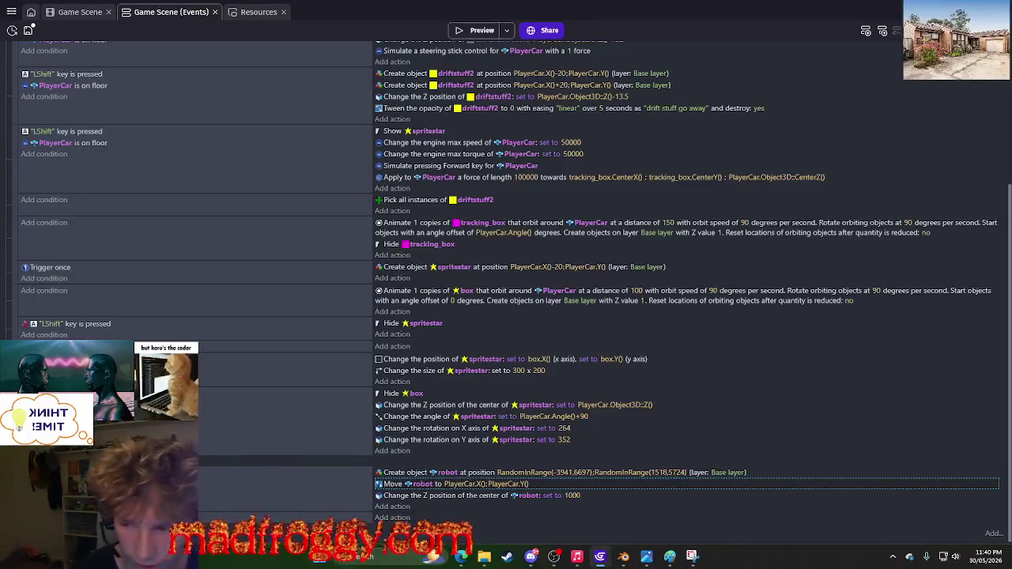
Add a condition that the "robotsmove" scene timer value reaches 10 seconds.
click(44, 472)
text(timer)
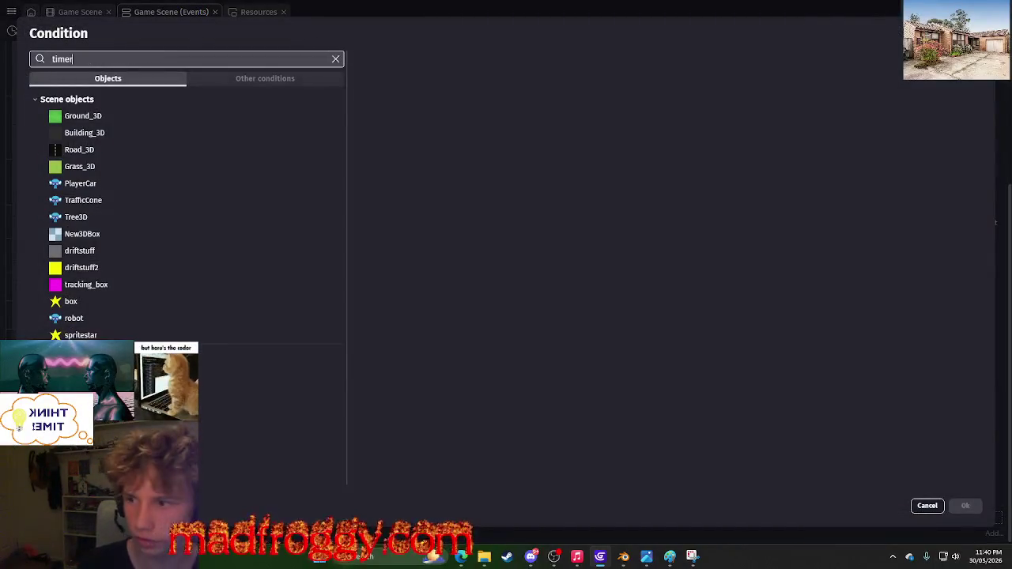
click(154, 142)
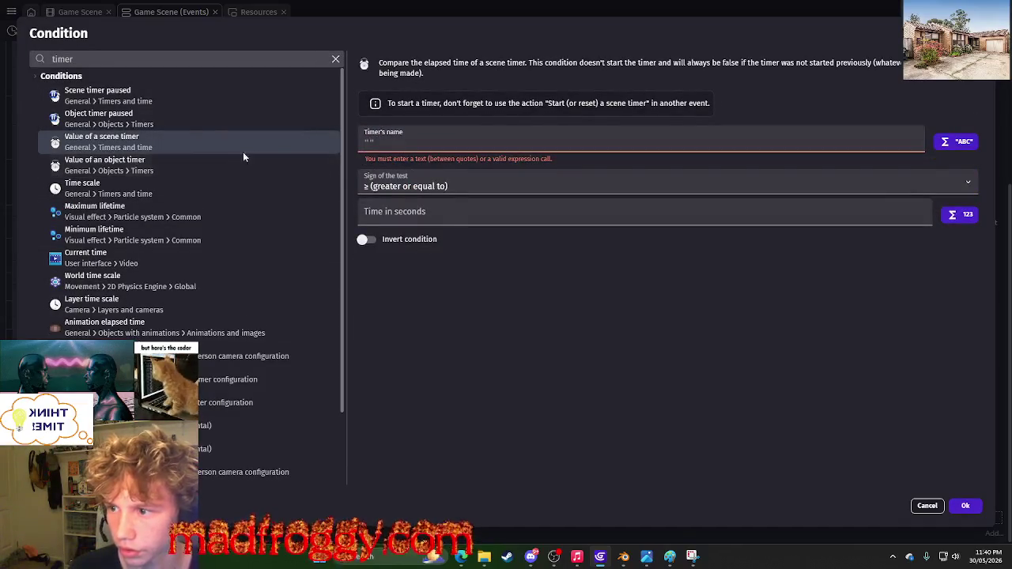
click(403, 146)
text("")
key(Left)
text(robots)
text(move)
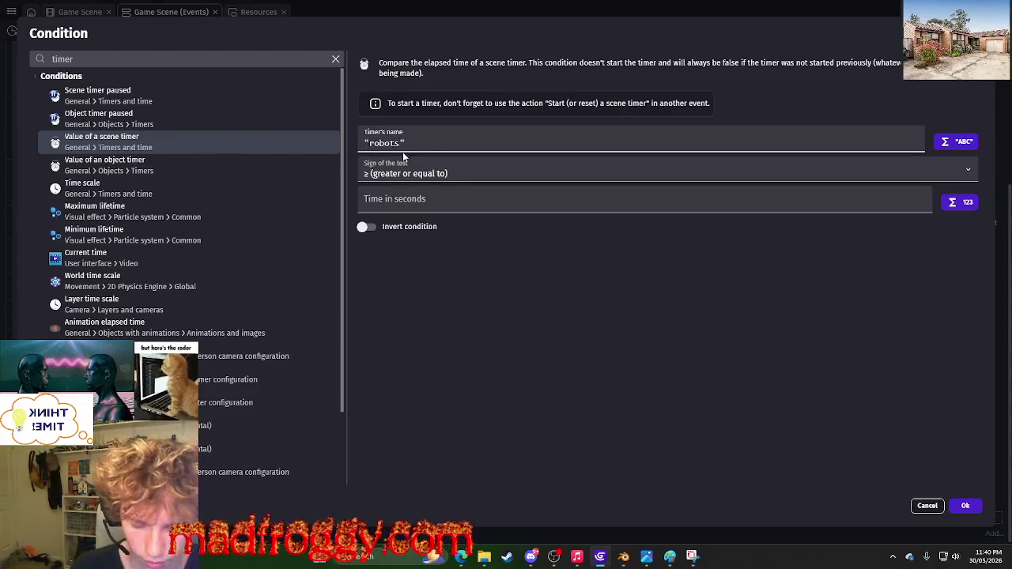
click(462, 206)
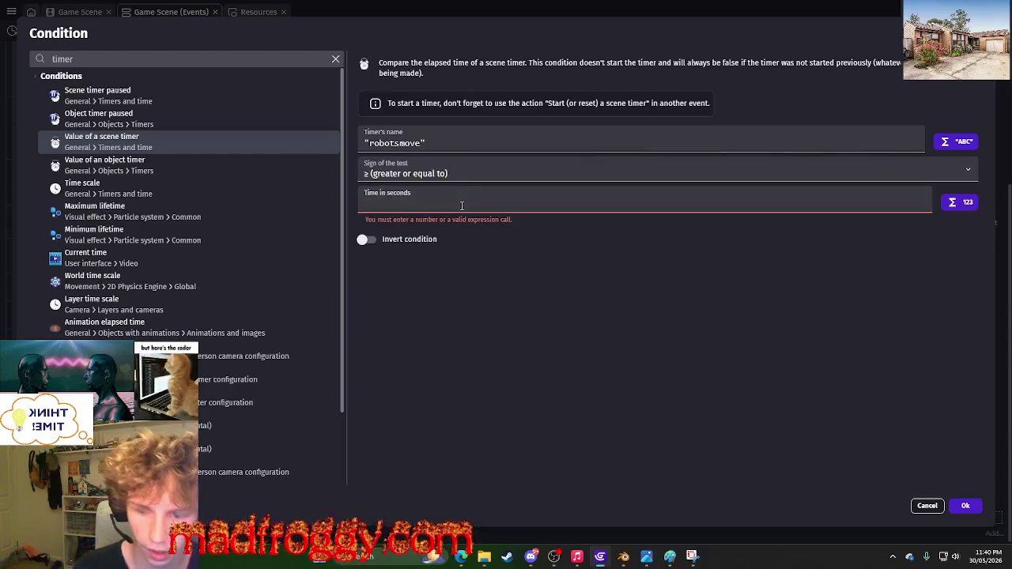
text(10)
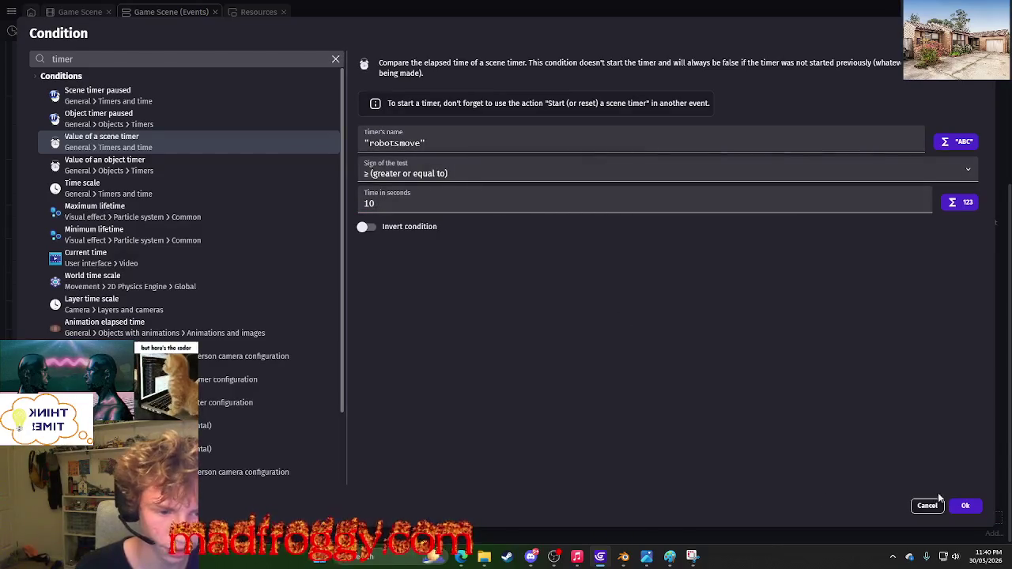
click(961, 506)
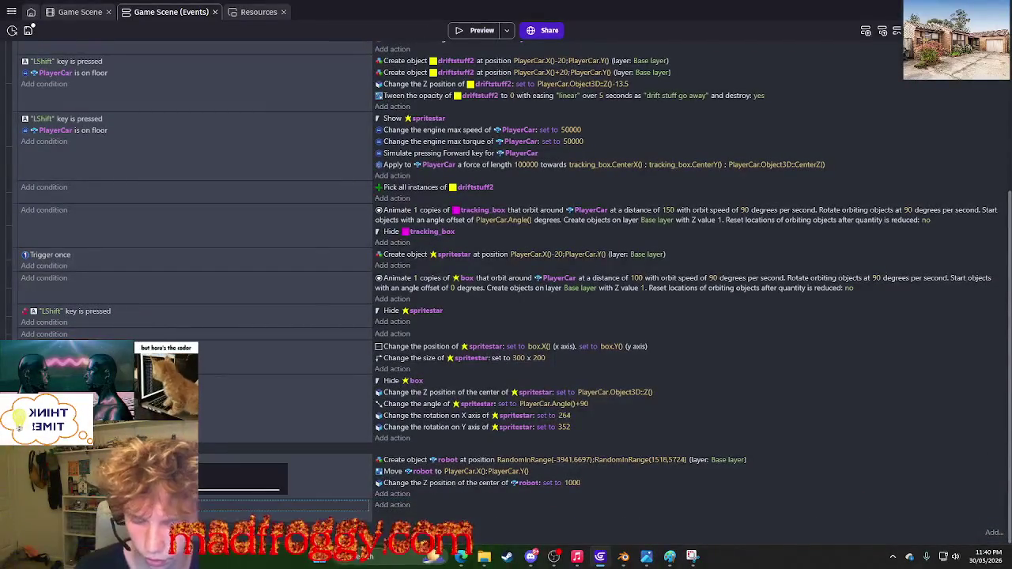
Move Move robot after the Z change, add a "robotsmove" timer reset at the top, and preview.
mouse_move(393, 473)
mouse_down()
mouse_move(379, 497)
mouse_move(261, 496)
mouse_up()
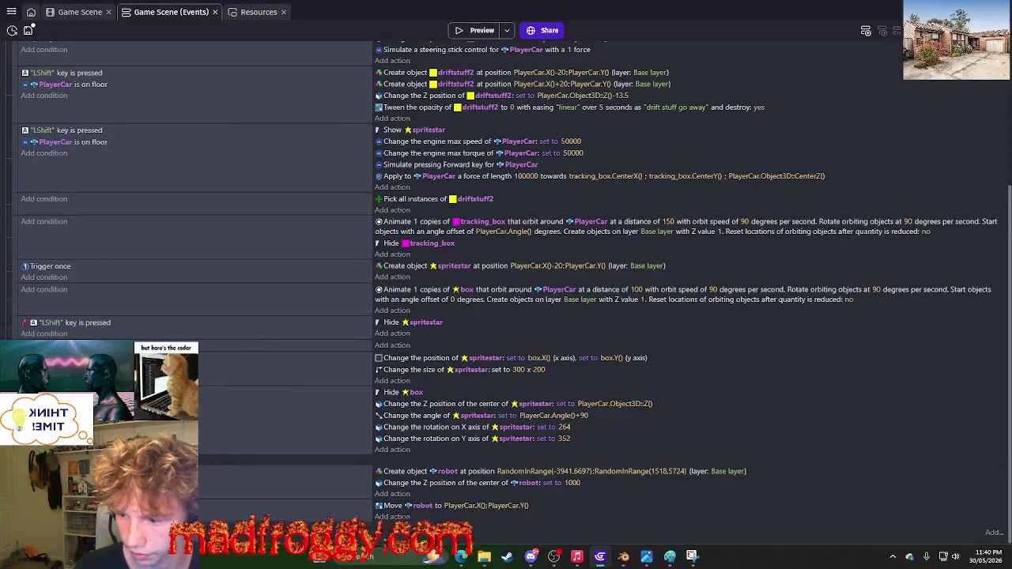
click(393, 516)
text(reset)
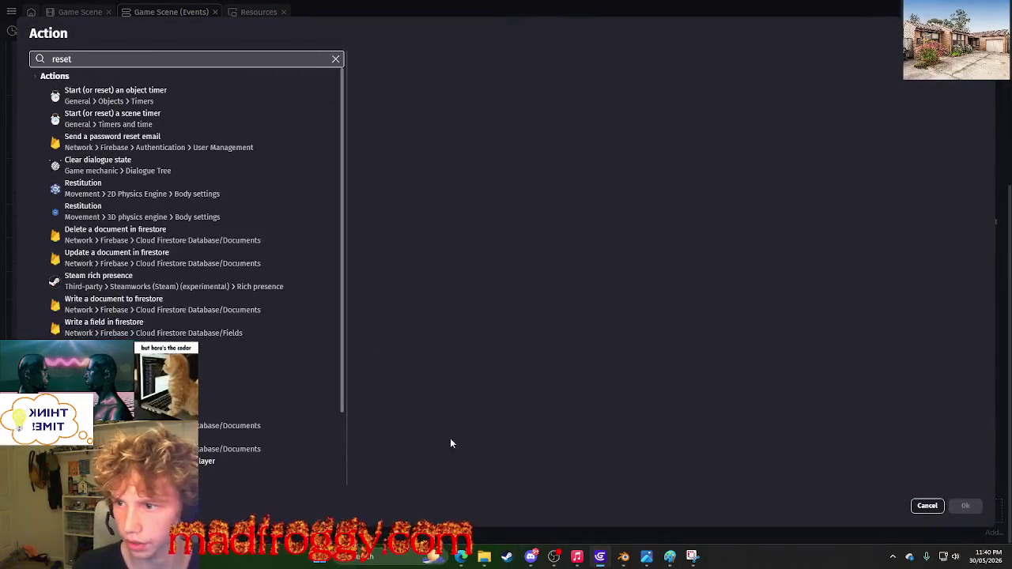
click(185, 117)
key(Return)
text("robotsmove")
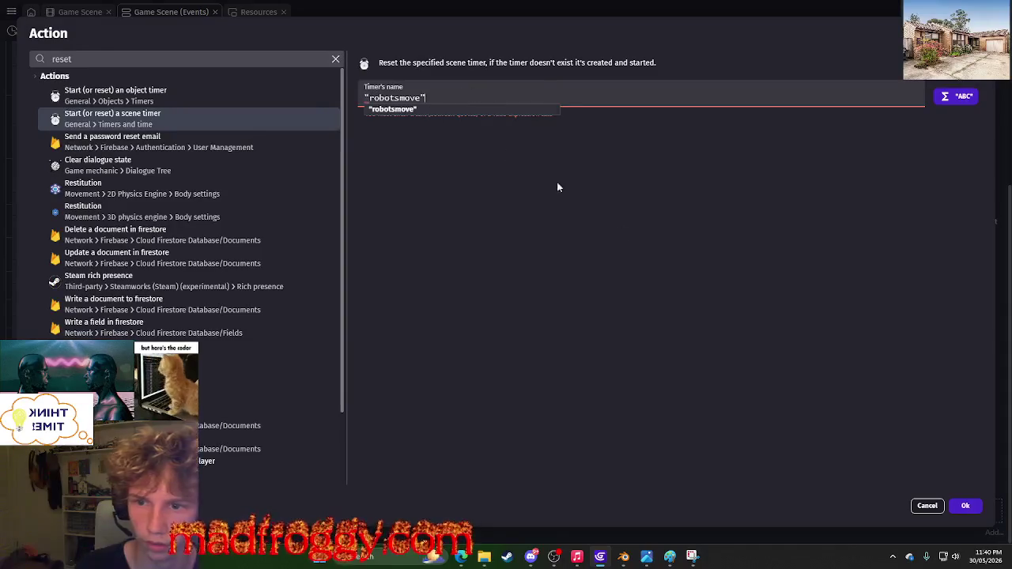
key(Return)
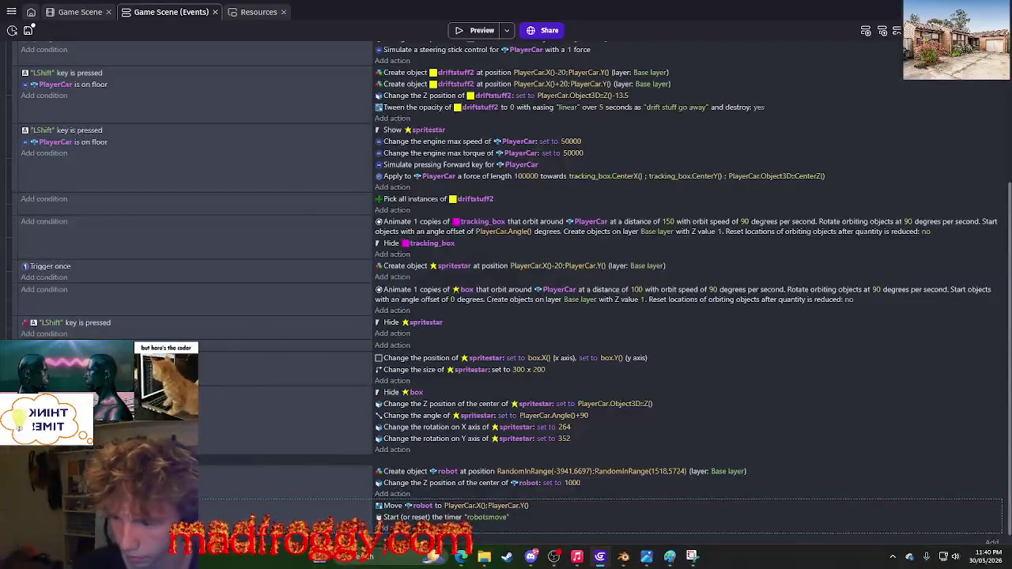
click(421, 518)
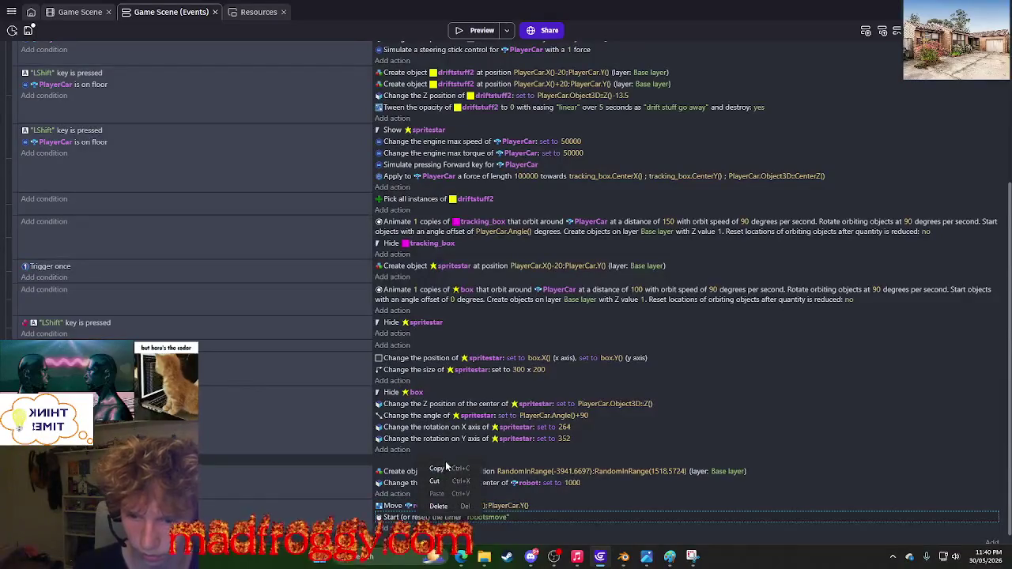
mouse_move(402, 472)
mouse_down()
mouse_move(406, 420)
mouse_move(402, 465)
mouse_up()
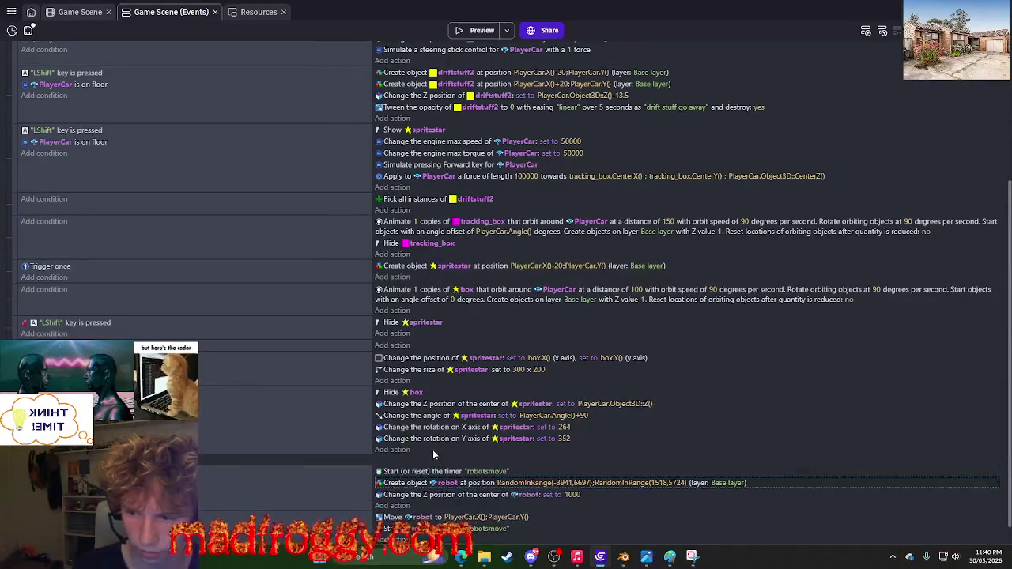
click(283, 472)
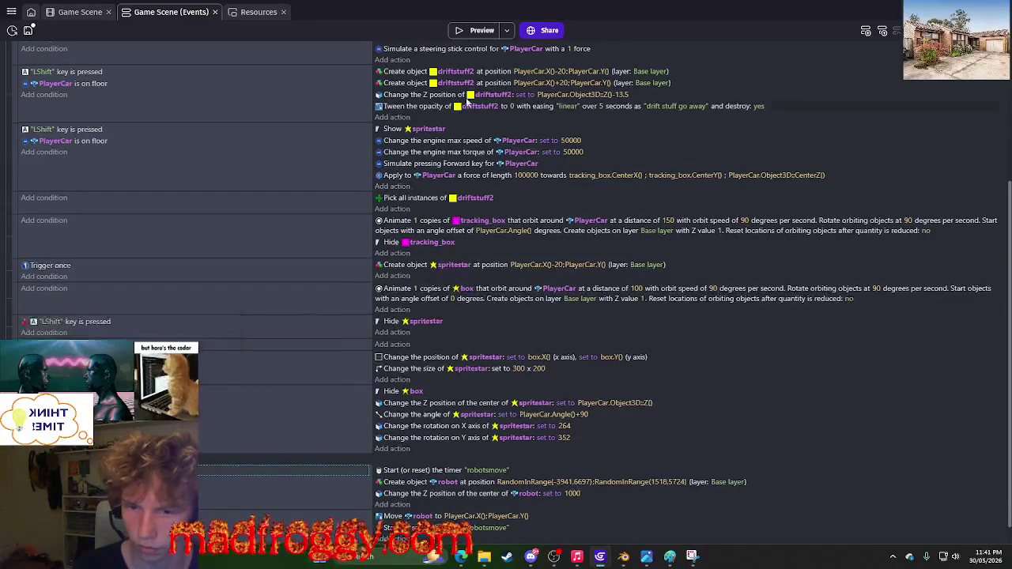
click(474, 32)
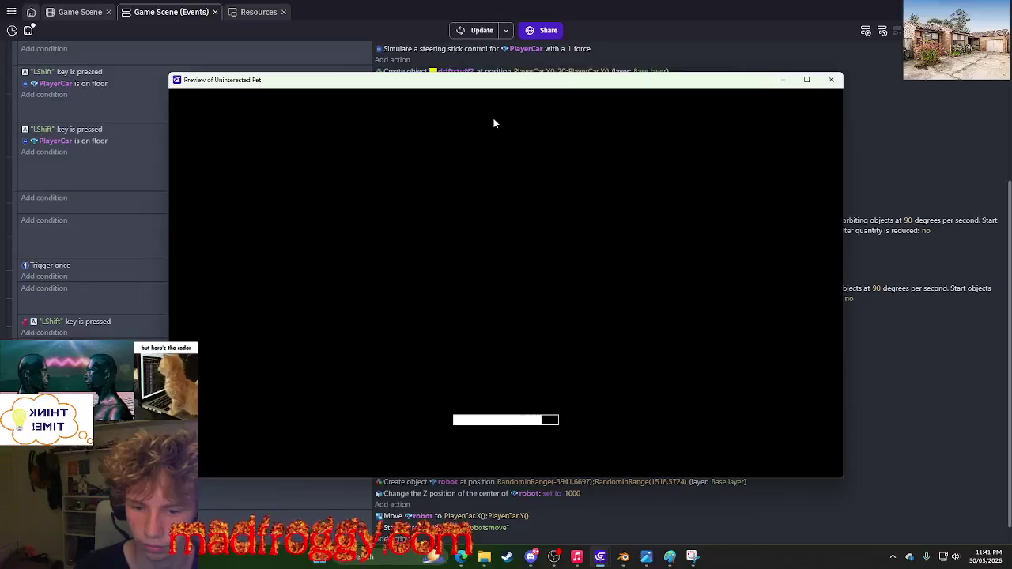
key(Right)
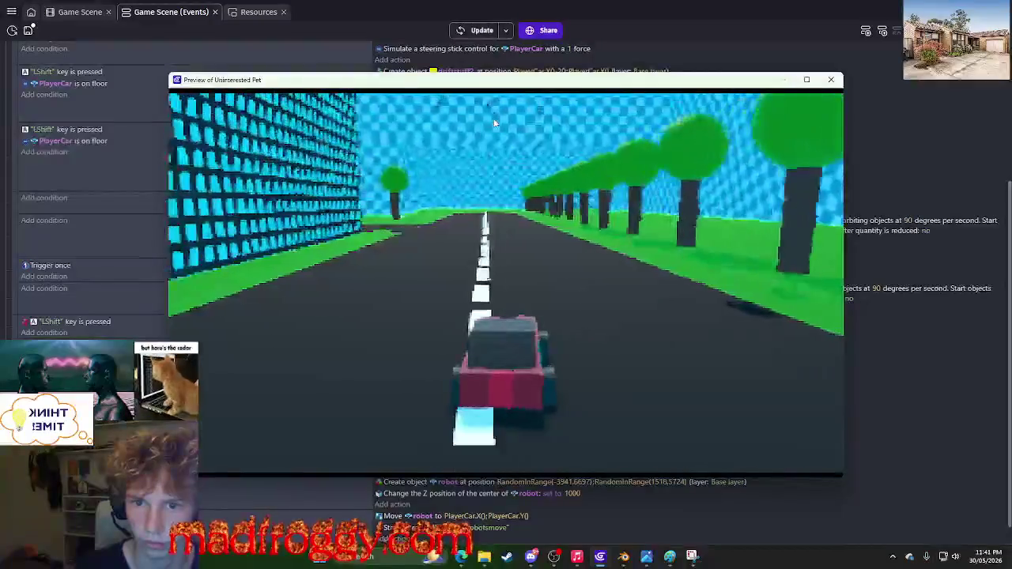
key(Up)
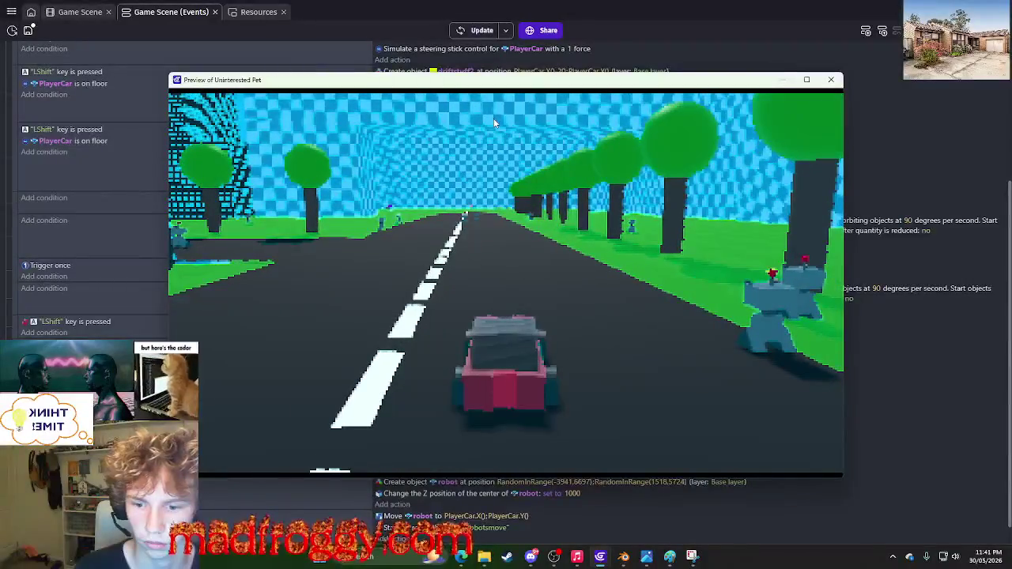
key(Left)
key(Right)
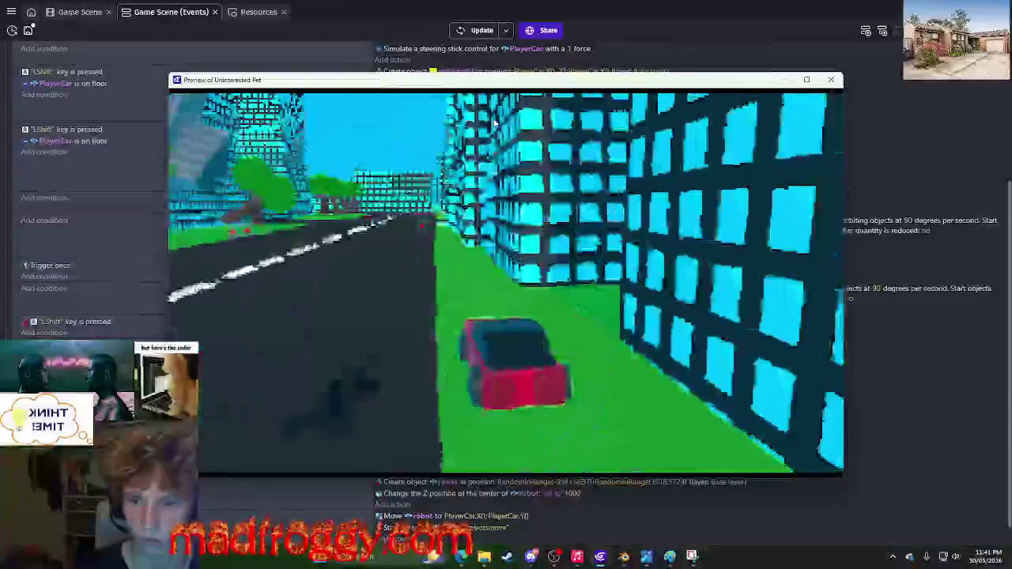
key(Left)
key(Left)
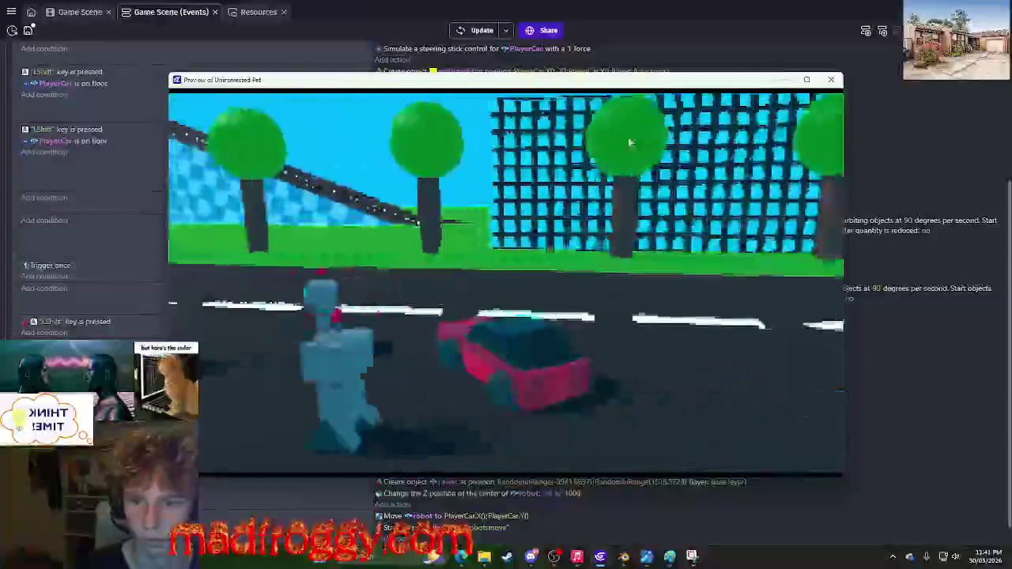
key(Right)
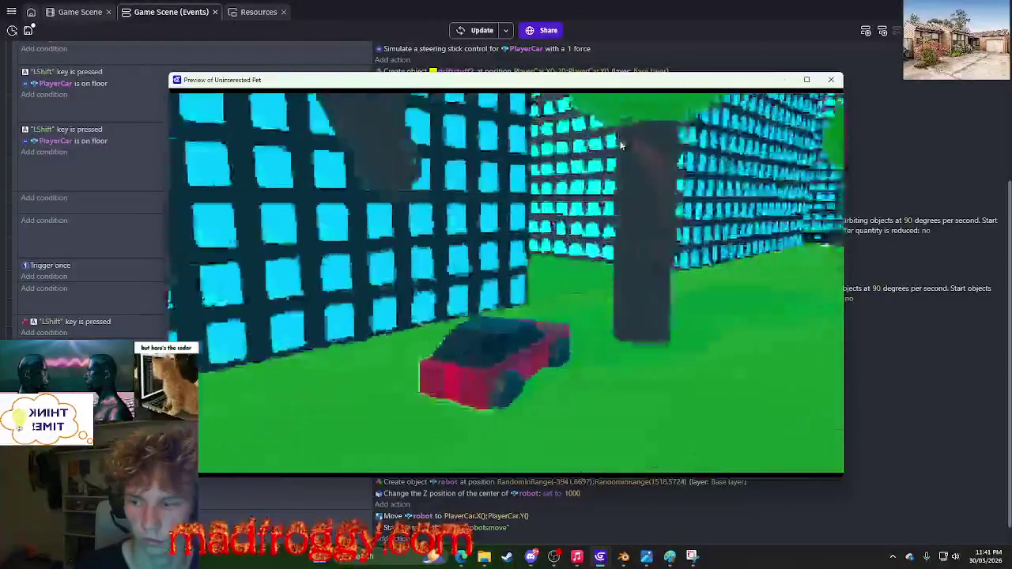
key(Right)
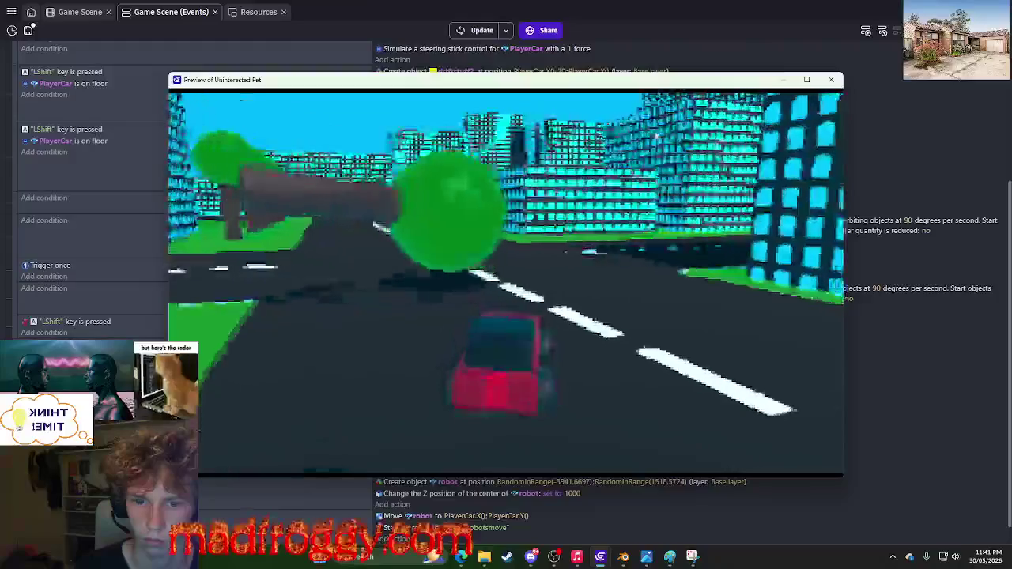
key(Right)
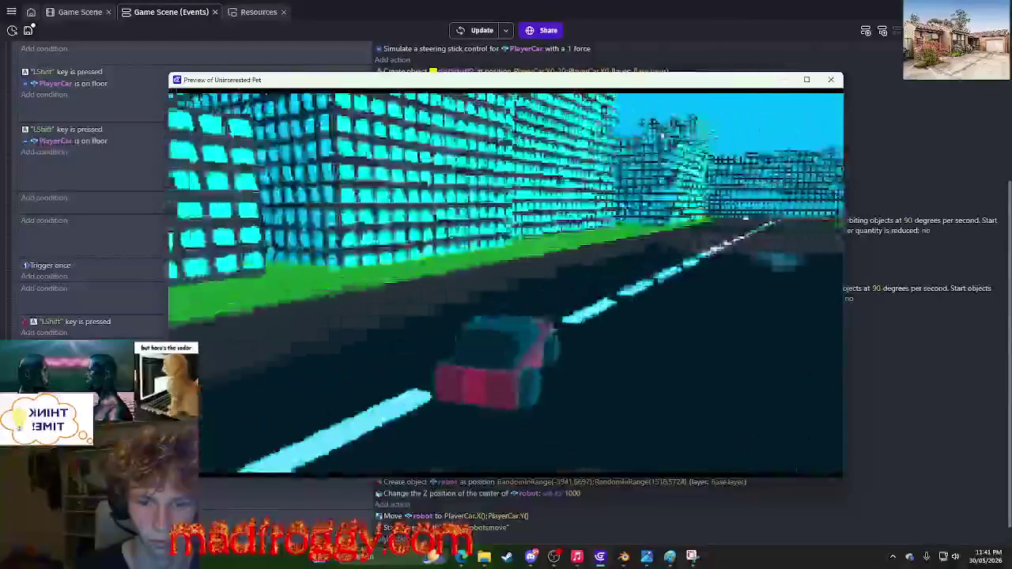
key(Right)
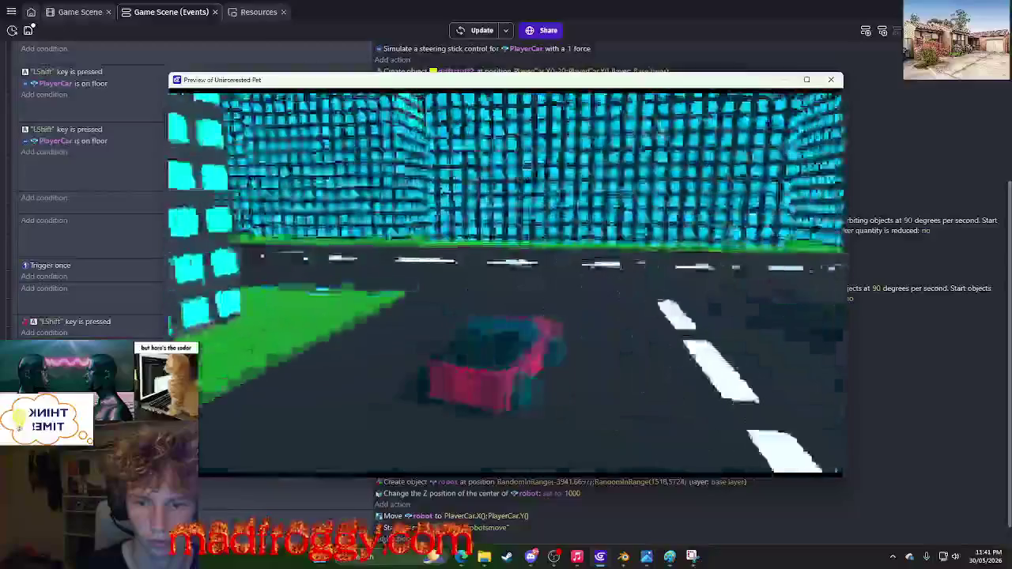
key(Right)
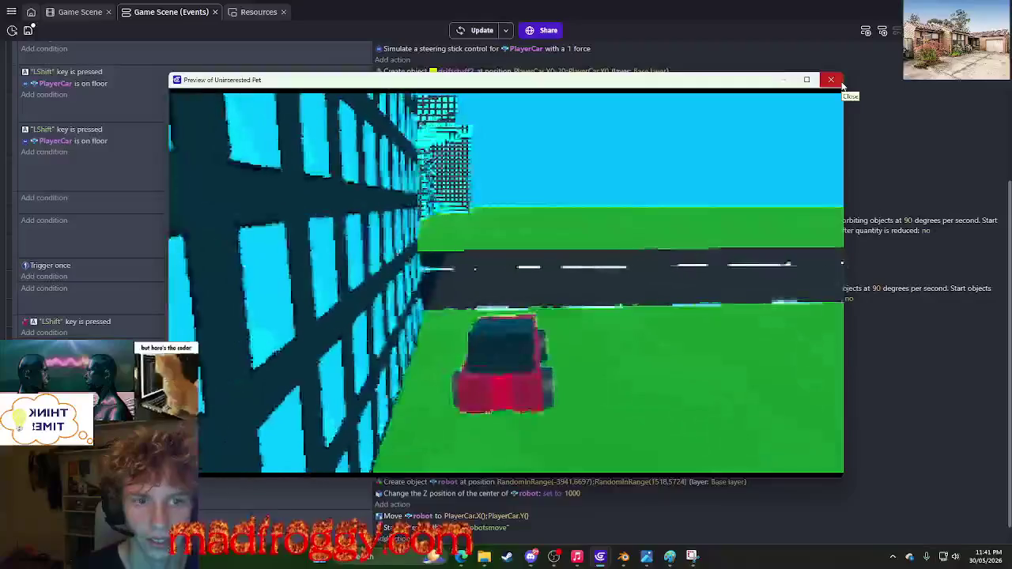
click(841, 84)
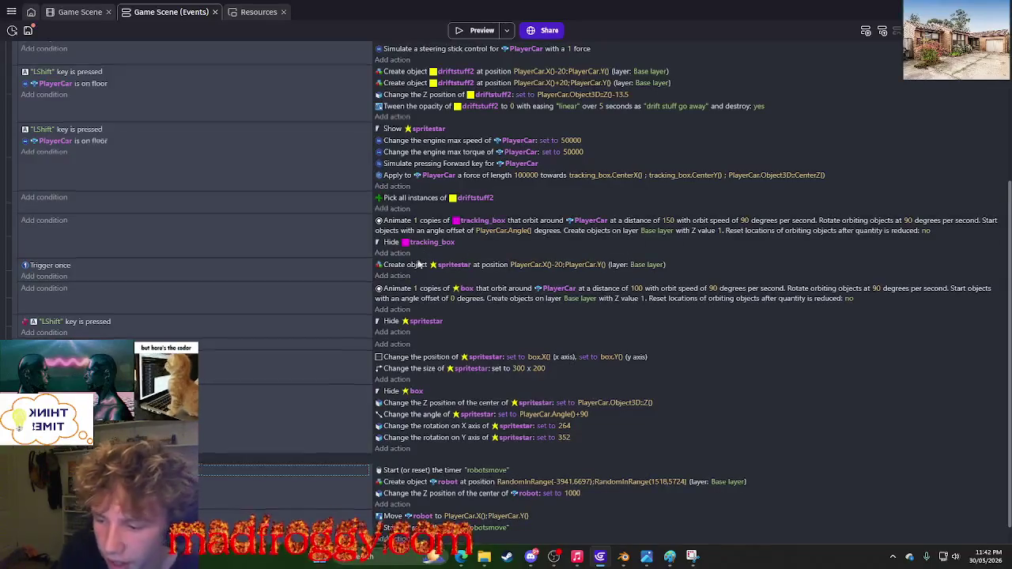
scroll(475, 158, down, 1)
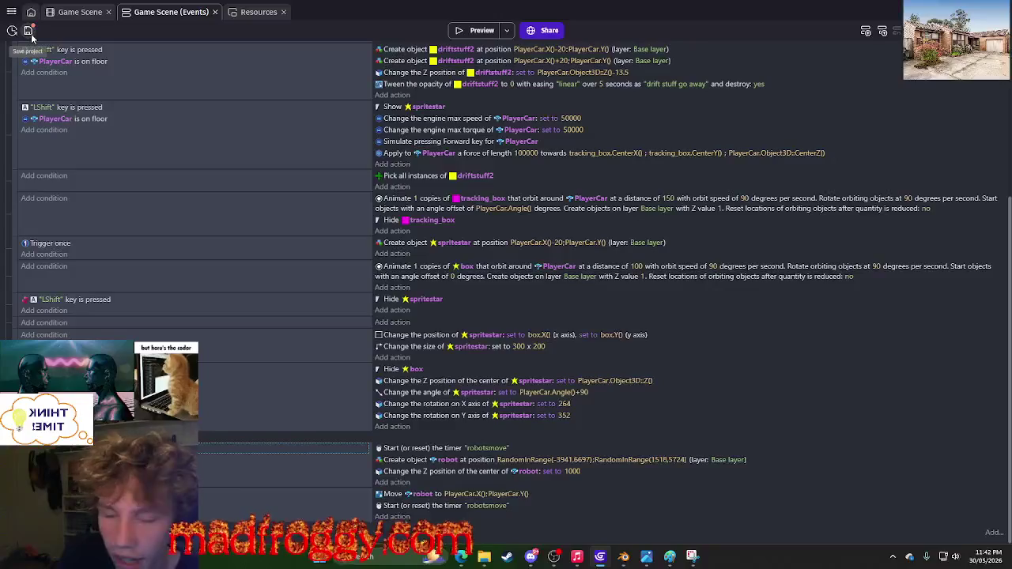
Save the project and switch to the browser showing the Twitch stream page.
click(29, 30)
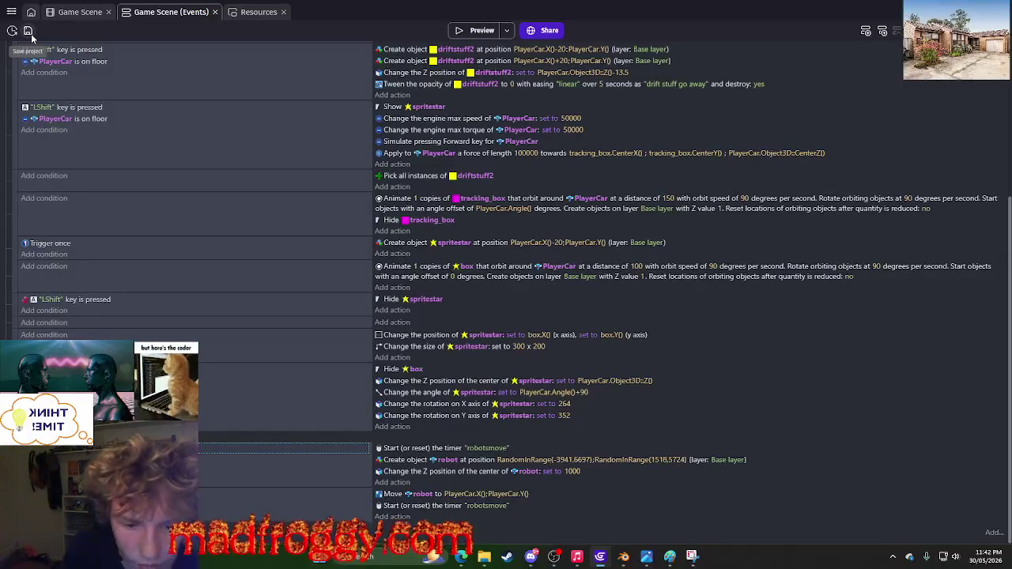
mouse_move(661, 564)
mouse_move(698, 561)
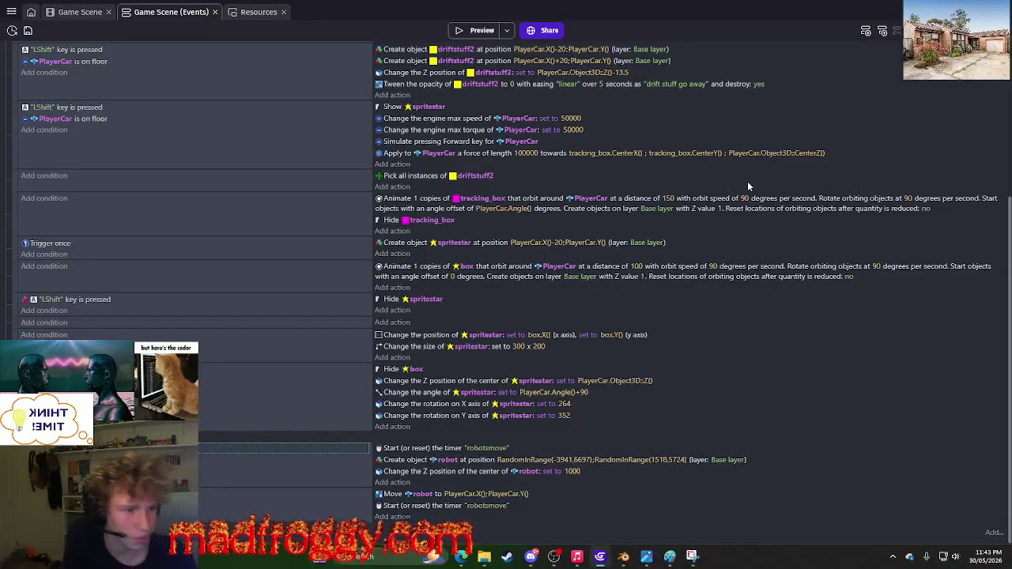
key(alt+Tab)
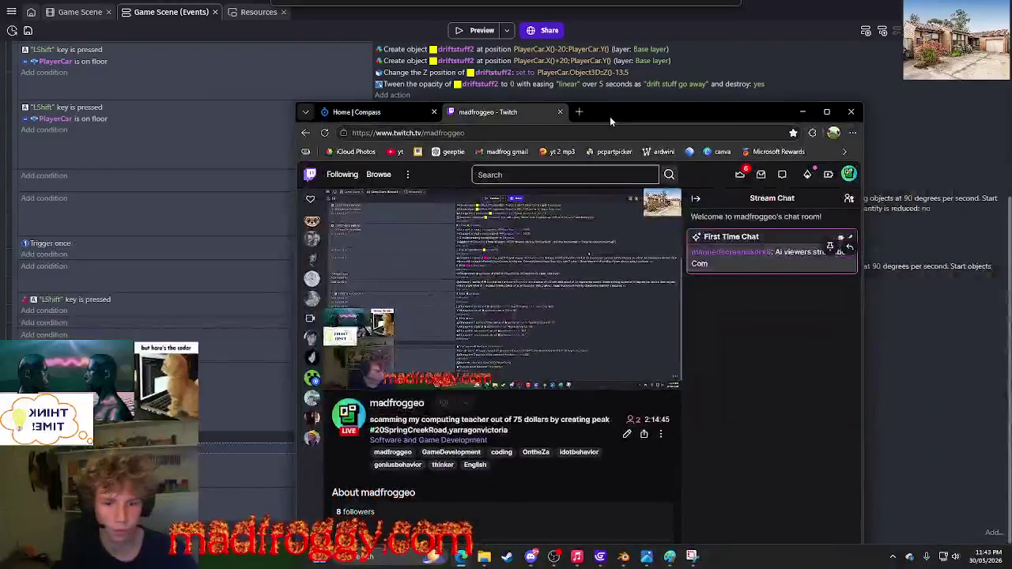